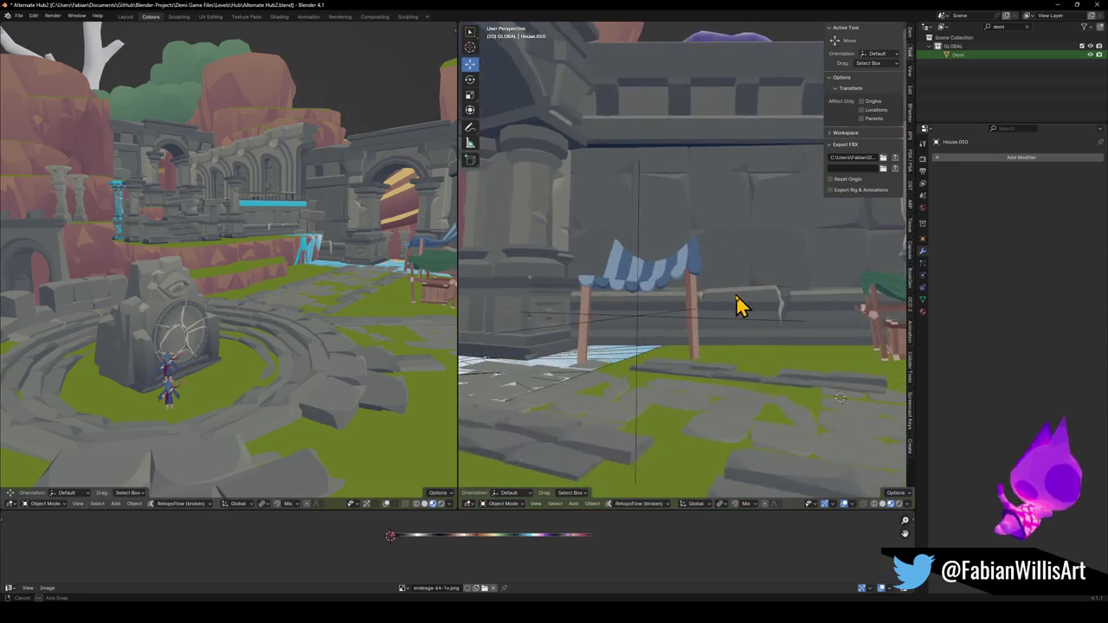
Move the green-roofed market stall left, turn it 20.6° around Z, and slide it horizontally.
{"action": "middle_click_drag", "start_coordinate": [775, 303], "coordinate": [740, 324]}
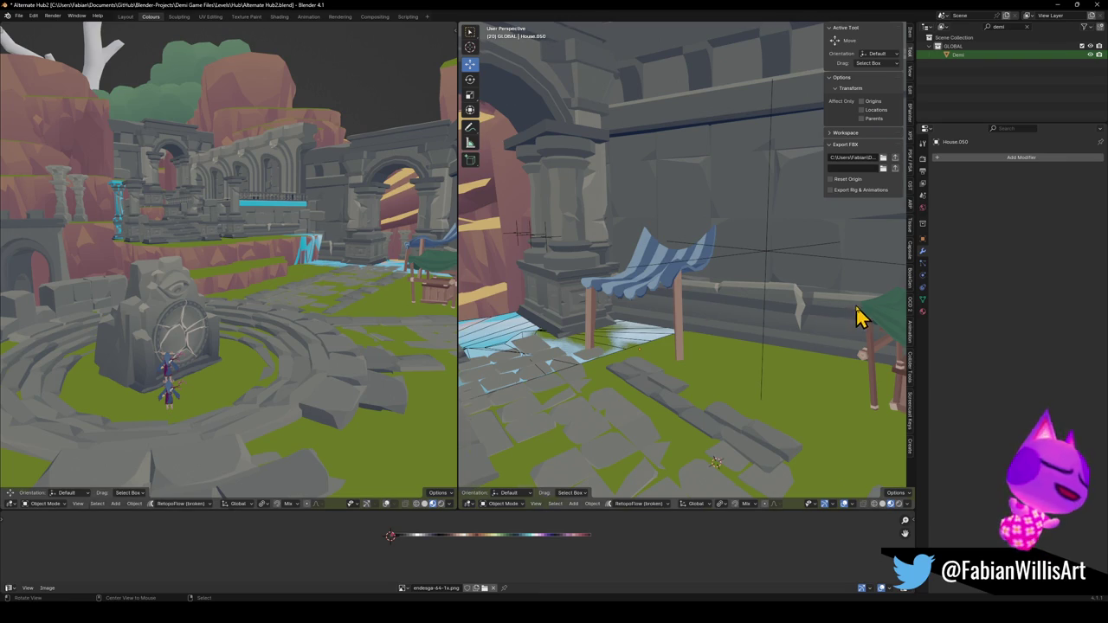
{"action": "middle_click_drag", "start_coordinate": [857, 316], "coordinate": [725, 317]}
{"action": "left_click", "coordinate": [759, 334]}
{"action": "left_click_drag", "start_coordinate": [759, 334], "coordinate": [692, 327]}
{"action": "key", "text": "r"}
{"action": "key", "text": "z"}
{"action": "left_click", "coordinate": [710, 299]}
{"action": "key", "text": "g"}
{"action": "key", "text": "shift+z"}
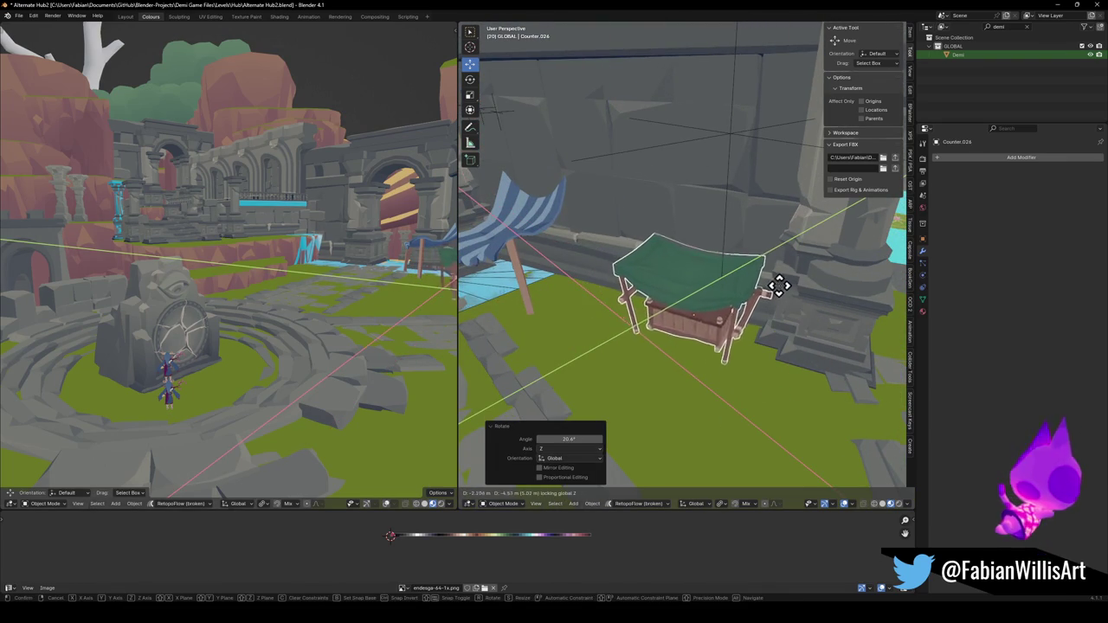
{"action": "left_click", "coordinate": [709, 307]}
Lift the market stall slightly along the vertical axis.
{"action": "scroll", "coordinate": [723, 320], "scroll_direction": "up", "scroll_amount": 3}
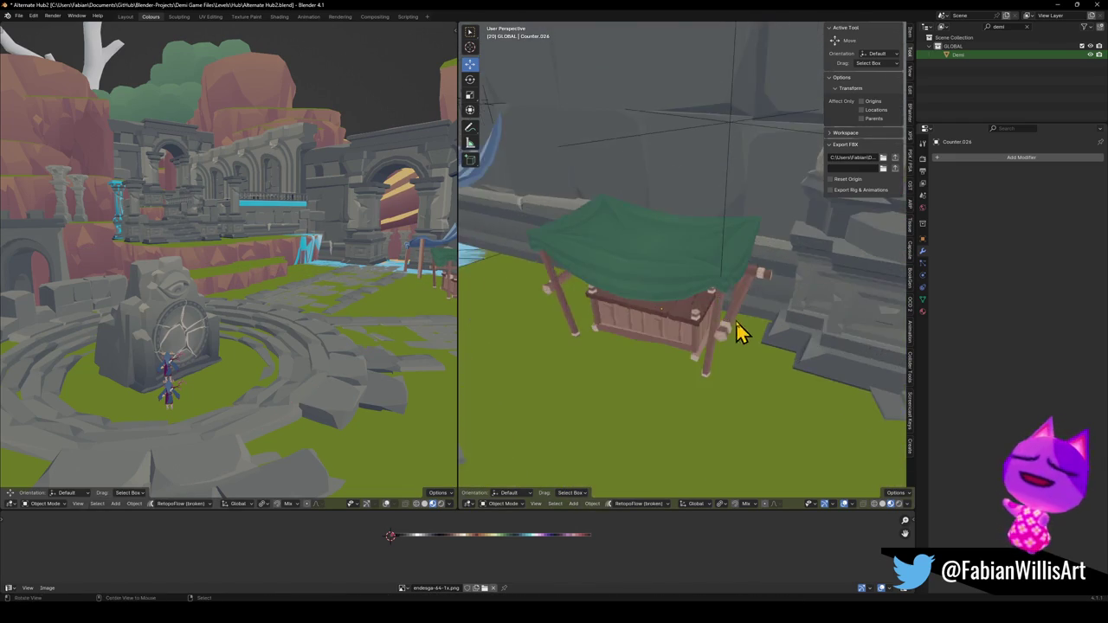
{"action": "scroll", "coordinate": [734, 334], "scroll_direction": "down", "scroll_amount": 3}
{"action": "scroll", "coordinate": [700, 289], "scroll_direction": "down", "scroll_amount": 2}
{"action": "scroll", "coordinate": [688, 303], "scroll_direction": "down", "scroll_amount": 2}
{"action": "scroll", "coordinate": [692, 292], "scroll_direction": "down", "scroll_amount": 2}
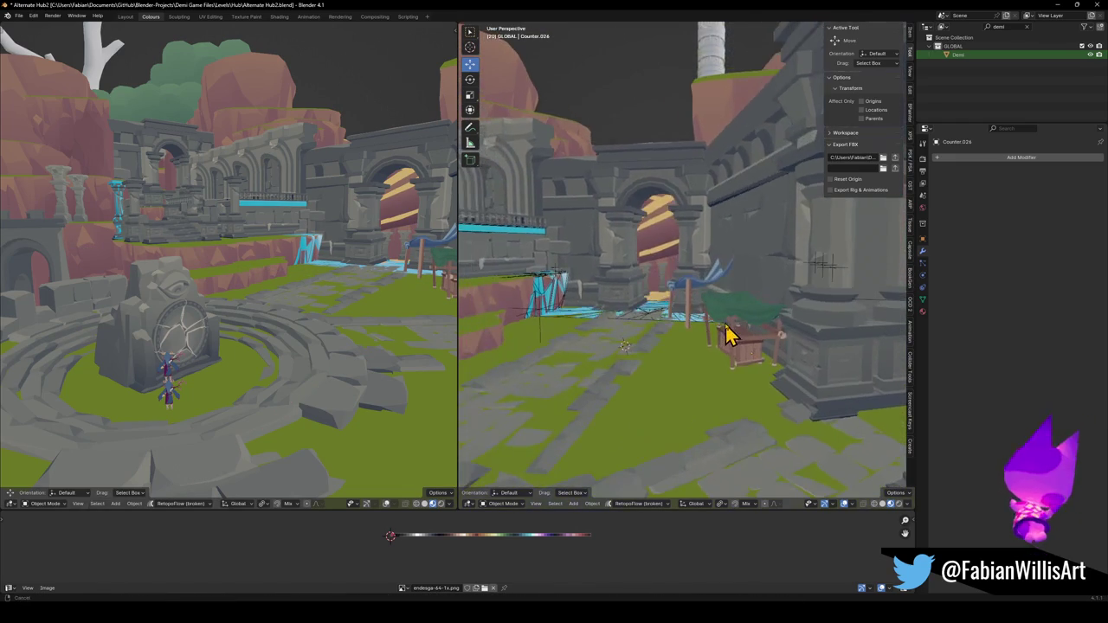
{"action": "key", "text": "g"}
{"action": "key", "text": "z"}
{"action": "left_click", "coordinate": [784, 295]}
{"action": "mouse_move", "coordinate": [783, 294]}
{"action": "middle_mouse_down"}
{"action": "mouse_move", "coordinate": [604, 303]}
{"action": "mouse_move", "coordinate": [722, 323]}
{"action": "middle_mouse_up"}
Select all objects sharing the ground's material via Select Linked, then clear the selection.
{"action": "left_click", "coordinate": [651, 273]}
{"action": "key", "text": "q"}
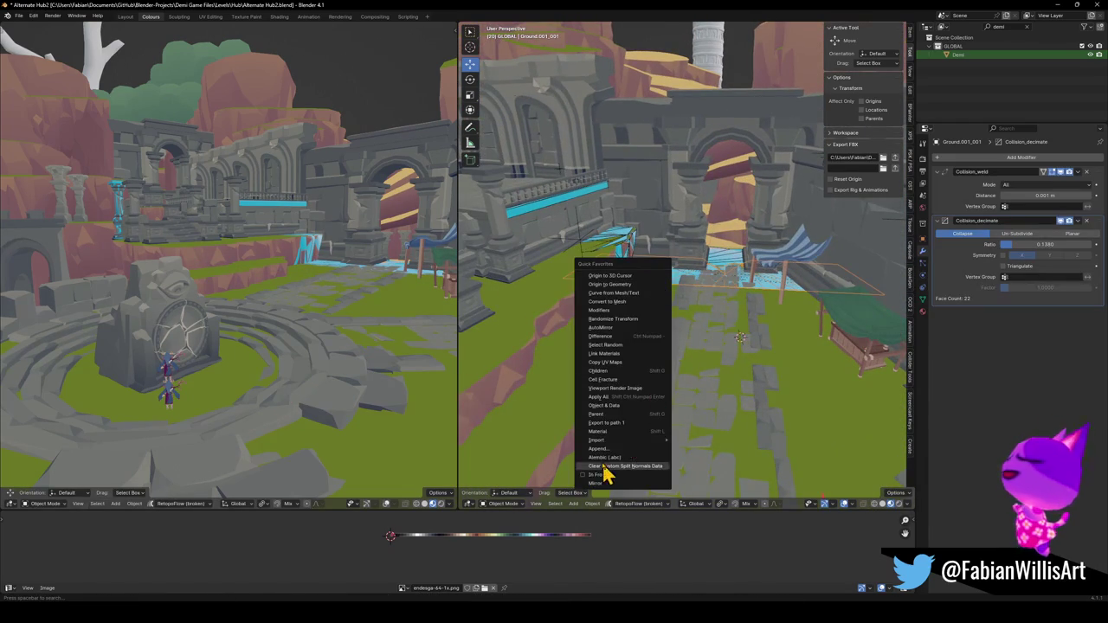
{"action": "left_click", "coordinate": [599, 432]}
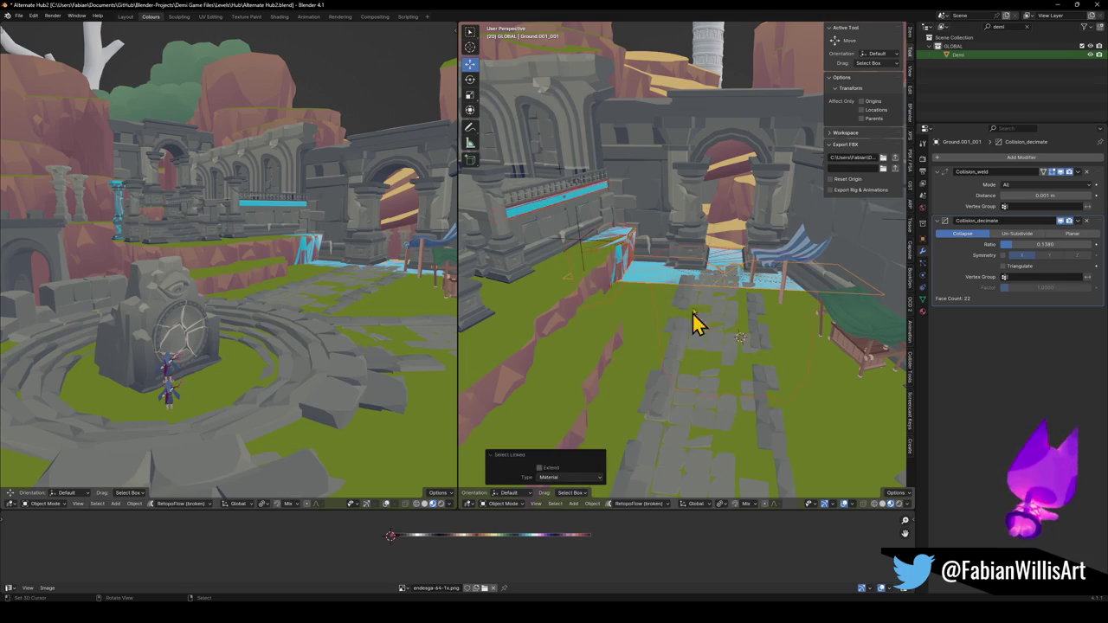
{"action": "left_click", "coordinate": [688, 346]}
Save the level as Alternate Hub2.blend.
{"action": "mouse_move", "coordinate": [649, 255]}
{"action": "middle_mouse_down"}
{"action": "mouse_move", "coordinate": [702, 308]}
{"action": "mouse_move", "coordinate": [774, 323]}
{"action": "middle_mouse_up"}
{"action": "key", "text": "ctrl+s"}
{"action": "scroll", "coordinate": [701, 307], "scroll_direction": "down", "scroll_amount": 3}
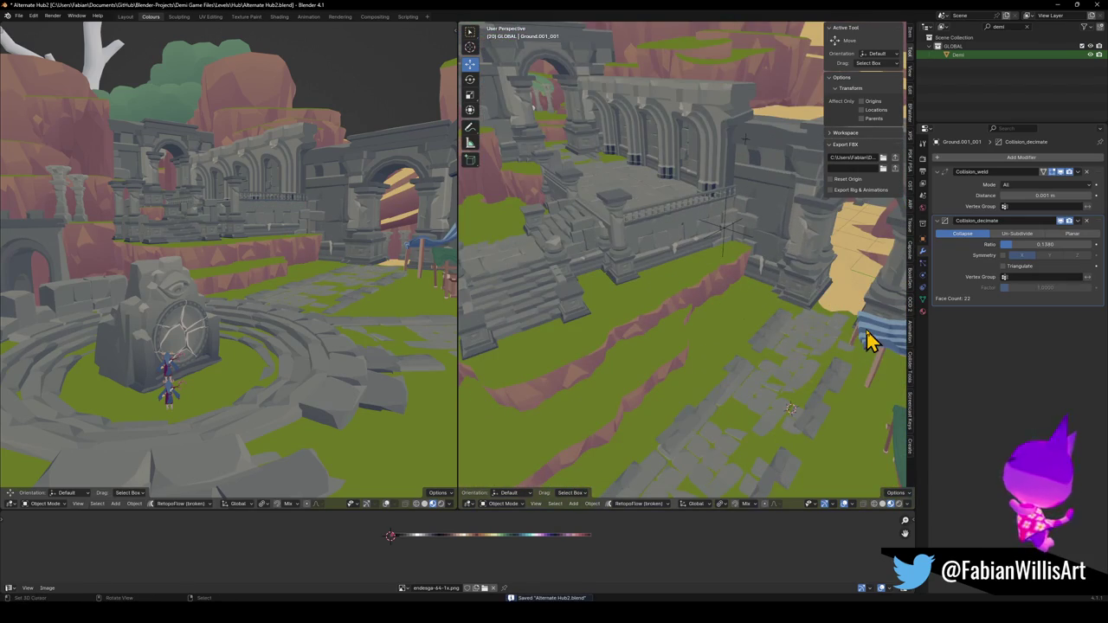
Duplicate the blue-striped awning and place the copy to the left.
{"action": "left_click", "coordinate": [870, 340]}
{"action": "key", "text": "shift+d"}
{"action": "left_click", "coordinate": [754, 321]}
Rotate the awning copy around Z and slide it horizontally.
{"action": "key", "text": "r"}
{"action": "key", "text": "z"}
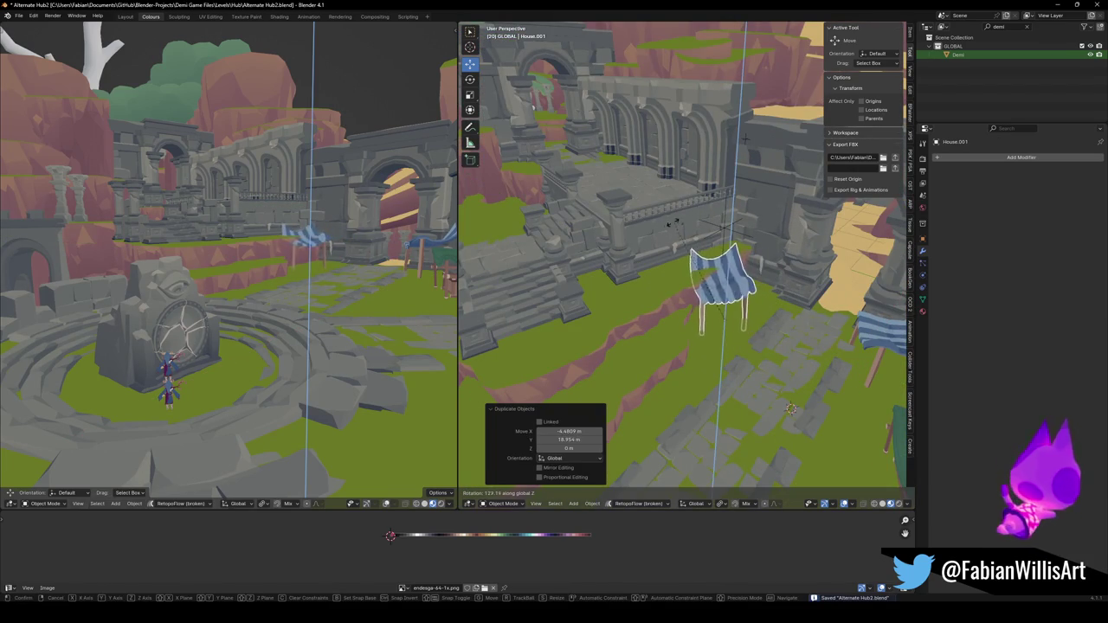
{"action": "left_click", "coordinate": [675, 223]}
{"action": "key", "text": "g"}
{"action": "key", "text": "shift+z"}
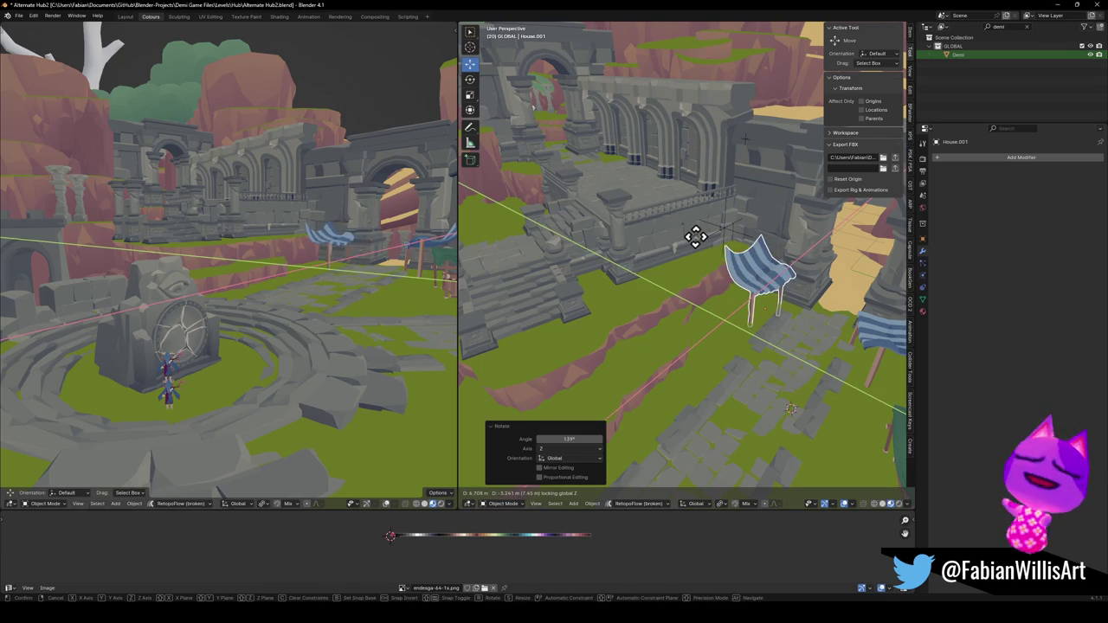
{"action": "left_click", "coordinate": [696, 239]}
Rotate the awning copy again around Z, cancelling an attempted vertical move.
{"action": "key", "text": "r"}
{"action": "key", "text": "z"}
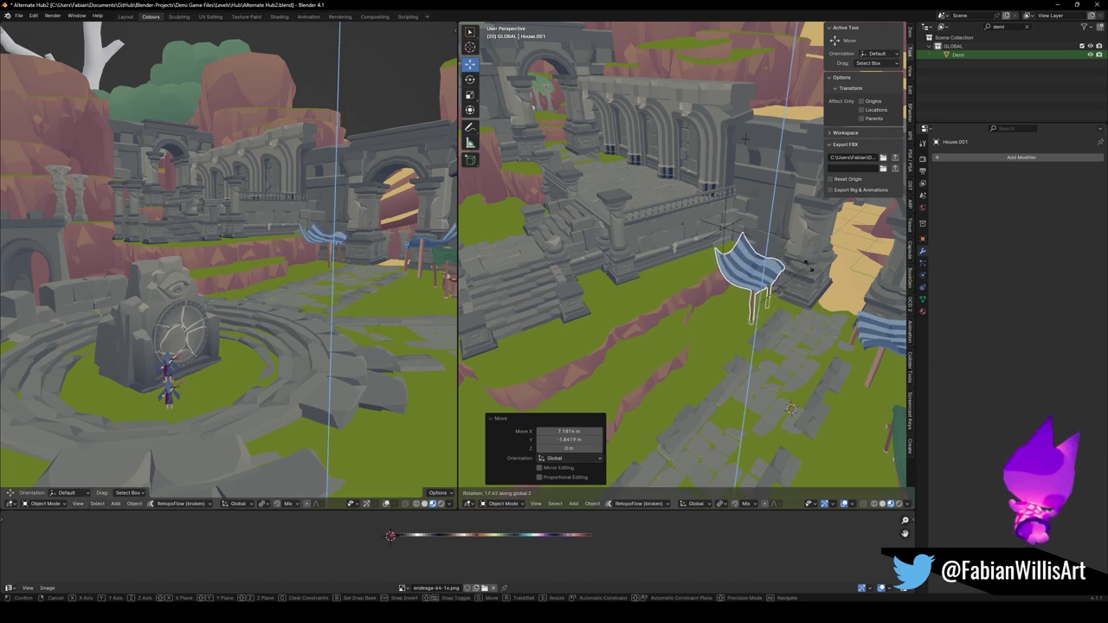
{"action": "left_click", "coordinate": [810, 269]}
{"action": "key", "text": "g"}
{"action": "key", "text": "z"}
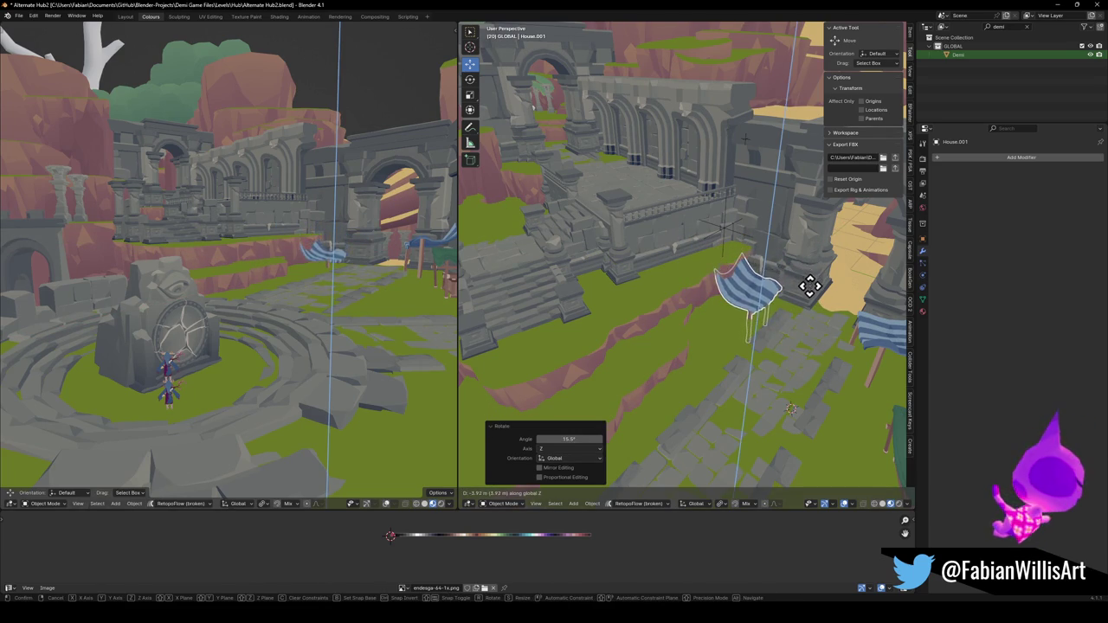
{"action": "right_click", "coordinate": [746, 303]}
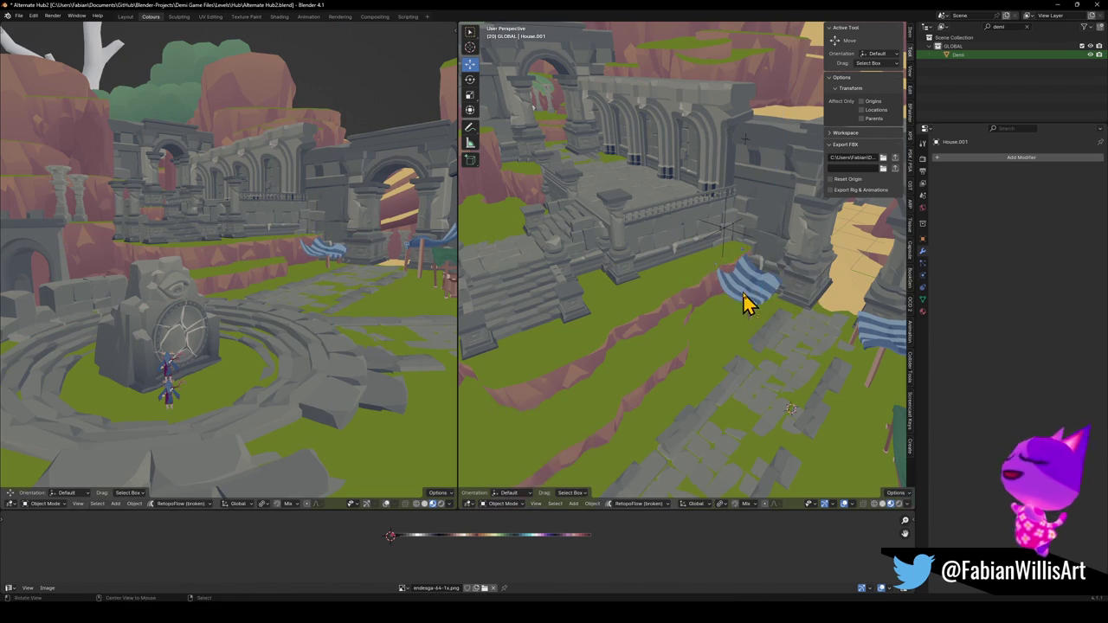
{"action": "scroll", "coordinate": [747, 303], "scroll_direction": "up", "scroll_amount": 5}
{"action": "mouse_move", "coordinate": [747, 292]}
{"action": "middle_mouse_down"}
{"action": "mouse_move", "coordinate": [784, 313]}
{"action": "mouse_move", "coordinate": [754, 316]}
{"action": "mouse_move", "coordinate": [729, 282]}
{"action": "middle_mouse_up"}
Raise the awning along Z, then shift it horizontally toward the ledge.
{"action": "left_click", "coordinate": [736, 279]}
{"action": "key", "text": "g"}
{"action": "key", "text": "z"}
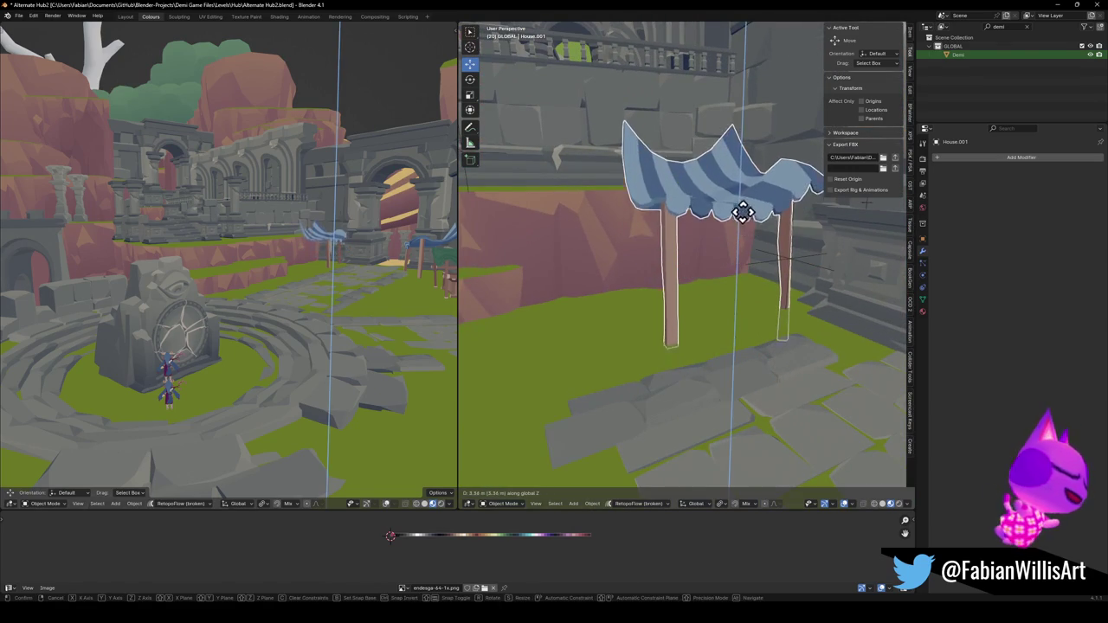
{"action": "left_click", "coordinate": [736, 217]}
{"action": "mouse_move", "coordinate": [737, 217]}
{"action": "middle_mouse_down"}
{"action": "mouse_move", "coordinate": [704, 240]}
{"action": "mouse_move", "coordinate": [731, 234]}
{"action": "middle_mouse_up"}
{"action": "key", "text": "g"}
{"action": "key", "text": "shift+z"}
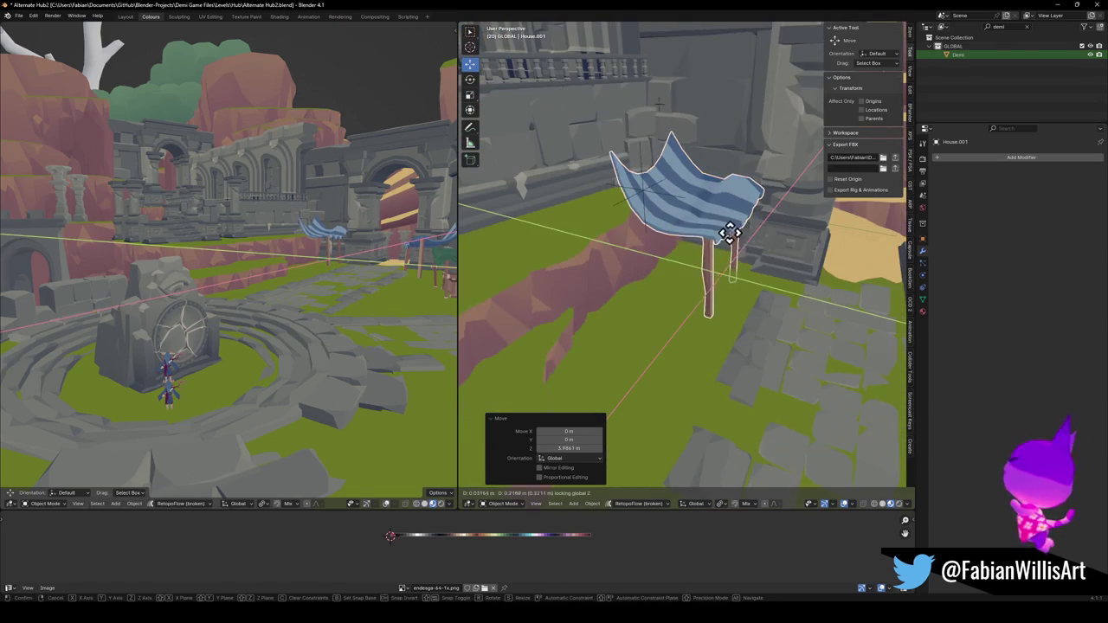
{"action": "left_click", "coordinate": [687, 220]}
Lift the awning onto the grassy red-cliff ledge and begin sliding the terrain piece beneath it.
{"action": "key", "text": "g"}
{"action": "key", "text": "z"}
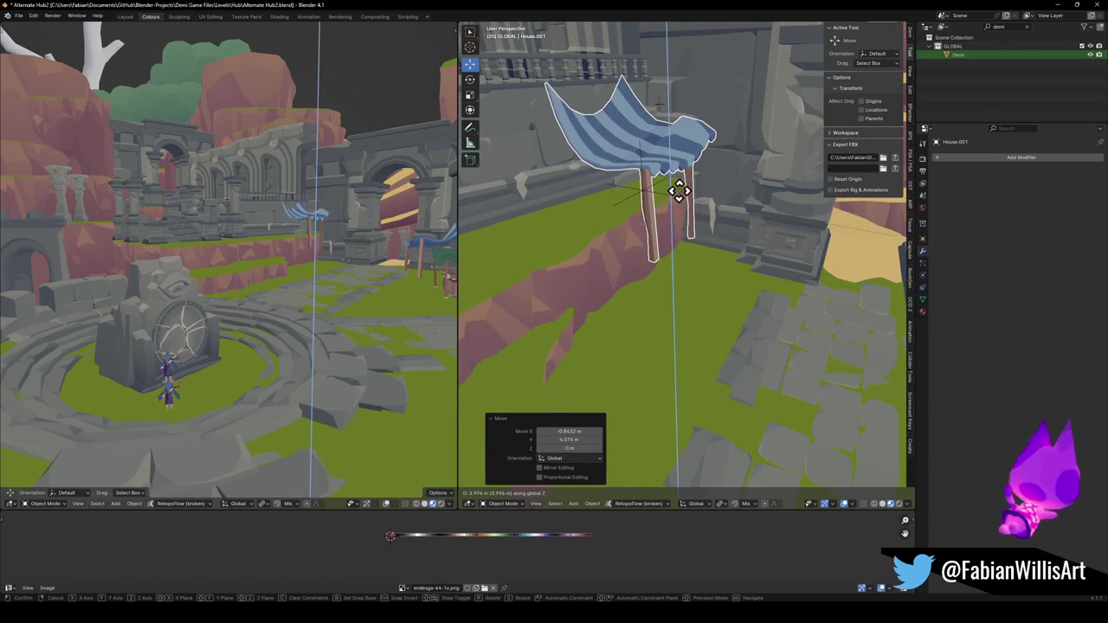
{"action": "left_click", "coordinate": [672, 178]}
{"action": "middle_click_drag", "start_coordinate": [655, 218], "coordinate": [701, 243]}
{"action": "left_click", "coordinate": [701, 242]}
{"action": "key", "text": "g"}
{"action": "key", "text": "shift+z"}
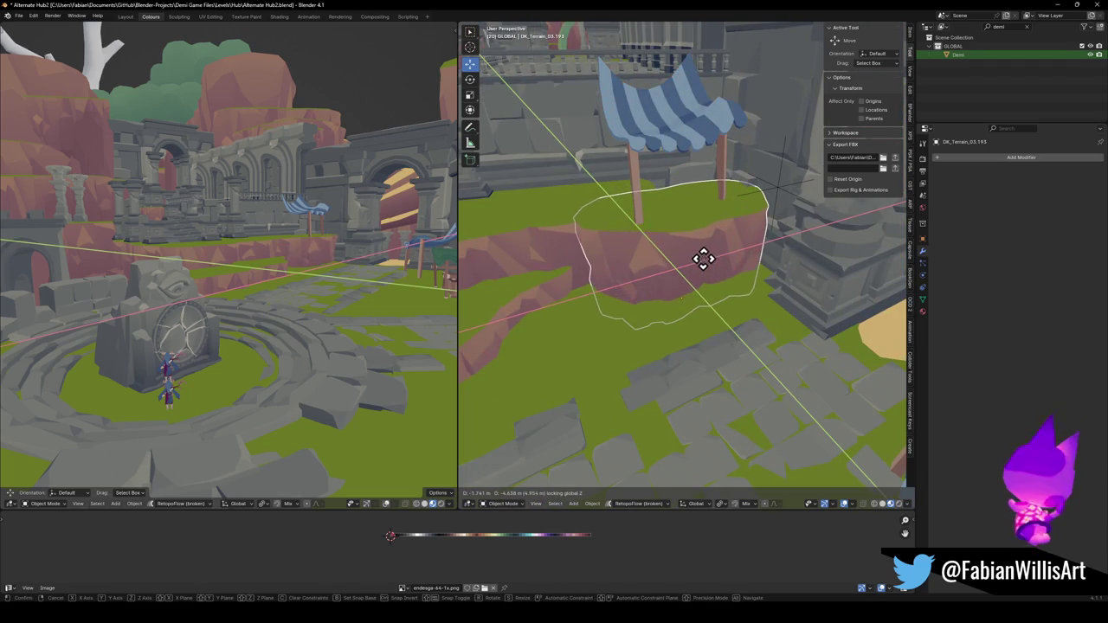
Set the terrain ledge in place, then copy the neighbouring ledge piece at the same height.
{"action": "left_click", "coordinate": [705, 267]}
{"action": "mouse_move", "coordinate": [705, 268]}
{"action": "middle_mouse_down"}
{"action": "mouse_move", "coordinate": [701, 257]}
{"action": "mouse_move", "coordinate": [679, 268]}
{"action": "middle_mouse_up"}
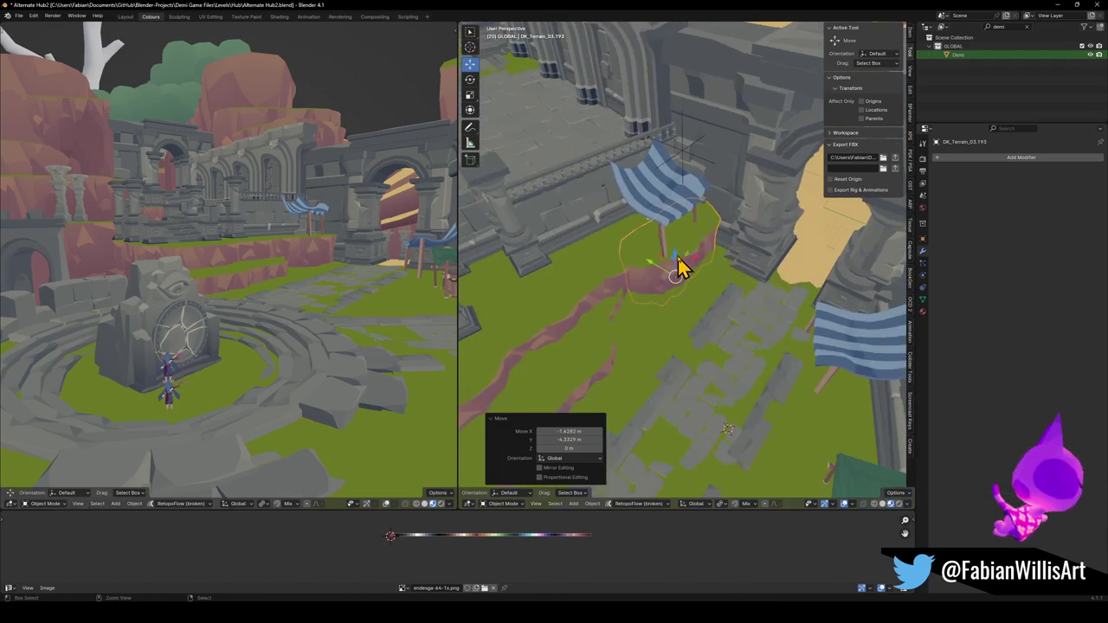
{"action": "left_click", "coordinate": [679, 269]}
{"action": "key", "text": "g"}
{"action": "key", "text": "shift+z"}
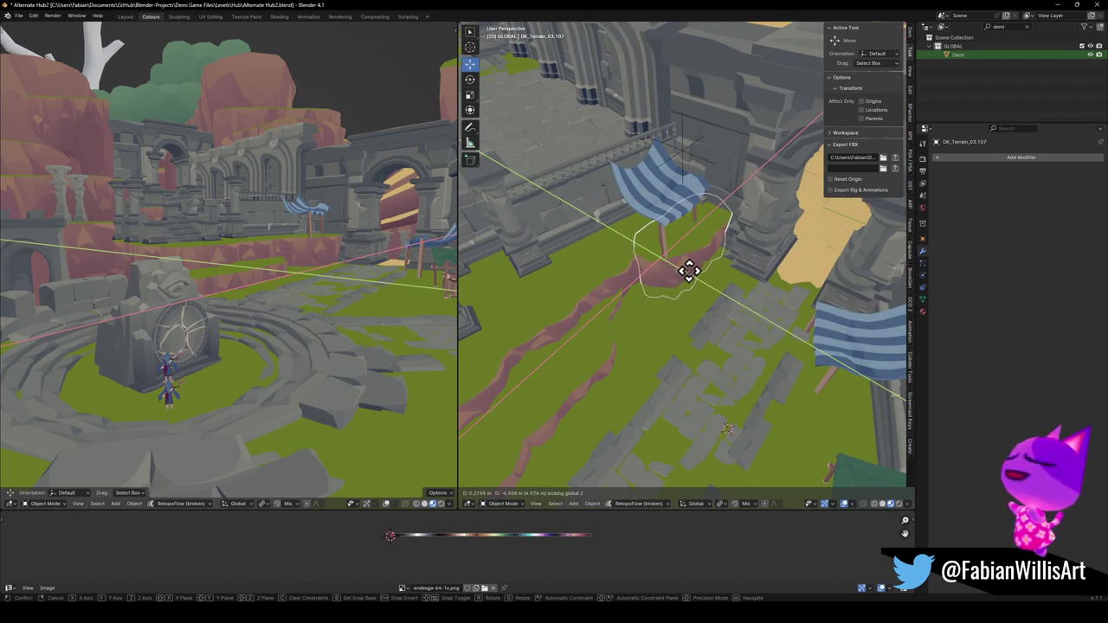
{"action": "left_click", "coordinate": [688, 271]}
Rotate the terrain copy about 25.1° around Z and slide it into position.
{"action": "key", "text": "r"}
{"action": "key", "text": "z"}
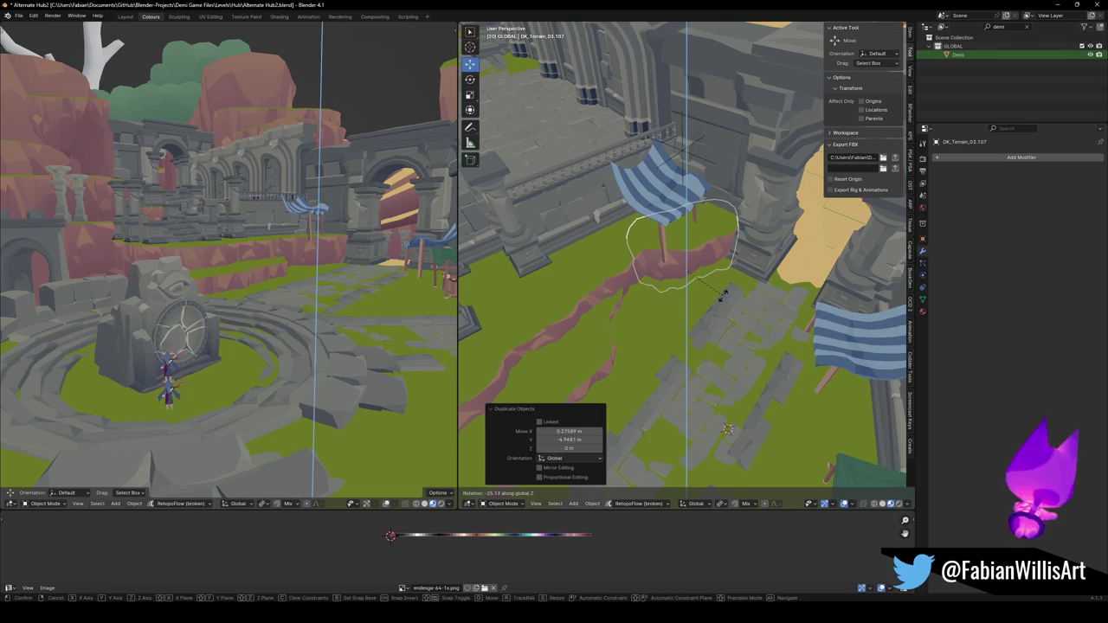
{"action": "left_click", "coordinate": [723, 294]}
{"action": "key", "text": "g"}
{"action": "key", "text": "shift+z"}
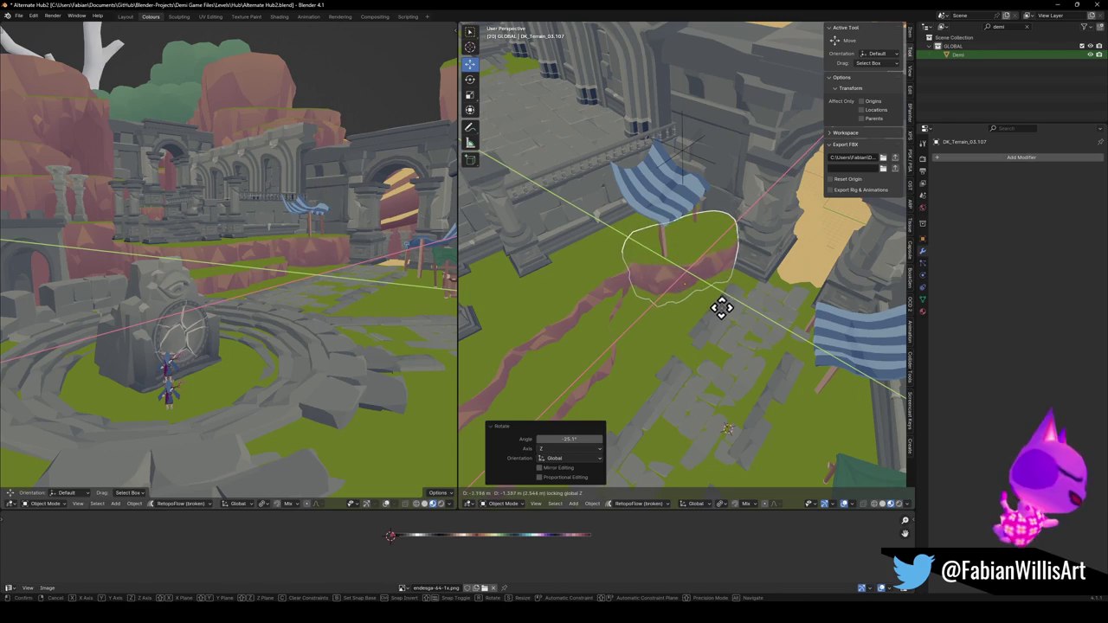
{"action": "left_click", "coordinate": [698, 279]}
Scale the terrain copy to 1.215 horizontally and settle it under the awning.
{"action": "key", "text": "s"}
{"action": "key", "text": "shift+z"}
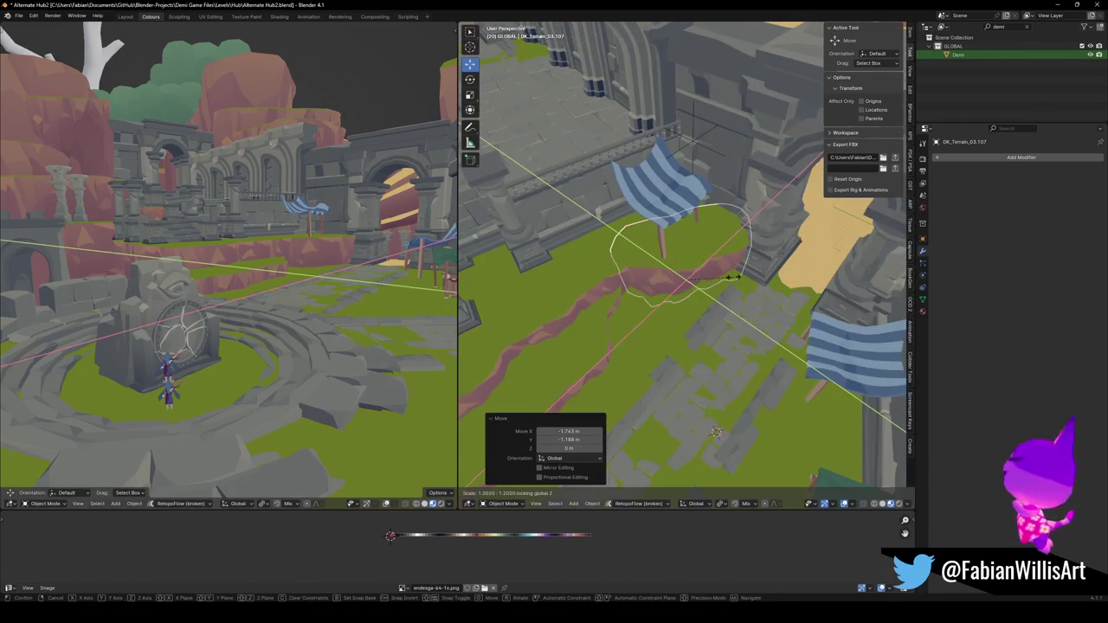
{"action": "left_click", "coordinate": [725, 270]}
{"action": "key", "text": "g"}
{"action": "key", "text": "shift+z"}
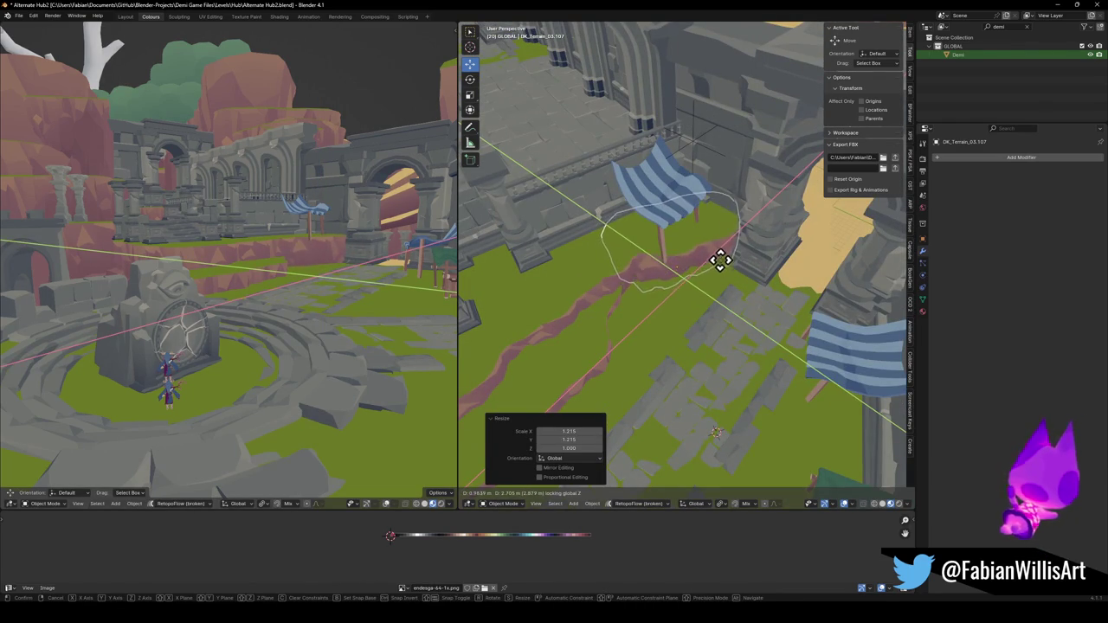
{"action": "left_click", "coordinate": [729, 277]}
{"action": "mouse_move", "coordinate": [729, 277]}
{"action": "middle_mouse_down"}
{"action": "mouse_move", "coordinate": [713, 279]}
{"action": "mouse_move", "coordinate": [712, 265]}
{"action": "mouse_move", "coordinate": [706, 275]}
{"action": "mouse_move", "coordinate": [730, 259]}
{"action": "mouse_move", "coordinate": [710, 280]}
{"action": "middle_mouse_up"}
Shift the striped awning horizontally and rotate it around Z.
{"action": "left_click", "coordinate": [669, 215]}
{"action": "key", "text": "g"}
{"action": "key", "text": "shift+z"}
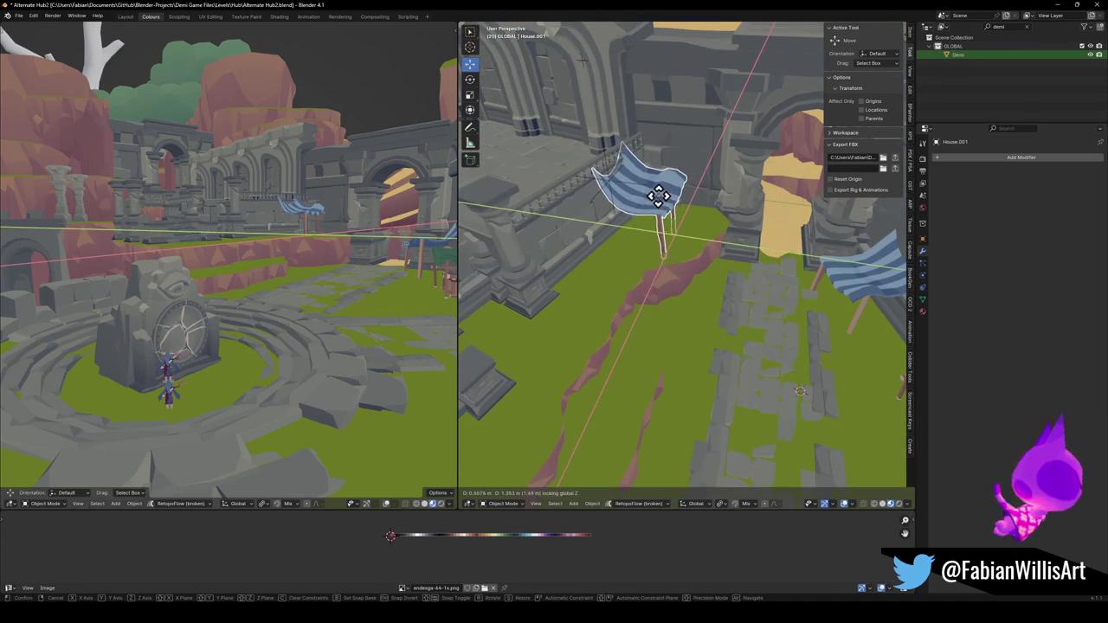
{"action": "left_click", "coordinate": [658, 196]}
{"action": "key", "text": "r"}
{"action": "key", "text": "z"}
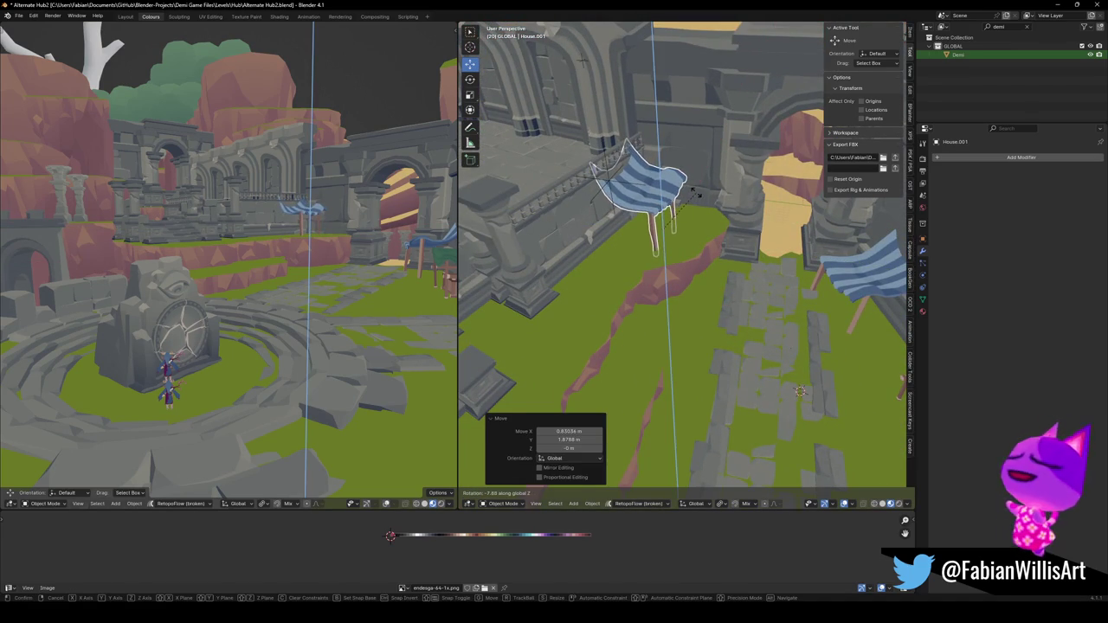
{"action": "left_click", "coordinate": [698, 194]}
Lower the awning about 0.44 m so it rests on the grassy ledge before the wall.
{"action": "mouse_move", "coordinate": [704, 211]}
{"action": "middle_mouse_down"}
{"action": "mouse_move", "coordinate": [636, 217]}
{"action": "mouse_move", "coordinate": [675, 217]}
{"action": "middle_mouse_up"}
{"action": "key", "text": "g"}
{"action": "key", "text": "z"}
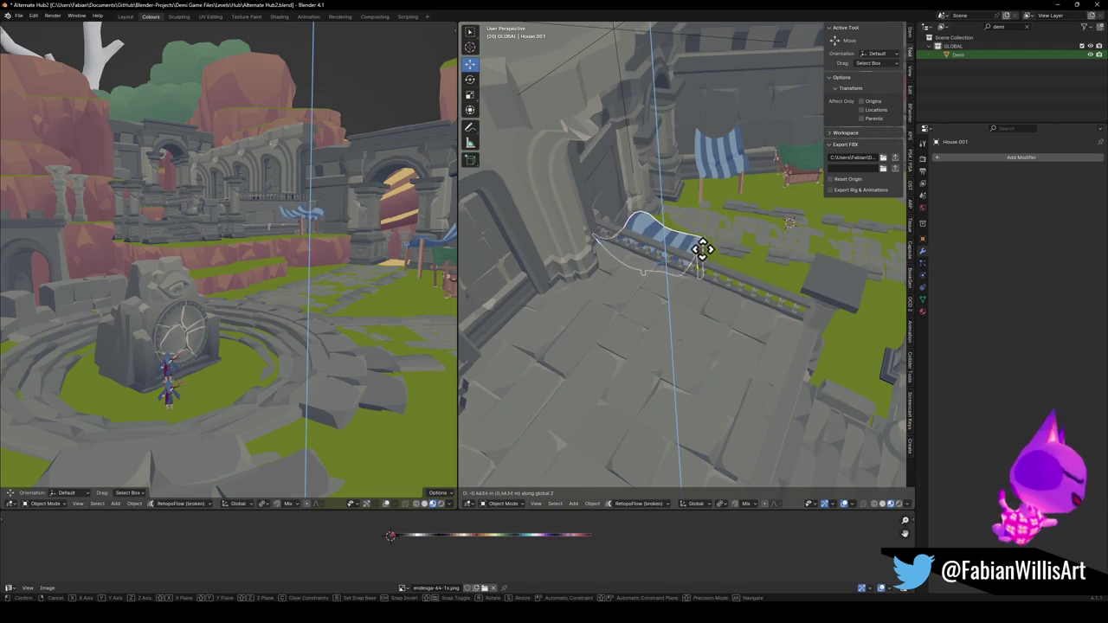
{"action": "left_click", "coordinate": [710, 268]}
{"action": "mouse_move", "coordinate": [709, 267]}
{"action": "middle_mouse_down"}
{"action": "mouse_move", "coordinate": [802, 272]}
{"action": "mouse_move", "coordinate": [693, 227]}
{"action": "mouse_move", "coordinate": [756, 248]}
{"action": "middle_mouse_up"}
{"action": "scroll", "coordinate": [757, 272], "scroll_direction": "up", "scroll_amount": 4}
{"action": "scroll", "coordinate": [762, 307], "scroll_direction": "up", "scroll_amount": 3}
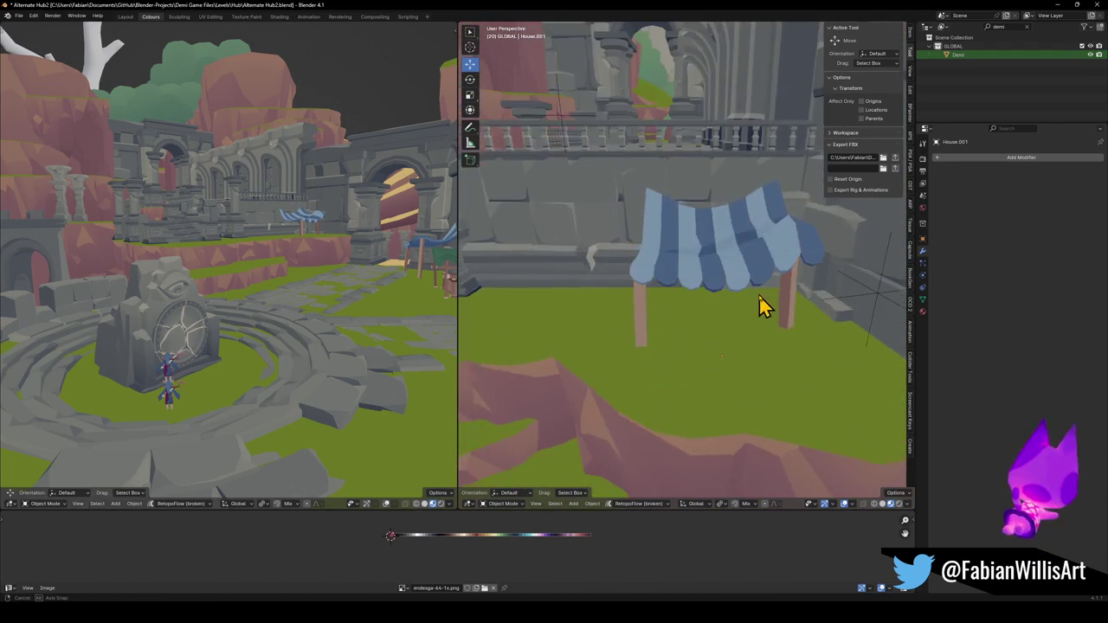
{"action": "scroll", "coordinate": [775, 294], "scroll_direction": "down", "scroll_amount": 2}
{"action": "scroll", "coordinate": [718, 277], "scroll_direction": "down", "scroll_amount": 3}
{"action": "scroll", "coordinate": [816, 309], "scroll_direction": "down", "scroll_amount": 2}
{"action": "scroll", "coordinate": [792, 283], "scroll_direction": "down", "scroll_amount": 2}
{"action": "mouse_move", "coordinate": [792, 281]}
{"action": "middle_mouse_down"}
{"action": "mouse_move", "coordinate": [797, 297]}
{"action": "mouse_move", "coordinate": [757, 272]}
{"action": "mouse_move", "coordinate": [787, 285]}
{"action": "middle_mouse_up"}
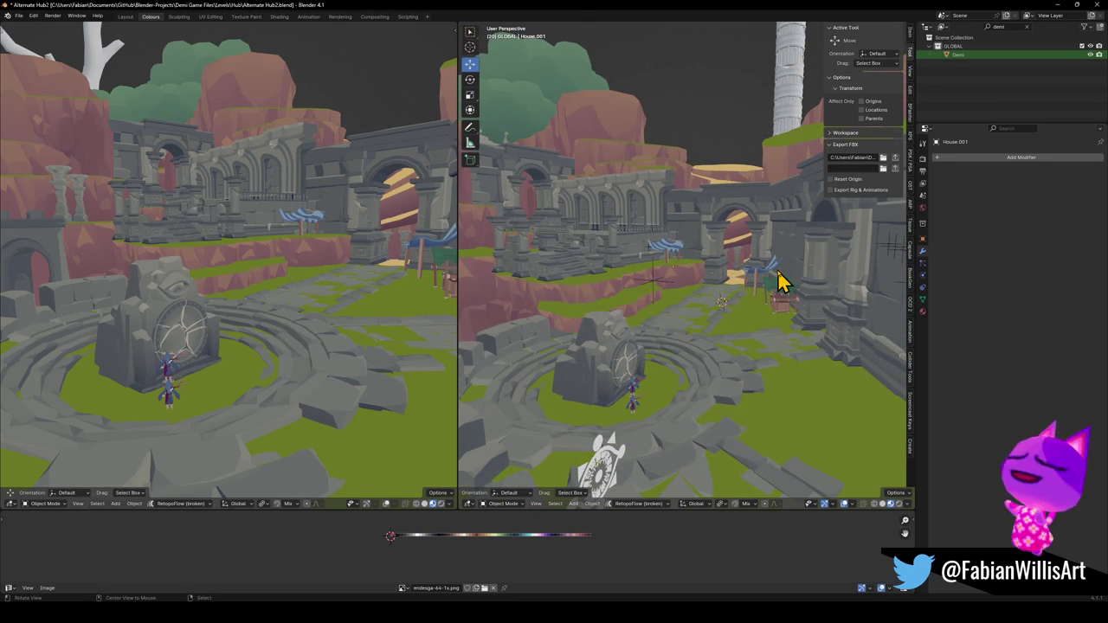
{"action": "key", "text": "ctrl+s"}
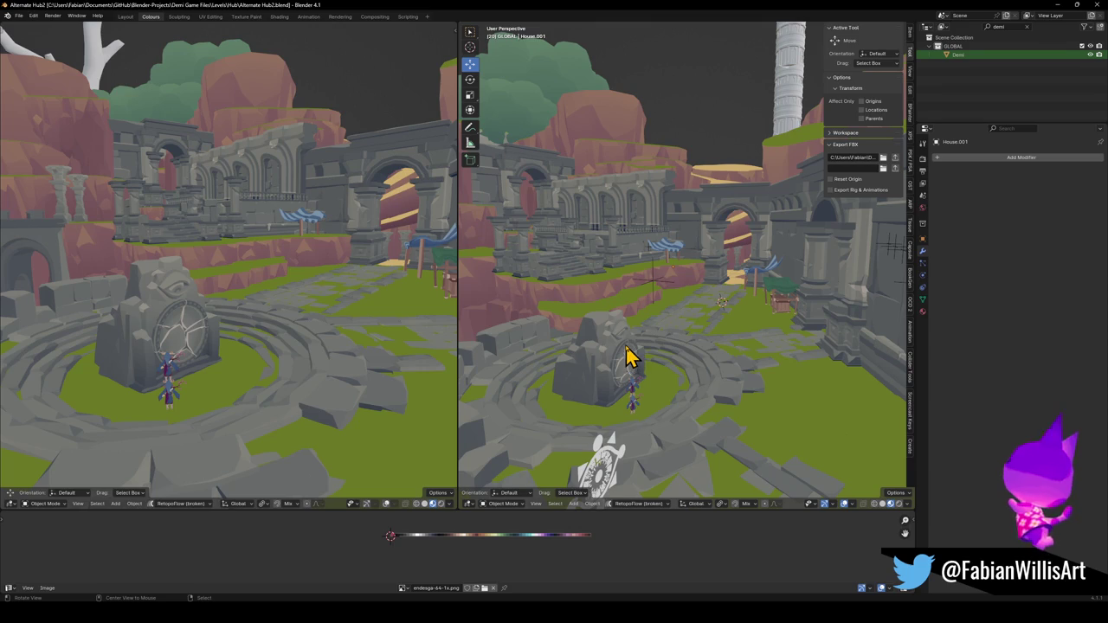
{"action": "mouse_move", "coordinate": [628, 362]}
{"action": "middle_mouse_down"}
{"action": "mouse_move", "coordinate": [608, 312]}
{"action": "mouse_move", "coordinate": [713, 317]}
{"action": "middle_mouse_up"}
{"action": "mouse_move", "coordinate": [681, 250]}
{"action": "middle_mouse_down"}
{"action": "mouse_move", "coordinate": [558, 394]}
{"action": "mouse_move", "coordinate": [572, 381]}
{"action": "middle_mouse_up"}
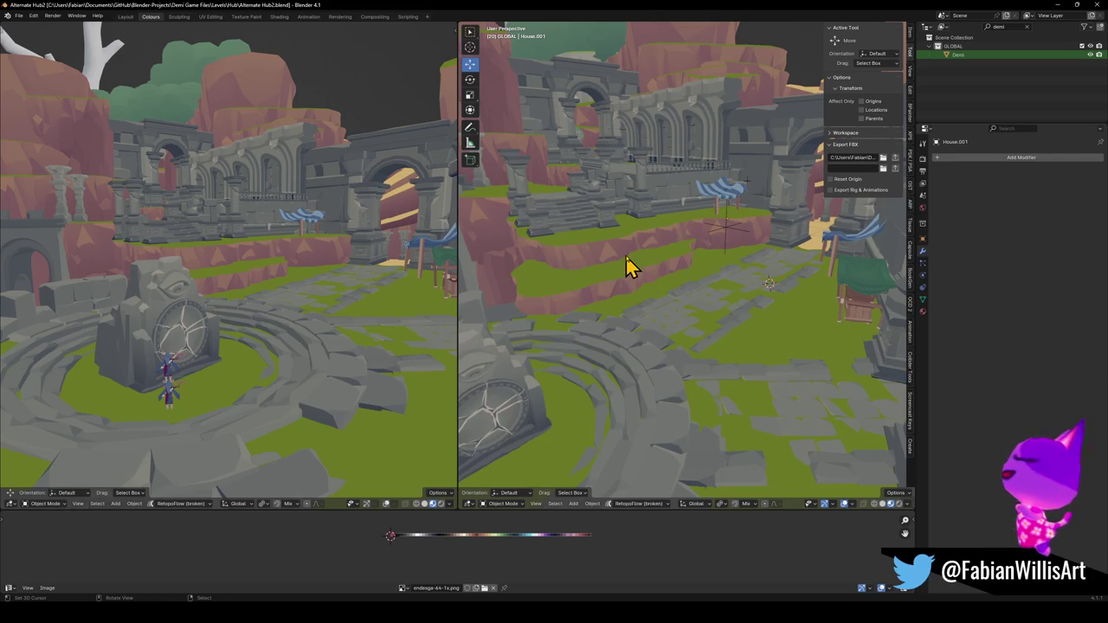
{"action": "middle_click", "coordinate": [527, 388], "text": "alt"}
{"action": "scroll", "coordinate": [585, 364], "scroll_direction": "up", "scroll_amount": 4}
{"action": "scroll", "coordinate": [653, 314], "scroll_direction": "down", "scroll_amount": 3}
{"action": "middle_click_drag", "start_coordinate": [667, 311], "coordinate": [702, 324]}
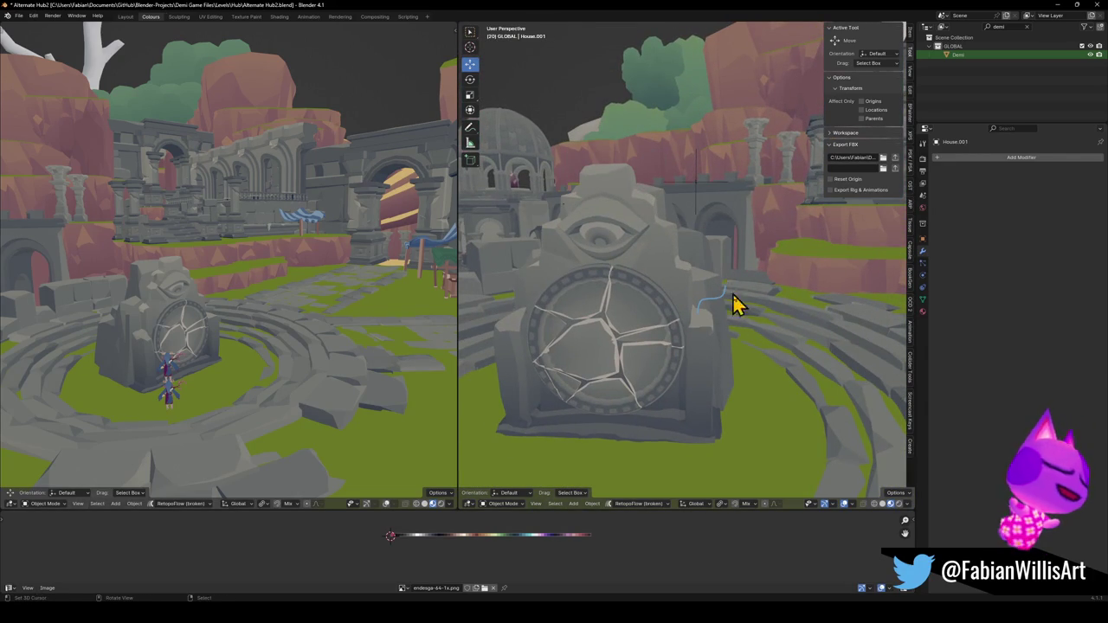
{"action": "scroll", "coordinate": [718, 361], "scroll_direction": "down", "scroll_amount": 1}
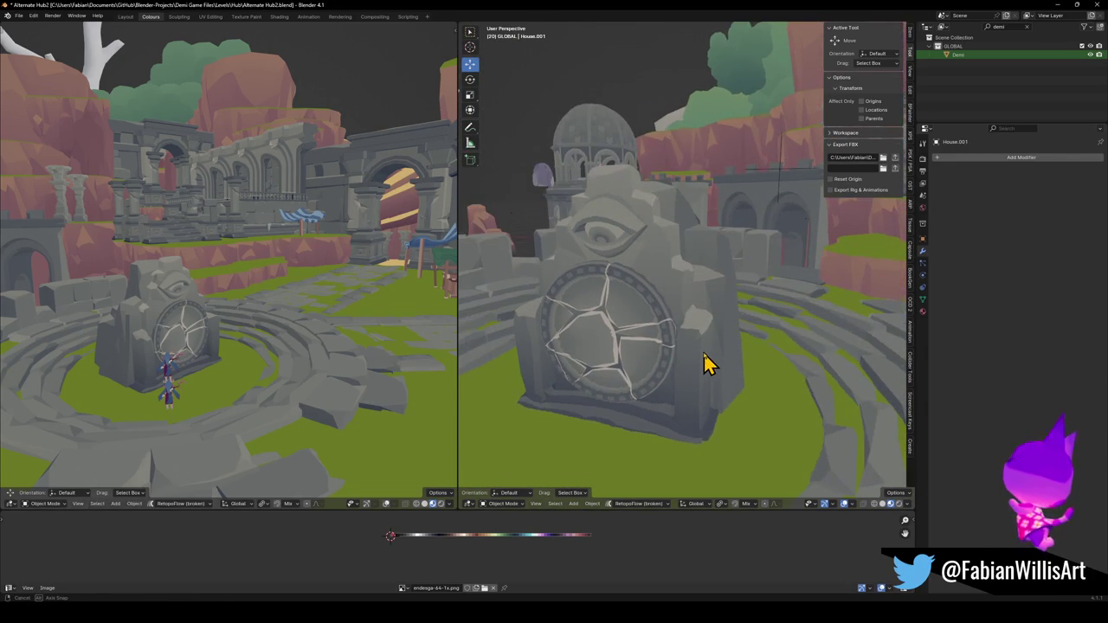
{"action": "scroll", "coordinate": [710, 363], "scroll_direction": "down", "scroll_amount": 1}
{"action": "scroll", "coordinate": [717, 350], "scroll_direction": "down", "scroll_amount": 1}
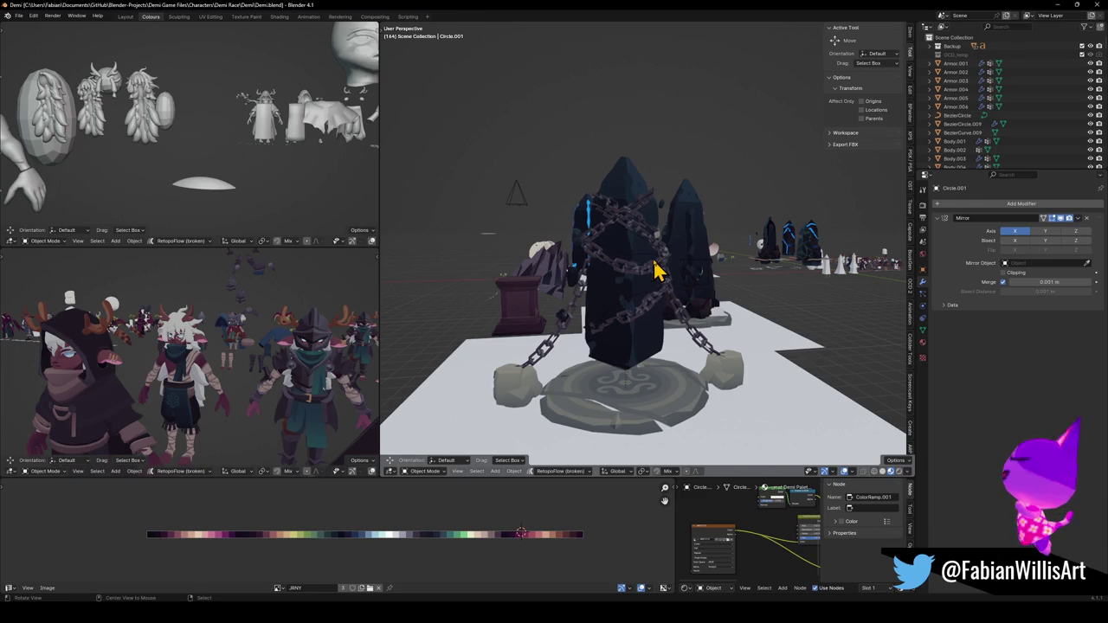
Select the hanging chain beside the obelisk to view its Array, Curve and Mirror modifiers.
{"action": "scroll", "coordinate": [656, 271], "scroll_direction": "up", "scroll_amount": 2}
{"action": "scroll", "coordinate": [675, 290], "scroll_direction": "up", "scroll_amount": 1}
{"action": "left_click", "coordinate": [721, 370]}
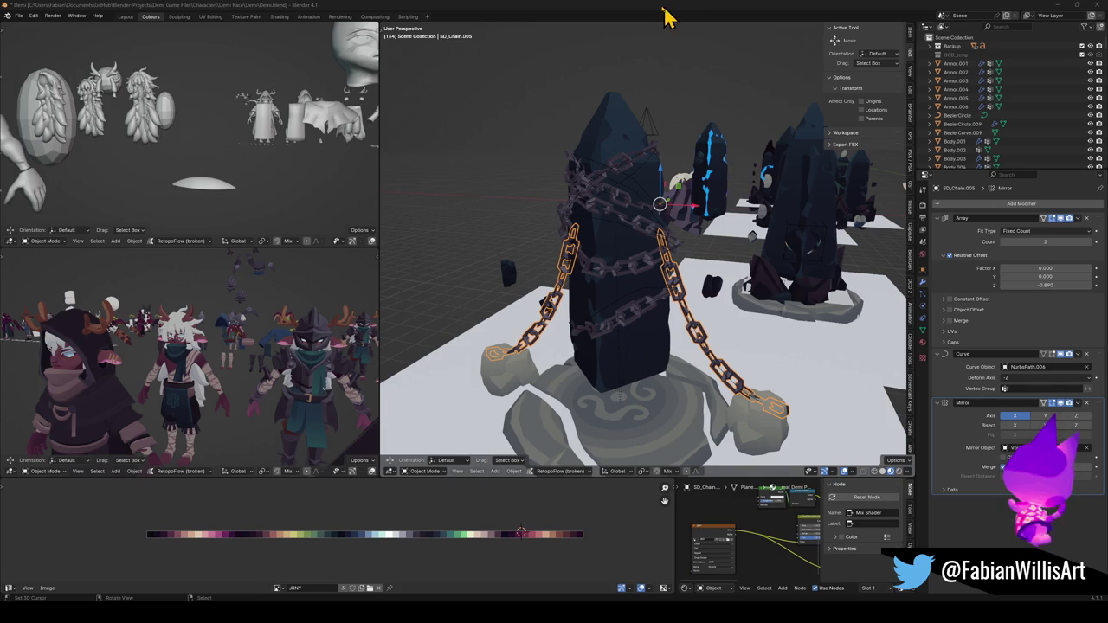
Select the obelisk-wrapped chain and its guide curve Obelisk.013 in solid shading.
{"action": "left_click", "coordinate": [617, 10]}
{"action": "left_click", "coordinate": [636, 221]}
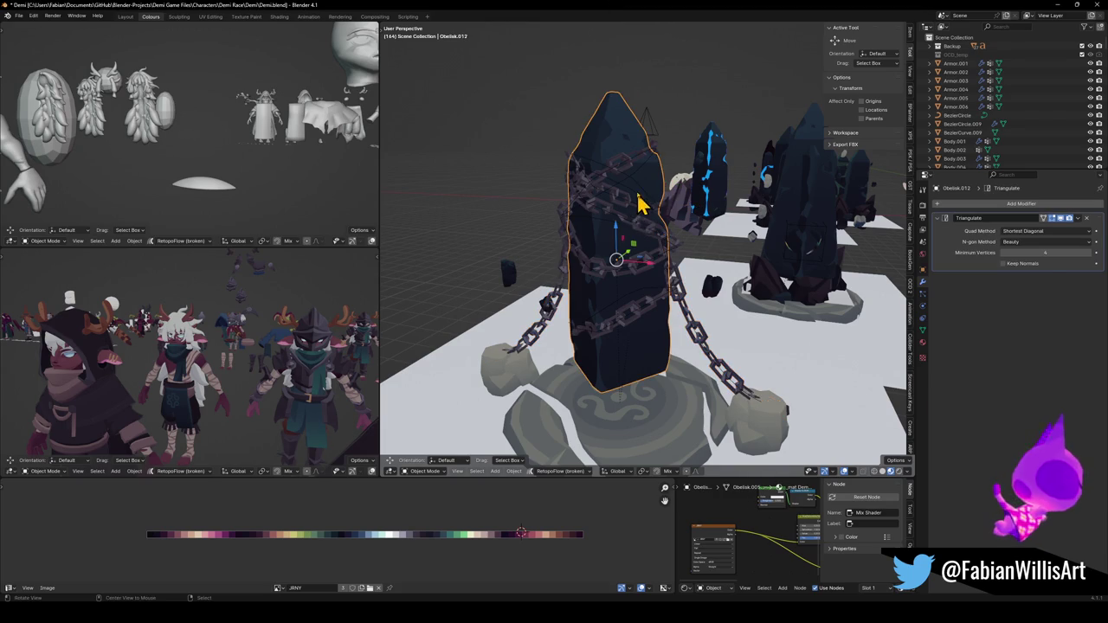
{"action": "key", "text": "KP_Decimal"}
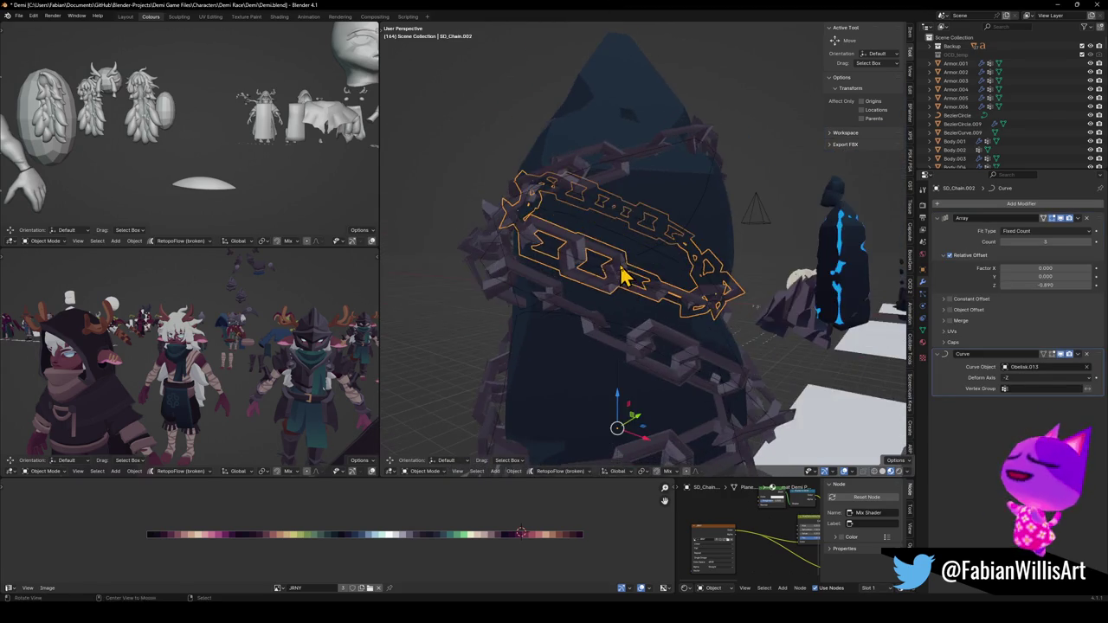
{"action": "key", "text": "z"}
{"action": "left_click", "coordinate": [613, 284], "text": "shift"}
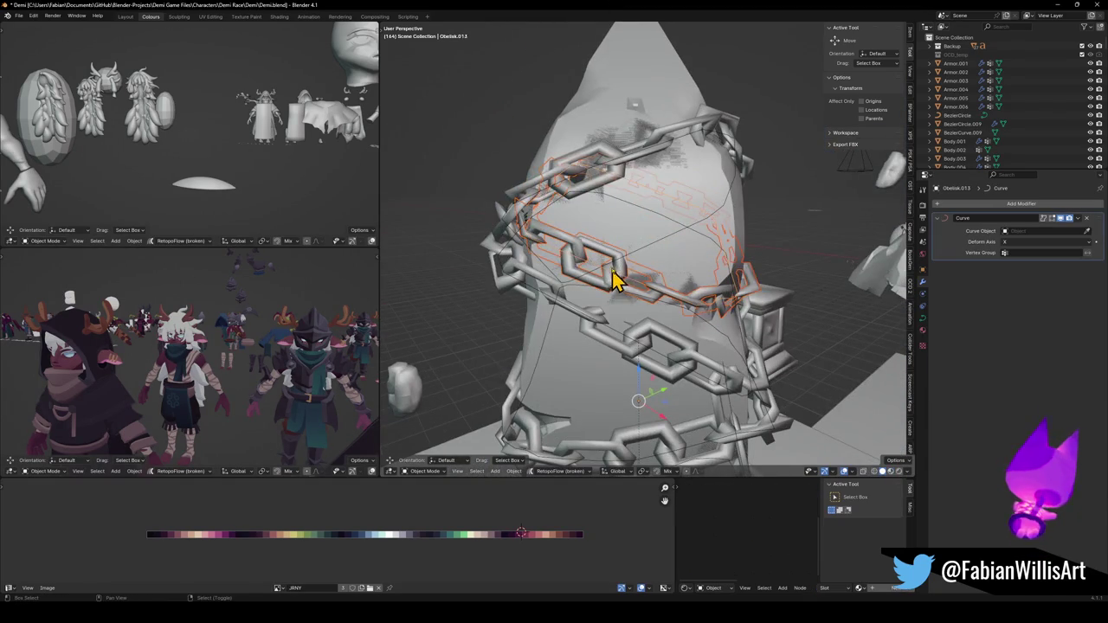
{"action": "scroll", "coordinate": [613, 280], "scroll_direction": "down", "scroll_amount": 5}
{"action": "middle_click_drag", "start_coordinate": [626, 238], "coordinate": [714, 227]}
Copy the chain and curve as objects, restore material shading, and switch to Alternate Hub2.
{"action": "key", "text": "ctrl+c"}
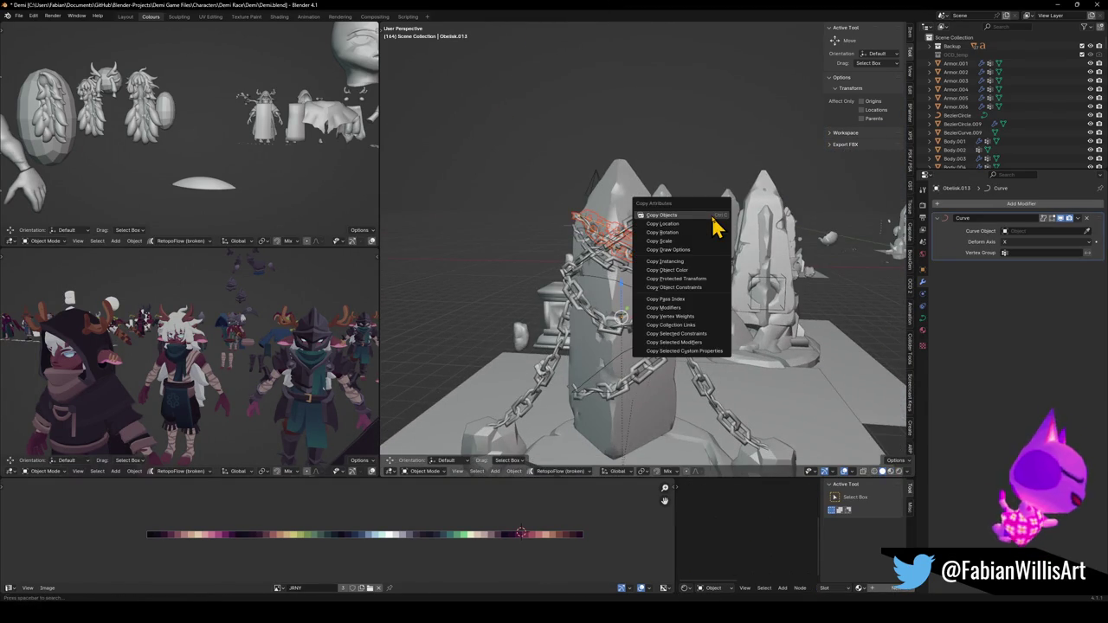
{"action": "left_click", "coordinate": [712, 216]}
{"action": "key", "text": "z"}
{"action": "middle_click_drag", "start_coordinate": [576, 240], "coordinate": [601, 271]}
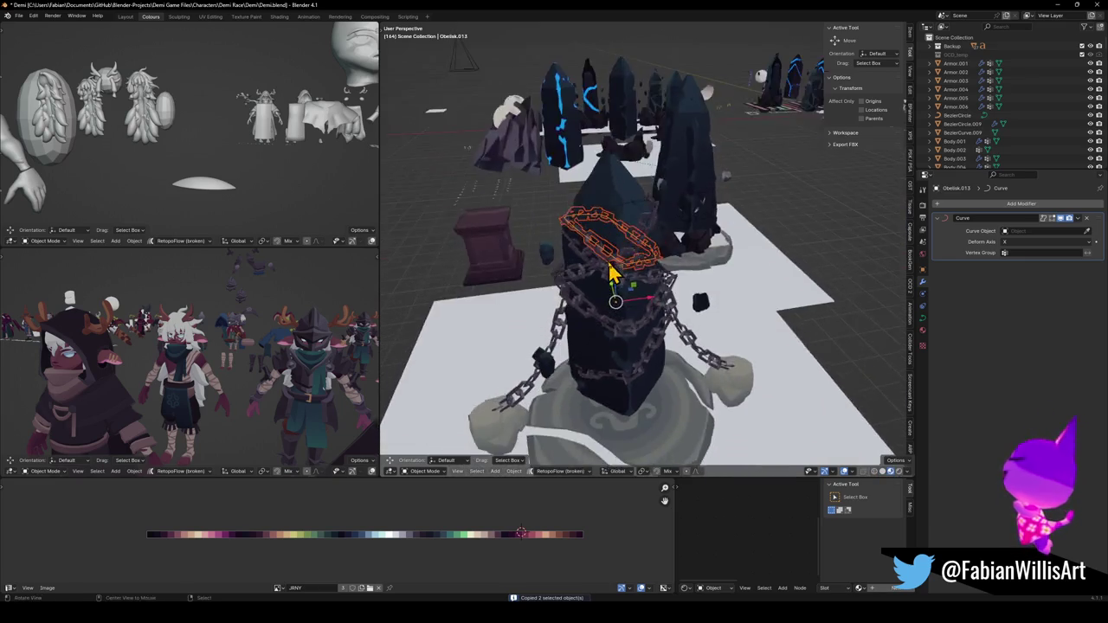
{"action": "scroll", "coordinate": [631, 256], "scroll_direction": "down", "scroll_amount": 3}
{"action": "middle_click_drag", "start_coordinate": [645, 242], "coordinate": [616, 133]}
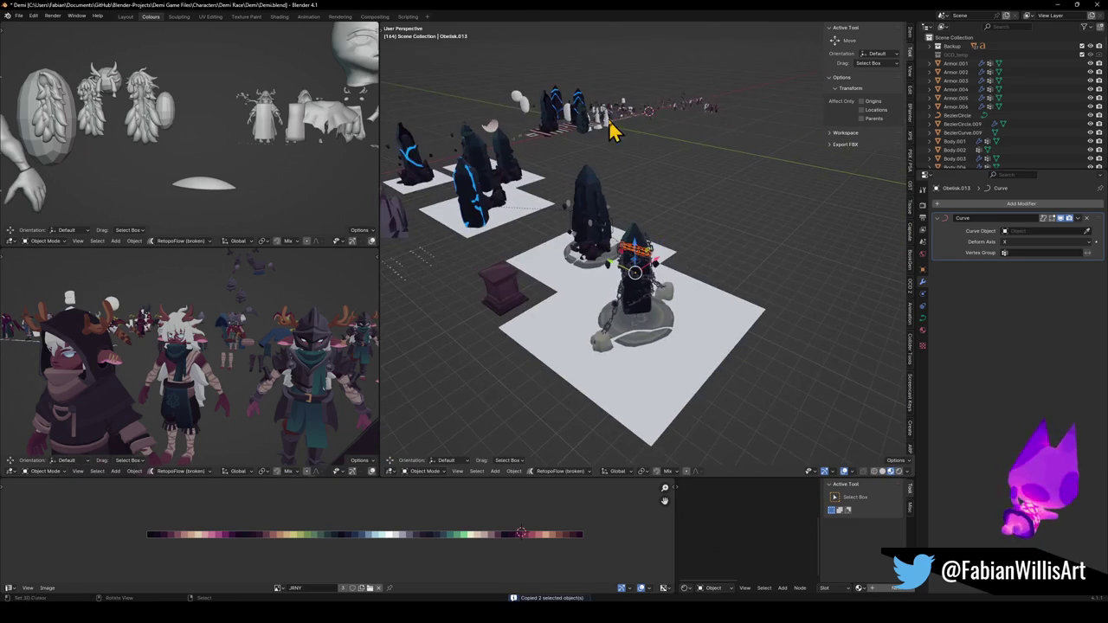
{"action": "left_click", "coordinate": [1058, 4]}
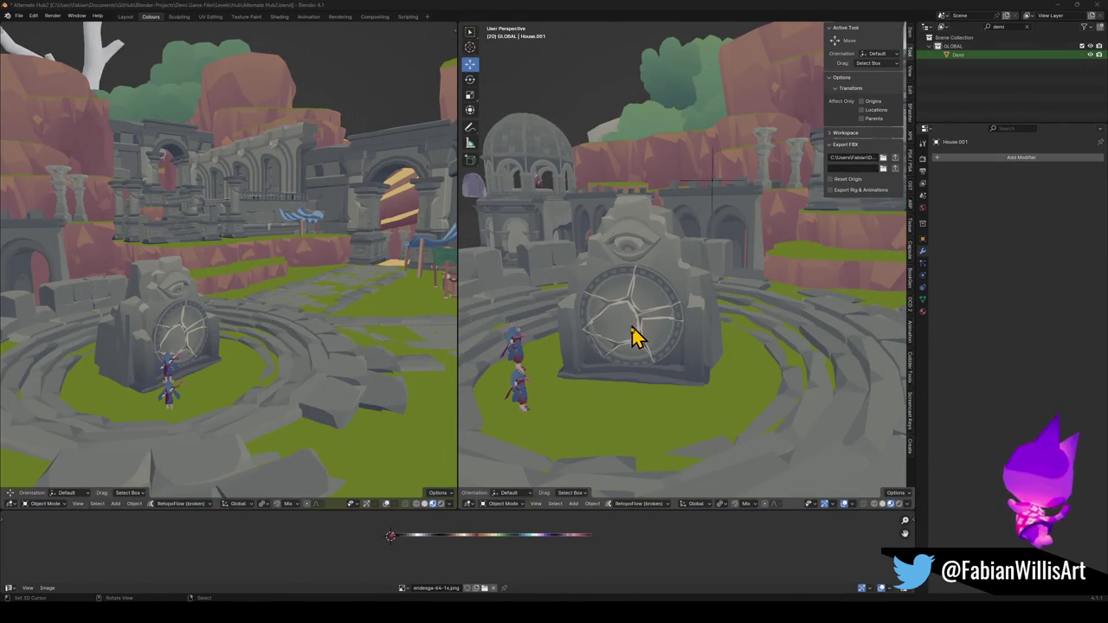
Place the 3D cursor at the centre of the eye-carved portal stone's geometry.
{"action": "left_click", "coordinate": [667, 274]}
{"action": "key", "text": "Tab"}
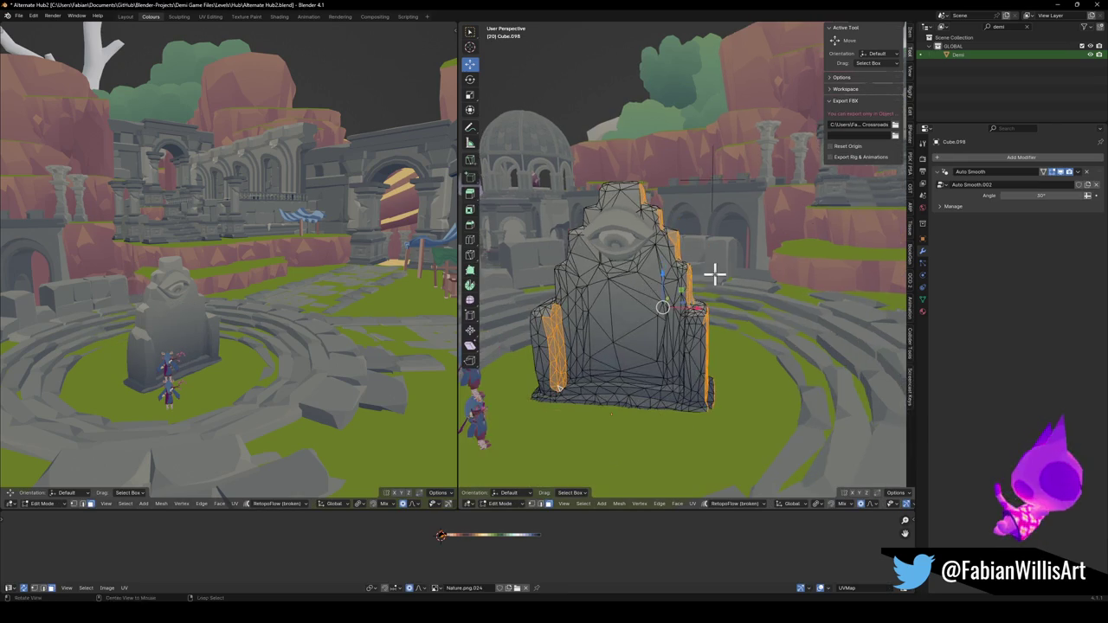
{"action": "middle_click_drag", "start_coordinate": [708, 274], "coordinate": [713, 277]}
{"action": "key", "text": "a"}
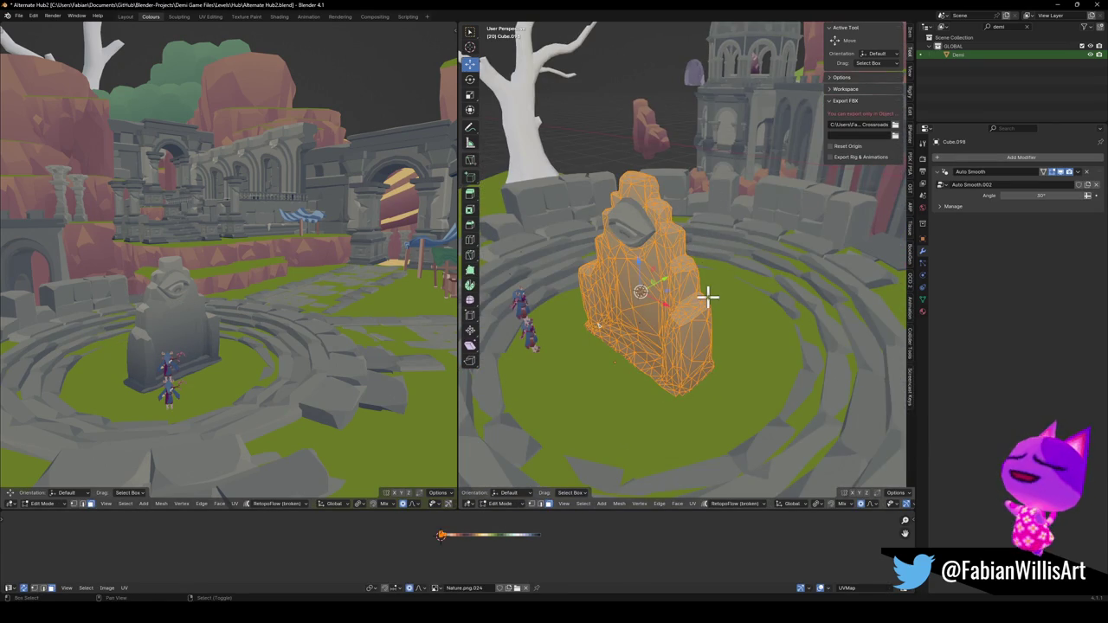
{"action": "key", "text": "alt+a"}
{"action": "key", "text": "Tab"}
Paste the chain and curve, snap them to the cursor, then undo the paste.
{"action": "key", "text": "ctrl+v"}
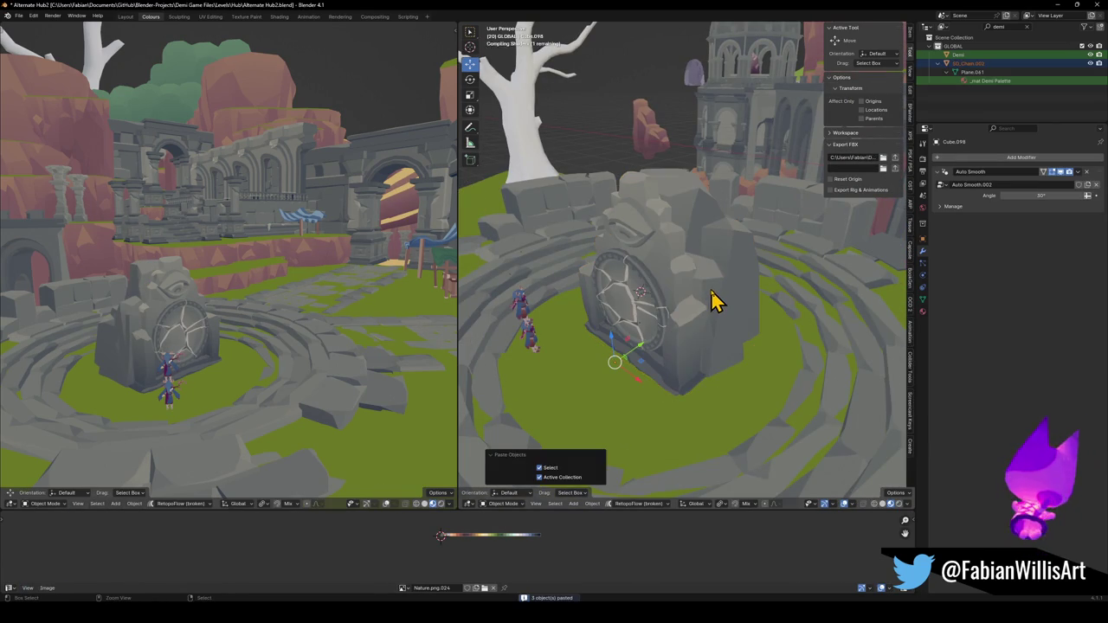
{"action": "key", "text": "shift+s"}
{"action": "key", "text": "KP_Decimal"}
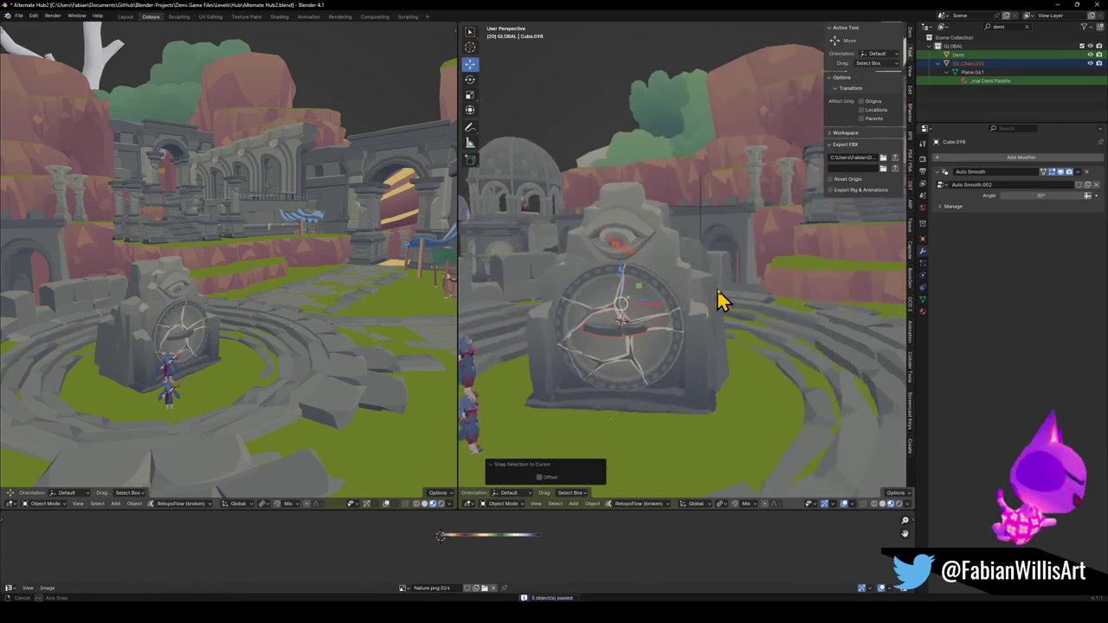
{"action": "mouse_move", "coordinate": [681, 297]}
{"action": "middle_mouse_down"}
{"action": "mouse_move", "coordinate": [684, 326]}
{"action": "mouse_move", "coordinate": [660, 342]}
{"action": "middle_mouse_up"}
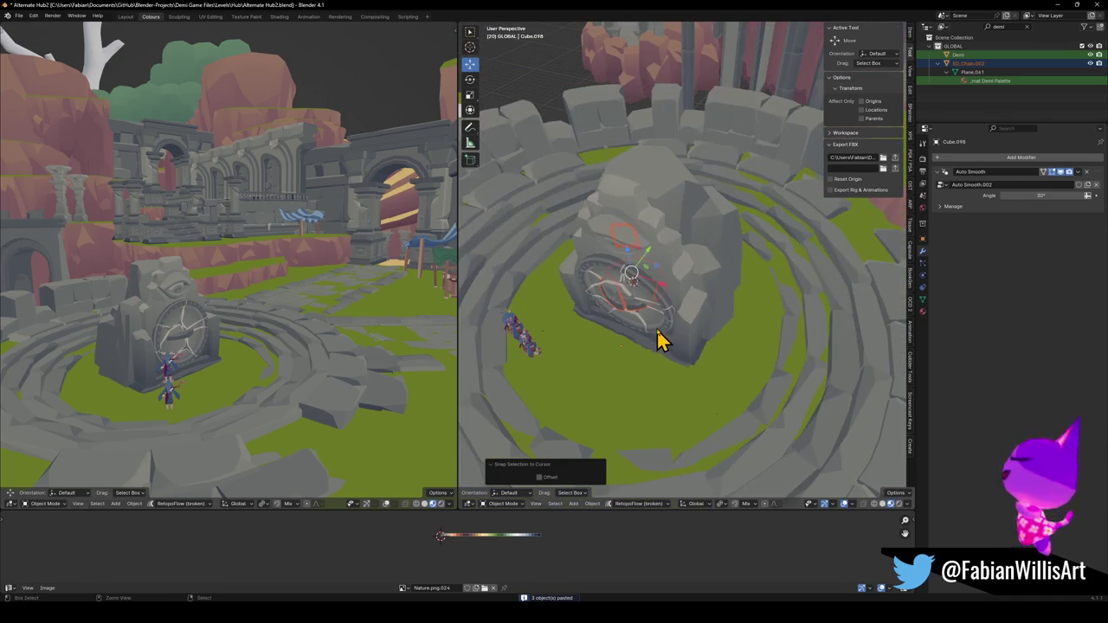
{"action": "key", "text": "ctrl+z"}
{"action": "key", "text": "ctrl+z"}
{"action": "key", "text": "ctrl+z"}
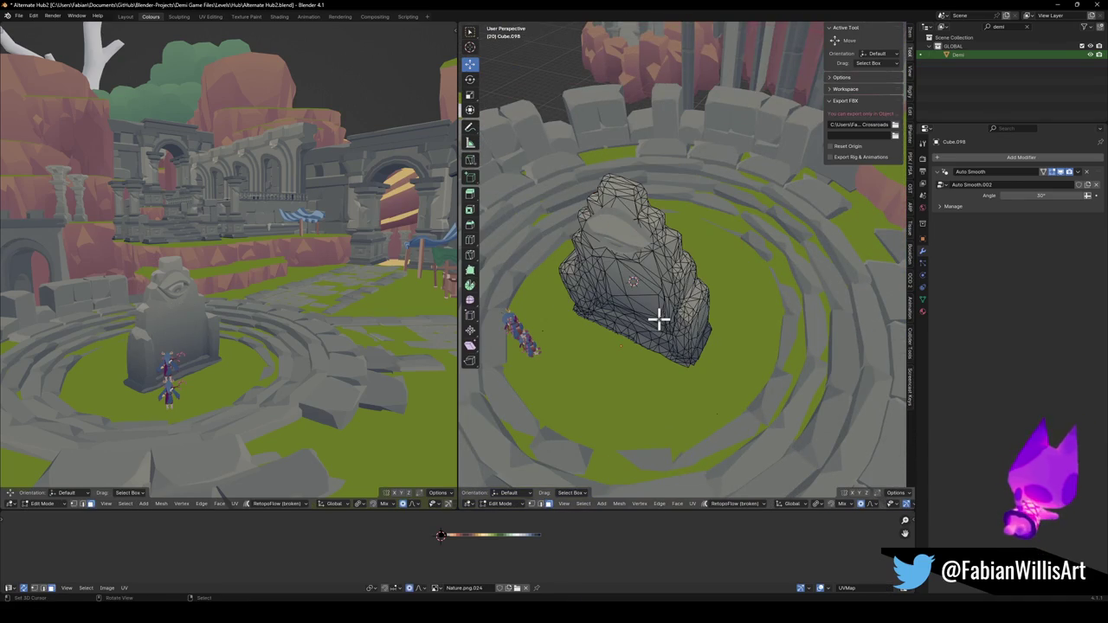
{"action": "key", "text": "ctrl+shift+z"}
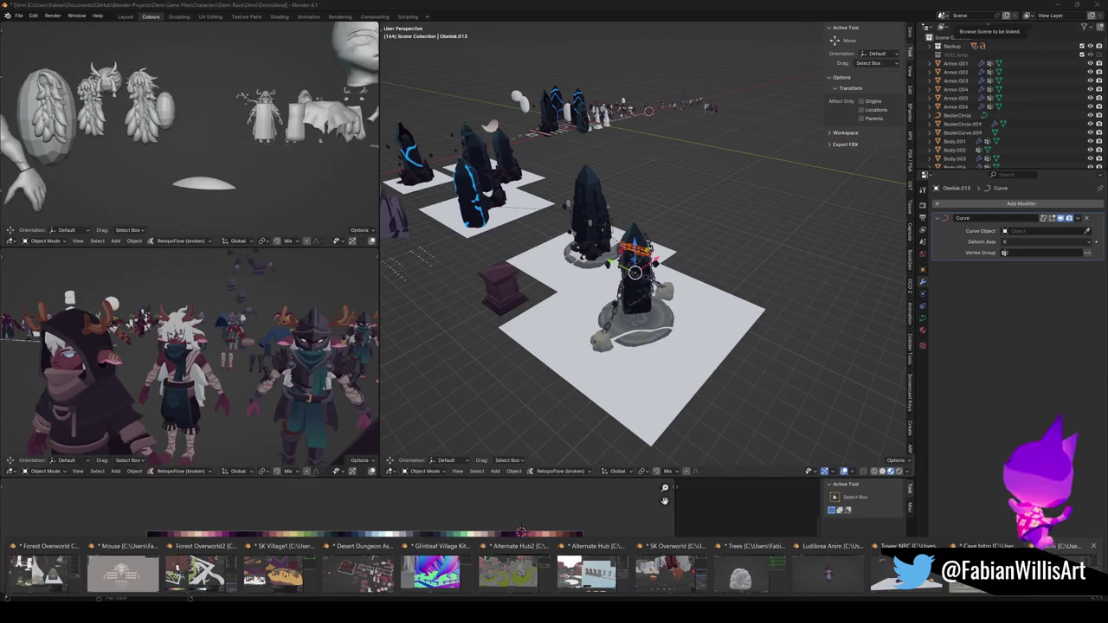
Return to Demi.blend and duplicate the chain ring with its curve.
{"action": "left_click", "coordinate": [908, 572]}
{"action": "scroll", "coordinate": [663, 285], "scroll_direction": "up", "scroll_amount": 5}
{"action": "scroll", "coordinate": [678, 290], "scroll_direction": "down", "scroll_amount": 2}
{"action": "scroll", "coordinate": [678, 290], "scroll_direction": "down", "scroll_amount": 4}
{"action": "key", "text": "shift+d"}
Place the duplicated chain ring and clear its parent with Alt+P.
{"action": "left_click", "coordinate": [438, 316]}
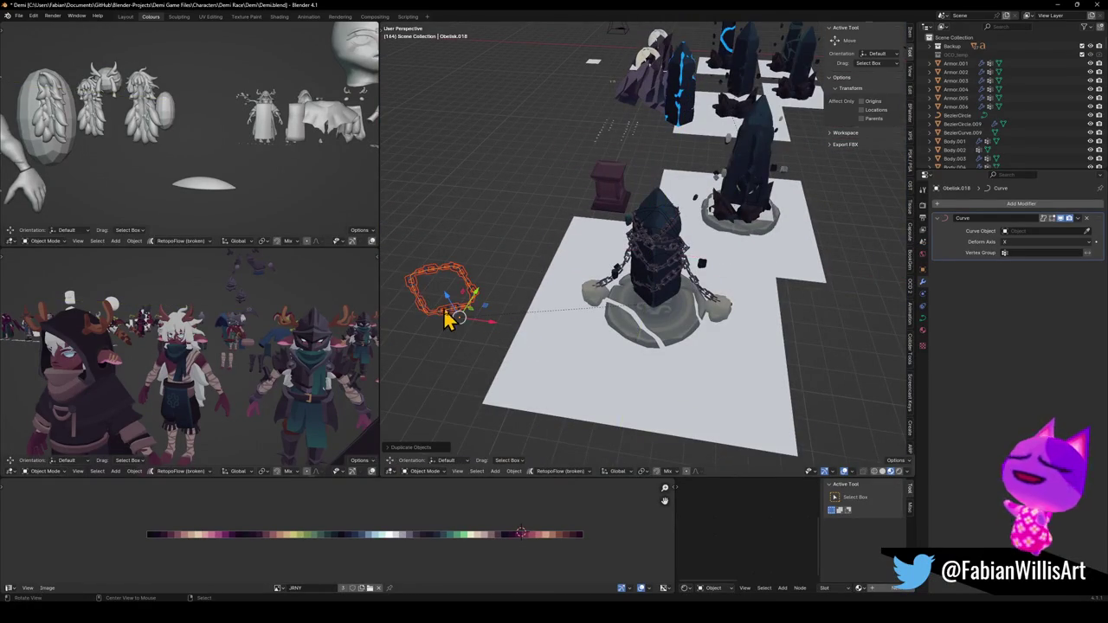
{"action": "key", "text": "KP_Decimal"}
{"action": "left_click", "coordinate": [619, 254]}
{"action": "left_click", "coordinate": [621, 252]}
{"action": "key", "text": "alt+p"}
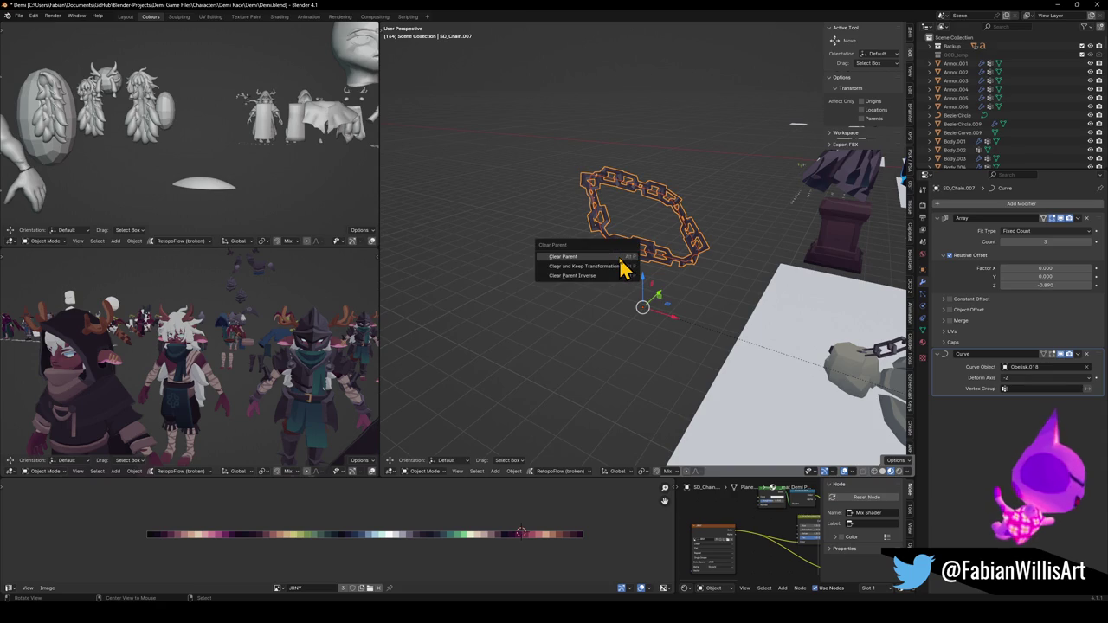
{"action": "left_click", "coordinate": [610, 271]}
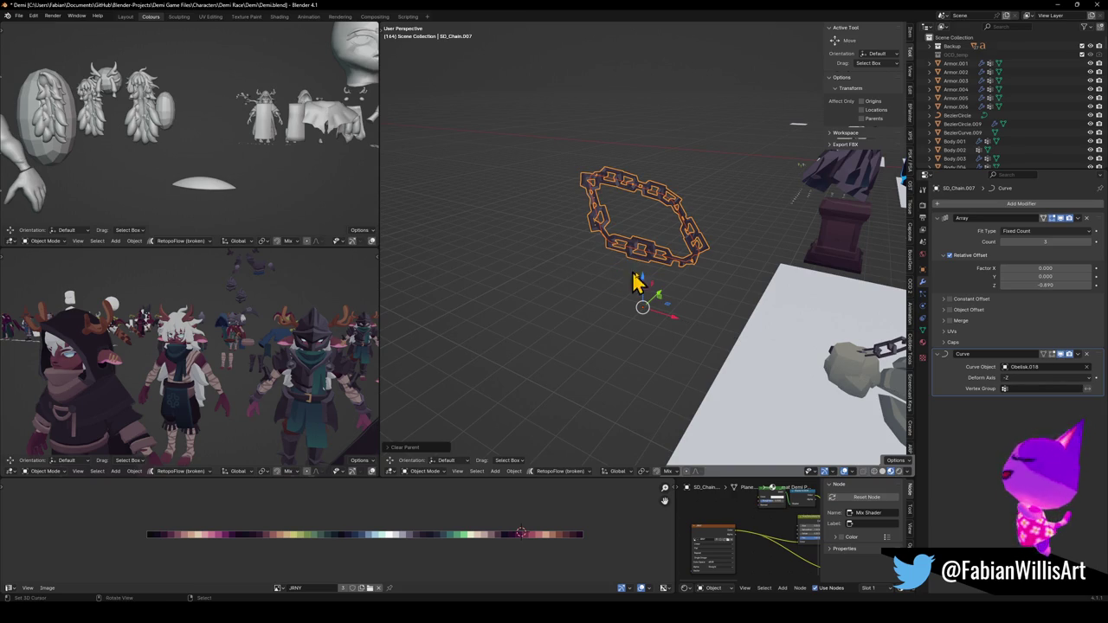
Copy the unparented ring with its curve and return to the Alternate Hub2 level.
{"action": "scroll", "coordinate": [675, 221], "scroll_direction": "up", "scroll_amount": 1}
{"action": "mouse_move", "coordinate": [675, 221]}
{"action": "middle_mouse_down"}
{"action": "mouse_move", "coordinate": [574, 232]}
{"action": "mouse_move", "coordinate": [633, 280]}
{"action": "mouse_move", "coordinate": [787, 265]}
{"action": "mouse_move", "coordinate": [618, 247]}
{"action": "middle_mouse_up"}
{"action": "right_click", "coordinate": [618, 248]}
{"action": "left_click", "coordinate": [576, 299]}
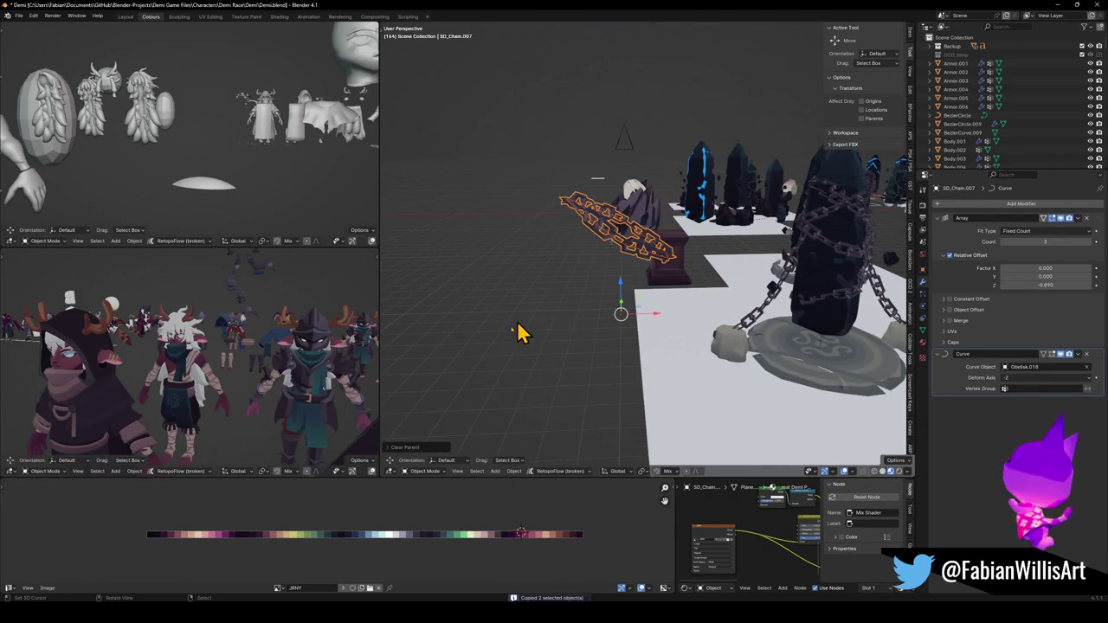
{"action": "left_click", "coordinate": [1059, 5]}
{"action": "mouse_move", "coordinate": [668, 286]}
{"action": "middle_mouse_down"}
{"action": "mouse_move", "coordinate": [667, 297]}
{"action": "mouse_move", "coordinate": [648, 272]}
{"action": "mouse_move", "coordinate": [684, 279]}
{"action": "middle_mouse_up"}
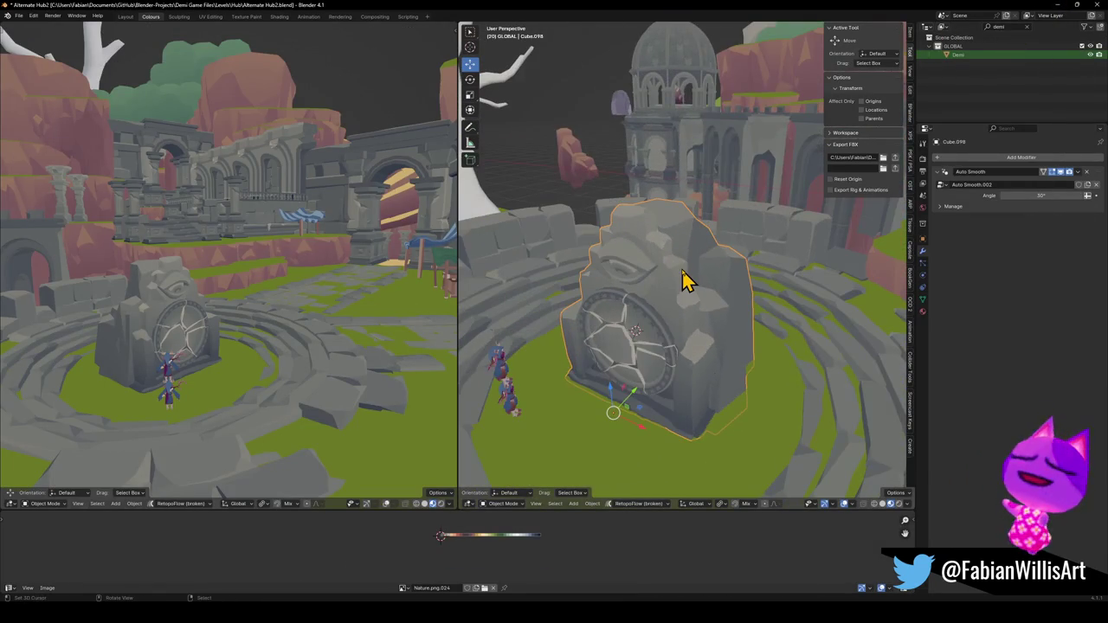
Paste the ring and curve at the 3D cursor, enlarge them, and set them on the stone.
{"action": "key", "text": "ctrl+v"}
{"action": "key", "text": "shift+s"}
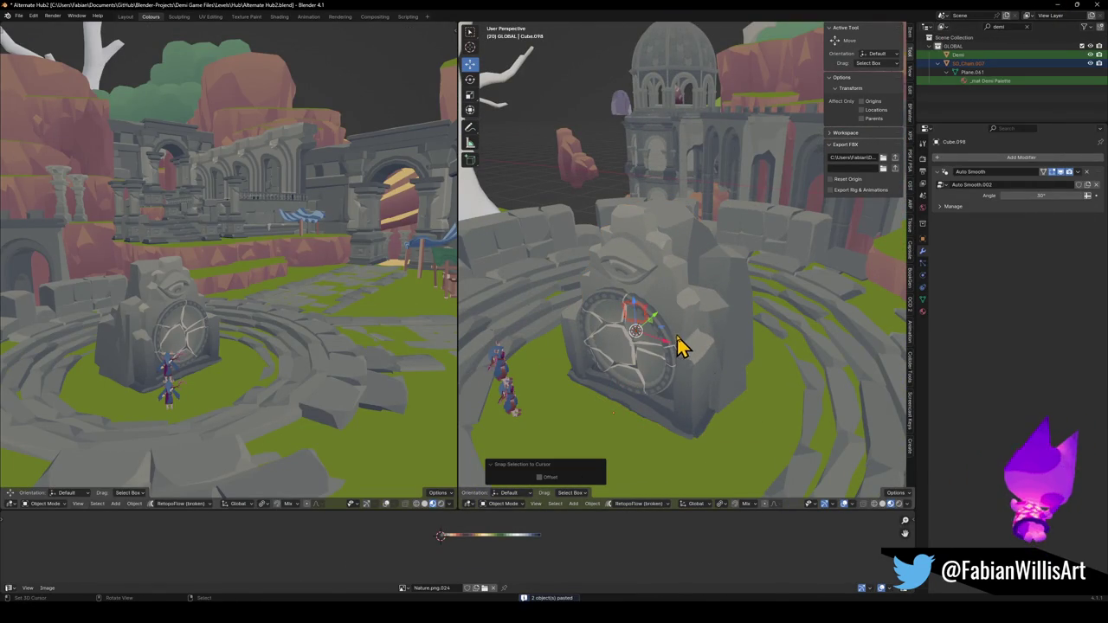
{"action": "key", "text": "s"}
{"action": "left_click", "coordinate": [815, 297]}
{"action": "mouse_move", "coordinate": [779, 298]}
{"action": "middle_mouse_down"}
{"action": "mouse_move", "coordinate": [681, 304]}
{"action": "mouse_move", "coordinate": [673, 314]}
{"action": "mouse_move", "coordinate": [712, 297]}
{"action": "mouse_move", "coordinate": [710, 248]}
{"action": "mouse_move", "coordinate": [693, 277]}
{"action": "middle_mouse_up"}
{"action": "key", "text": "g"}
{"action": "key", "text": "shift+z"}
{"action": "left_click", "coordinate": [717, 309]}
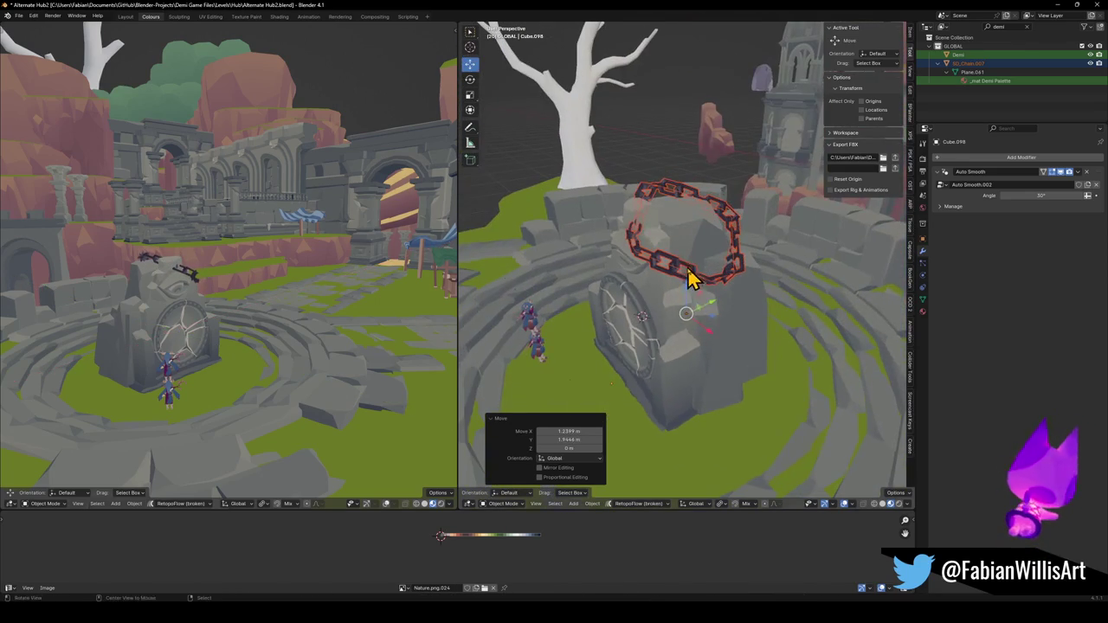
Select the pasted chain and clear its rotation with Alt+R.
{"action": "key", "text": "alt+a"}
{"action": "scroll", "coordinate": [692, 281], "scroll_direction": "up", "scroll_amount": 3}
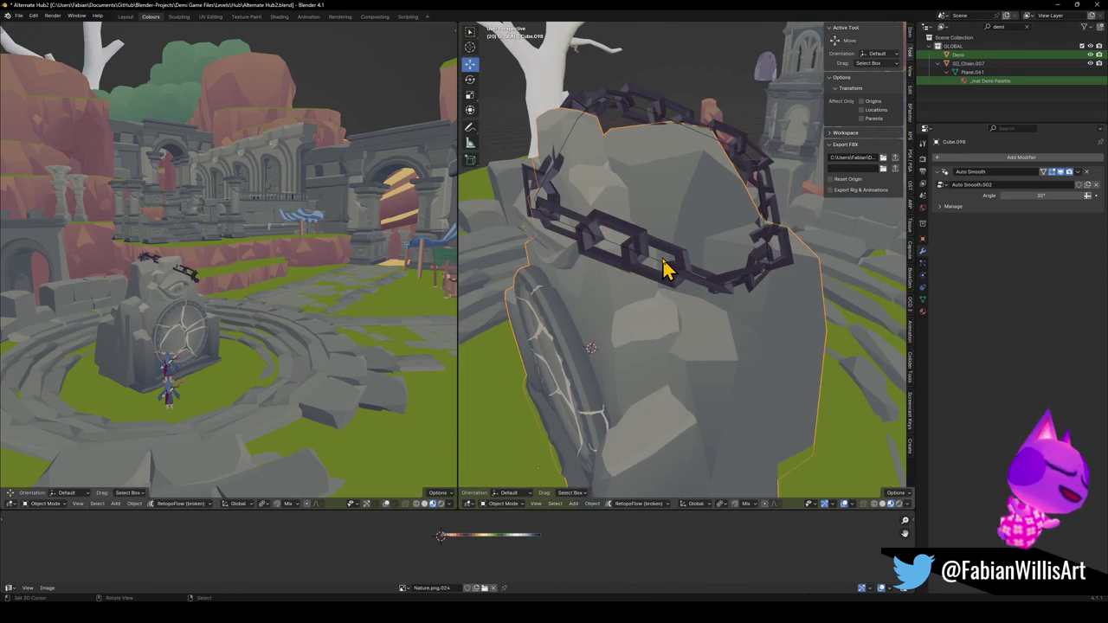
{"action": "left_click", "coordinate": [664, 272]}
{"action": "key", "text": "alt+r"}
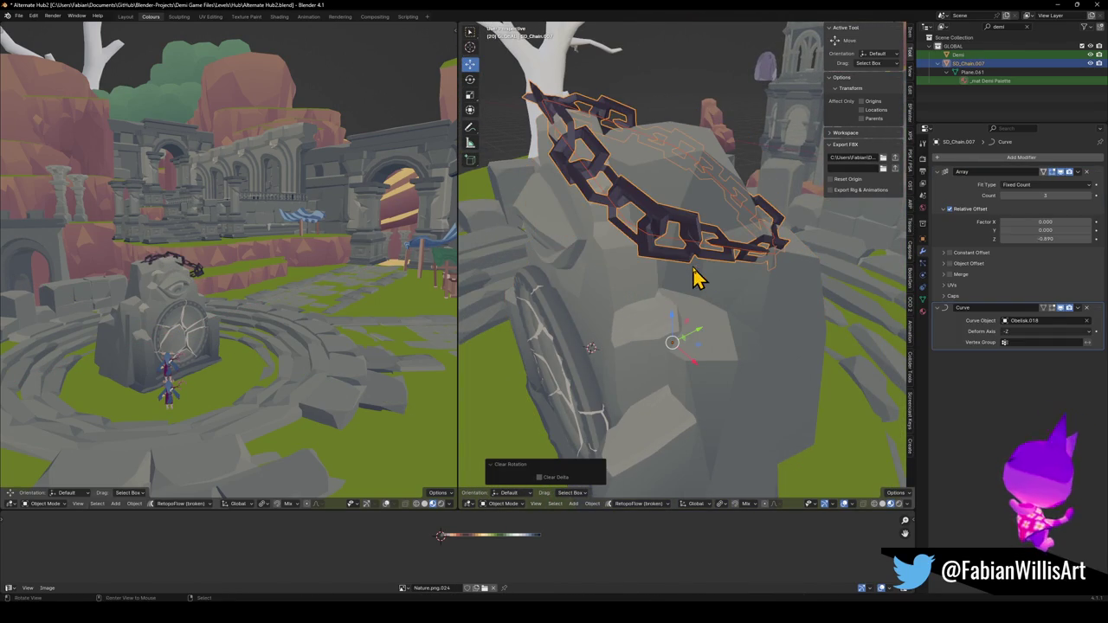
{"action": "scroll", "coordinate": [715, 245], "scroll_direction": "down", "scroll_amount": 2}
{"action": "mouse_move", "coordinate": [715, 245]}
{"action": "middle_mouse_down"}
{"action": "mouse_move", "coordinate": [739, 321]}
{"action": "mouse_move", "coordinate": [762, 268]}
{"action": "middle_mouse_up"}
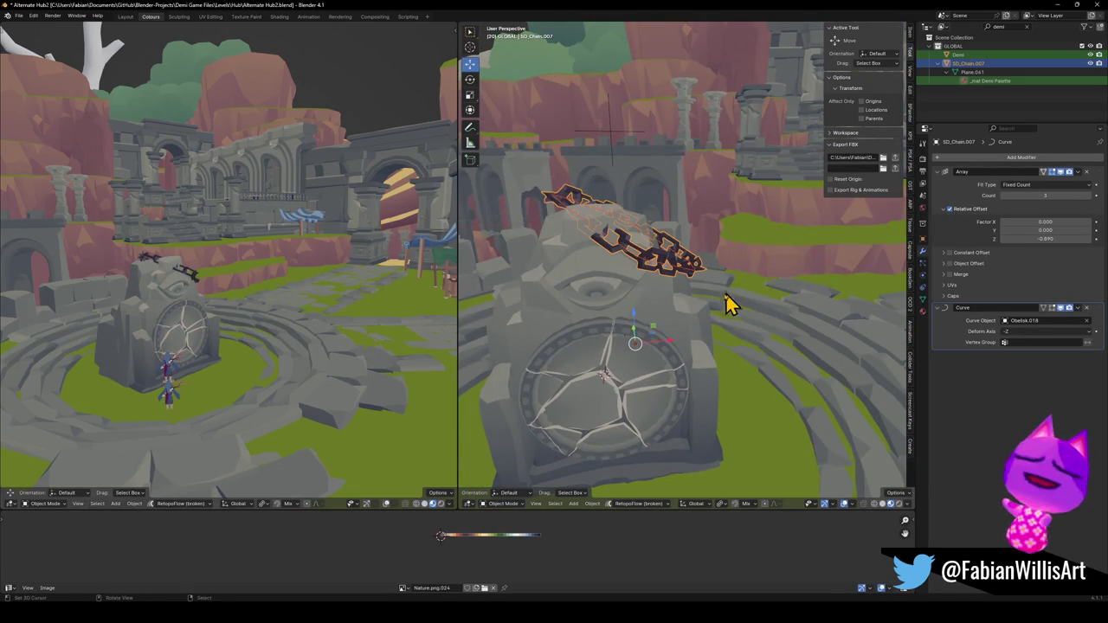
{"action": "scroll", "coordinate": [718, 290], "scroll_direction": "up", "scroll_amount": 2}
Scale the chain to 1.393 and lower it vertically onto the stone's top.
{"action": "key", "text": "s"}
{"action": "left_click", "coordinate": [743, 294]}
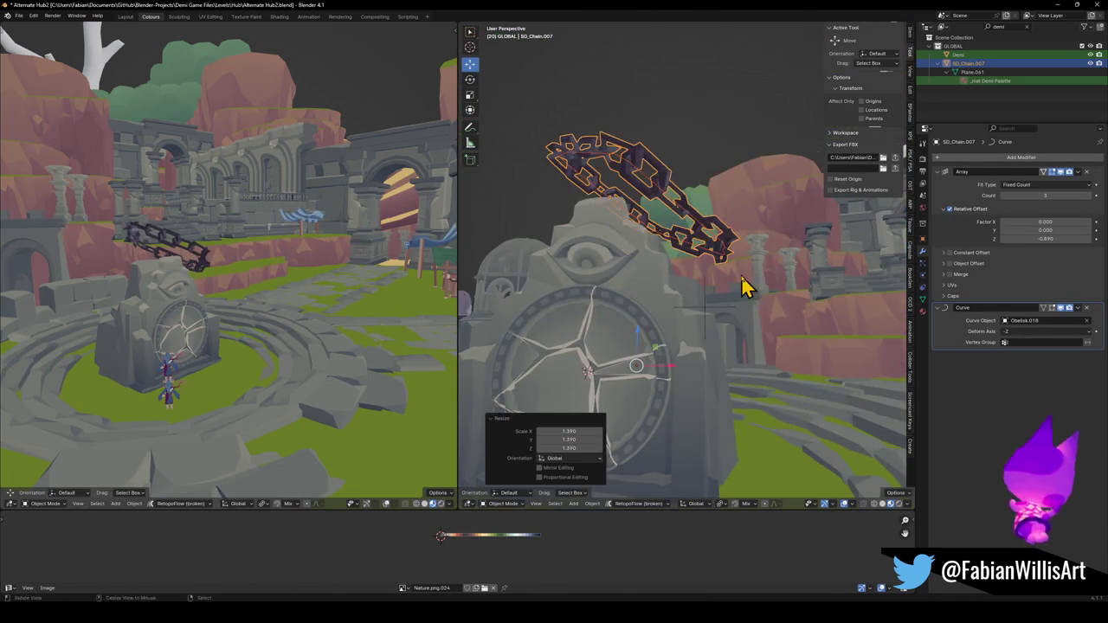
{"action": "middle_click_drag", "start_coordinate": [742, 285], "coordinate": [720, 320]}
{"action": "key", "text": "g"}
{"action": "key", "text": "z"}
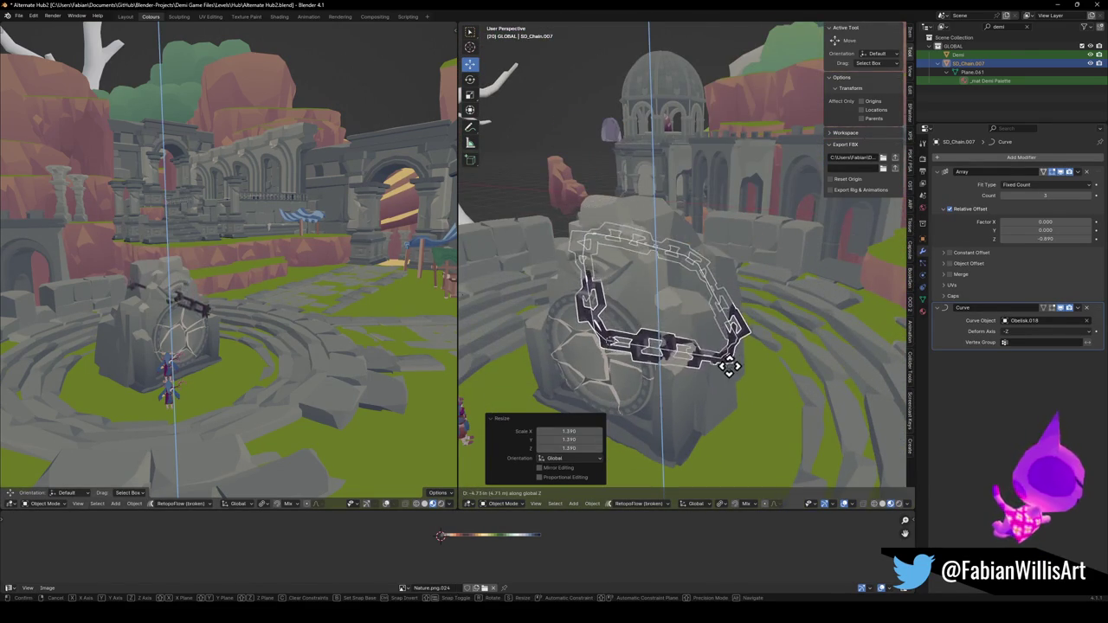
{"action": "left_click", "coordinate": [731, 355]}
Select the guide curve Obelisk.018 and enter Edit Mode on its points.
{"action": "scroll", "coordinate": [692, 337], "scroll_direction": "up", "scroll_amount": 1}
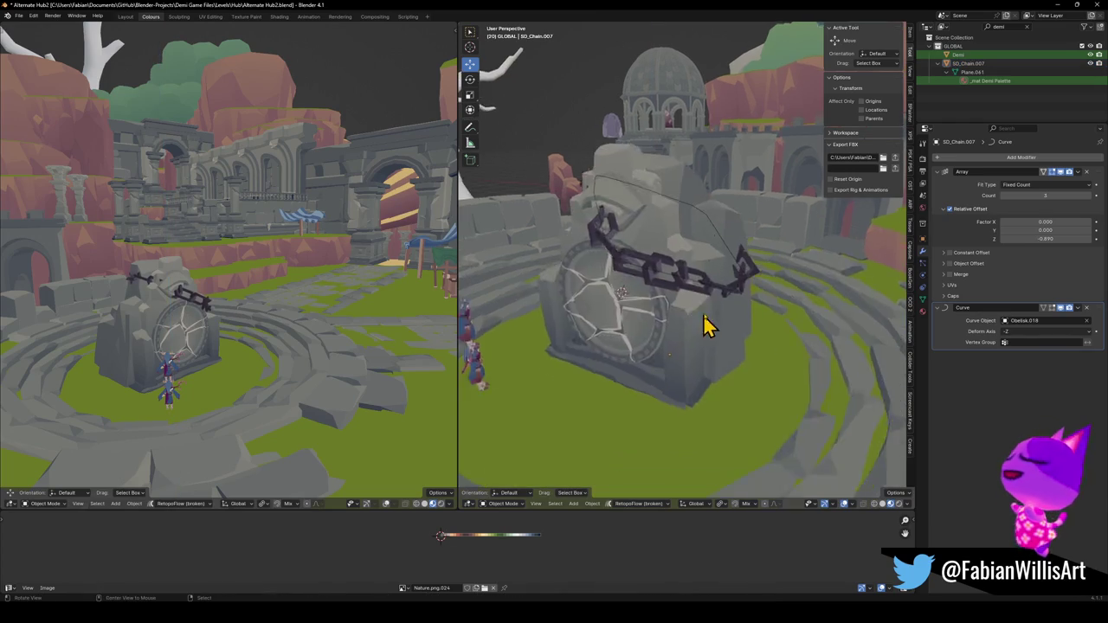
{"action": "scroll", "coordinate": [699, 329], "scroll_direction": "up", "scroll_amount": 2}
{"action": "left_click", "coordinate": [655, 292]}
{"action": "scroll", "coordinate": [653, 286], "scroll_direction": "down", "scroll_amount": 3}
{"action": "key", "text": "Tab"}
Nudge Obelisk.018's control points slightly, then return to Object Mode.
{"action": "mouse_move", "coordinate": [618, 272]}
{"action": "middle_mouse_down"}
{"action": "mouse_move", "coordinate": [618, 309]}
{"action": "mouse_move", "coordinate": [606, 285]}
{"action": "middle_mouse_up"}
{"action": "key", "text": "g"}
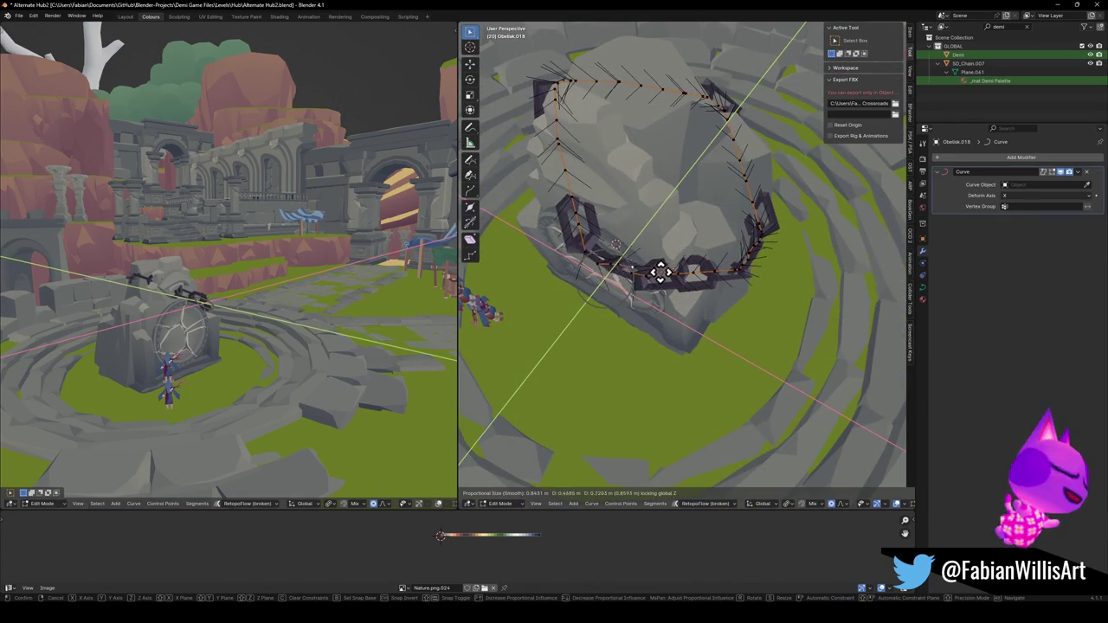
{"action": "left_click", "coordinate": [639, 296]}
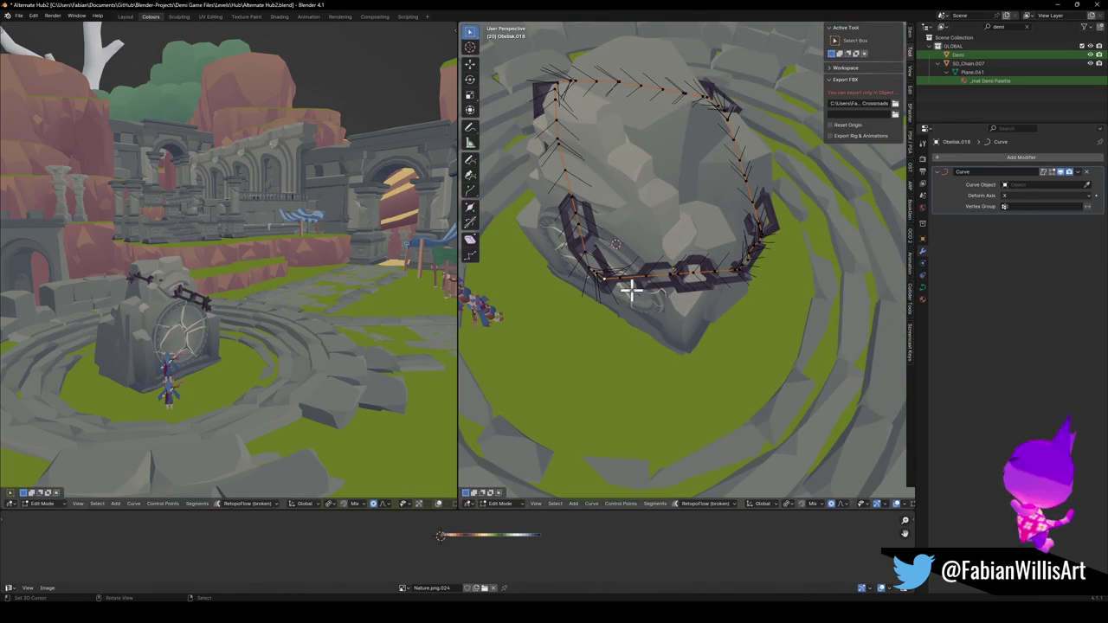
{"action": "mouse_move", "coordinate": [667, 288]}
{"action": "middle_mouse_down"}
{"action": "mouse_move", "coordinate": [712, 285]}
{"action": "mouse_move", "coordinate": [710, 240]}
{"action": "middle_mouse_up"}
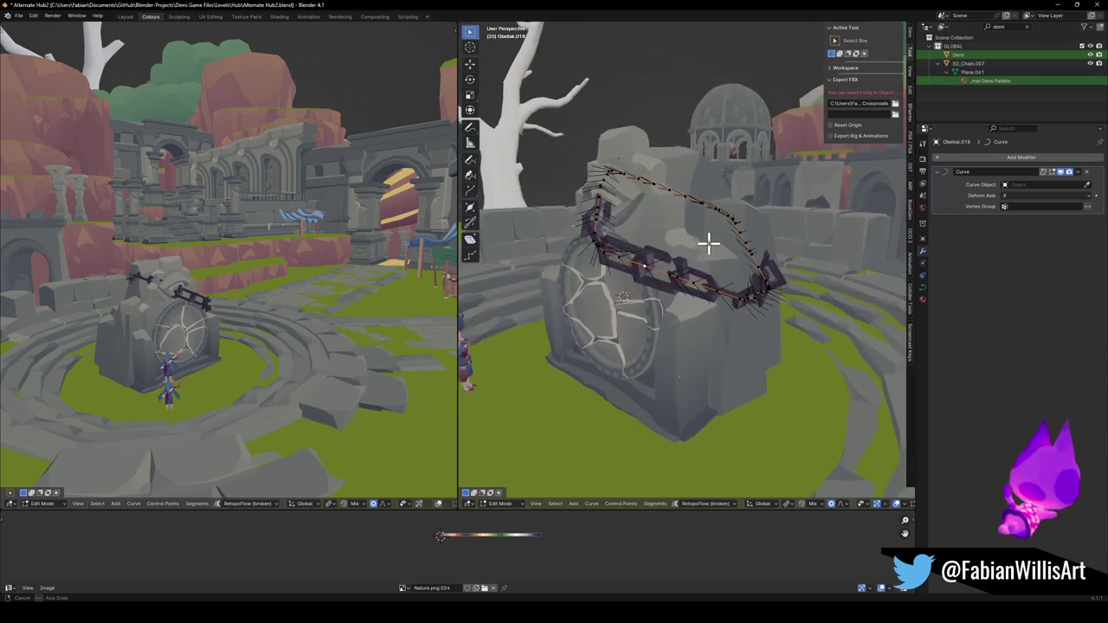
{"action": "key", "text": "g"}
{"action": "left_click", "coordinate": [743, 279]}
{"action": "key", "text": "Tab"}
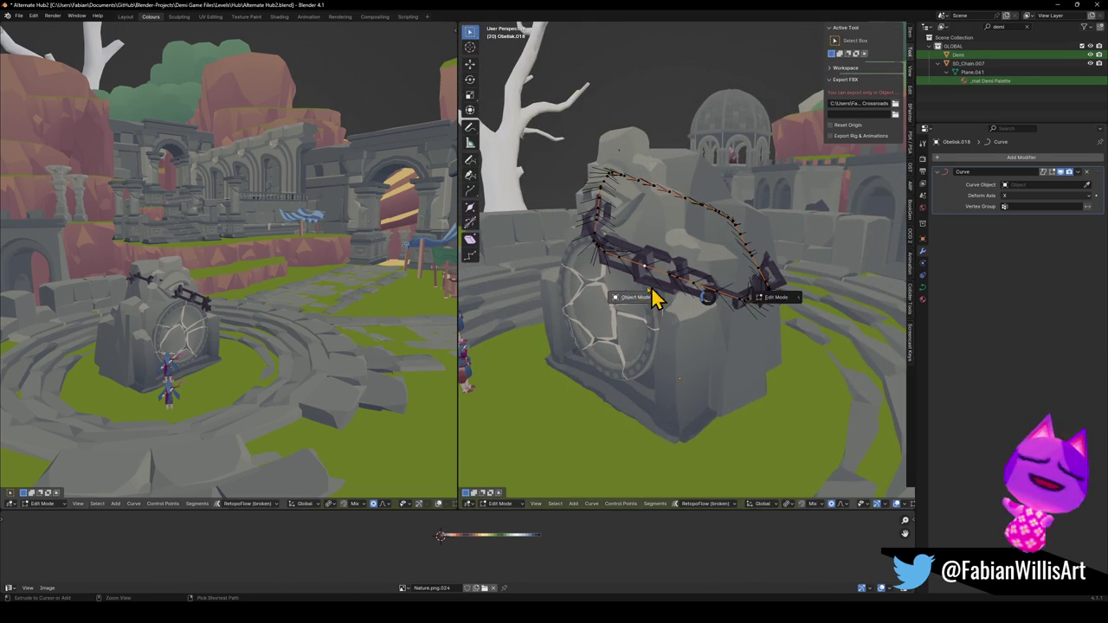
{"action": "left_click", "coordinate": [675, 297]}
Reselect Obelisk.018 and go back into Edit Mode on its points.
{"action": "middle_click_drag", "start_coordinate": [675, 308], "coordinate": [667, 285]}
{"action": "middle_click_drag", "start_coordinate": [294, 317], "coordinate": [235, 306]}
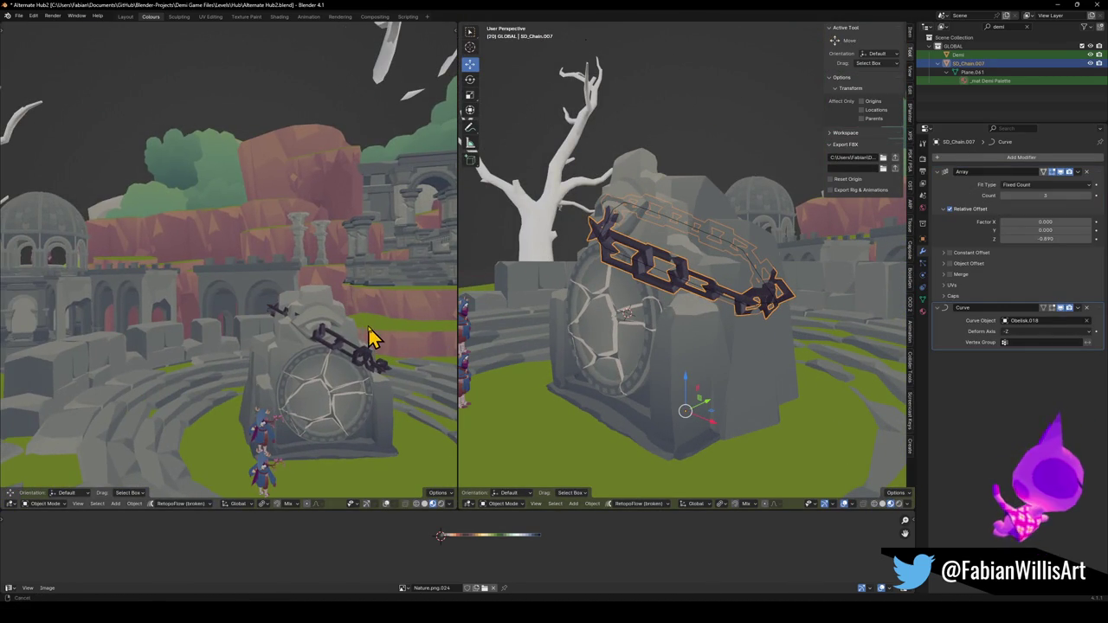
{"action": "middle_click_drag", "start_coordinate": [371, 339], "coordinate": [279, 317]}
{"action": "scroll", "coordinate": [299, 337], "scroll_direction": "up", "scroll_amount": 5}
{"action": "scroll", "coordinate": [635, 255], "scroll_direction": "down", "scroll_amount": 2}
{"action": "middle_click_drag", "start_coordinate": [635, 255], "coordinate": [636, 285]}
{"action": "left_click", "coordinate": [597, 251]}
{"action": "key", "text": "Tab"}
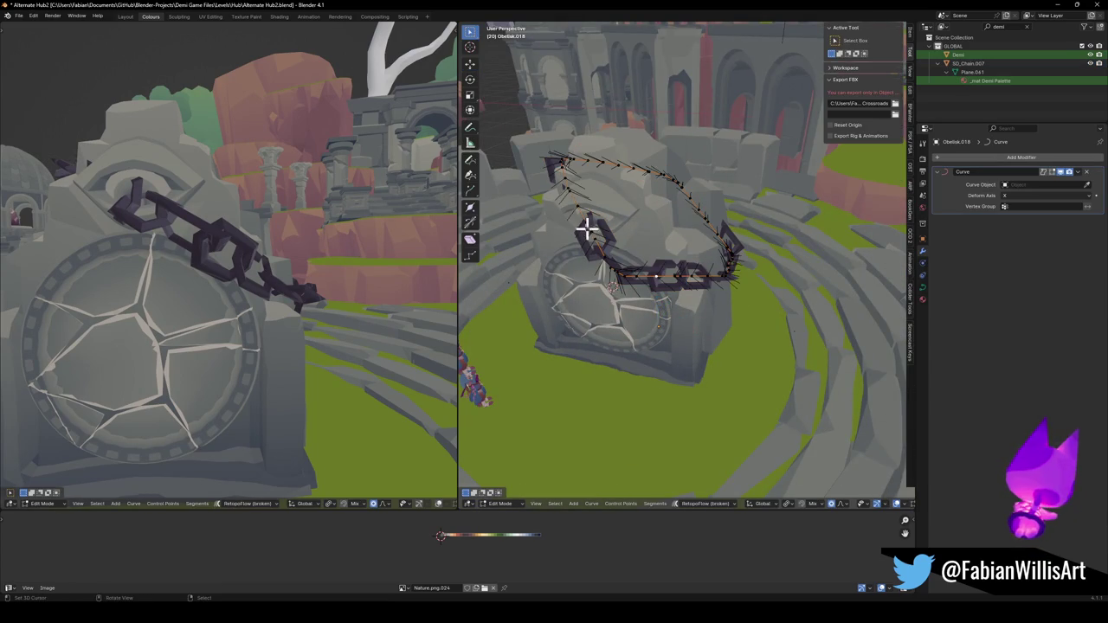
Move curve points along Z and push the curve's left side out around the rock.
{"action": "mouse_move", "coordinate": [569, 178]}
{"action": "middle_mouse_down"}
{"action": "mouse_move", "coordinate": [649, 271]}
{"action": "mouse_move", "coordinate": [655, 182]}
{"action": "middle_mouse_up"}
{"action": "mouse_move", "coordinate": [653, 136]}
{"action": "middle_mouse_down"}
{"action": "mouse_move", "coordinate": [695, 215]}
{"action": "mouse_move", "coordinate": [788, 253]}
{"action": "middle_mouse_up"}
{"action": "key", "text": "g"}
{"action": "key", "text": "z"}
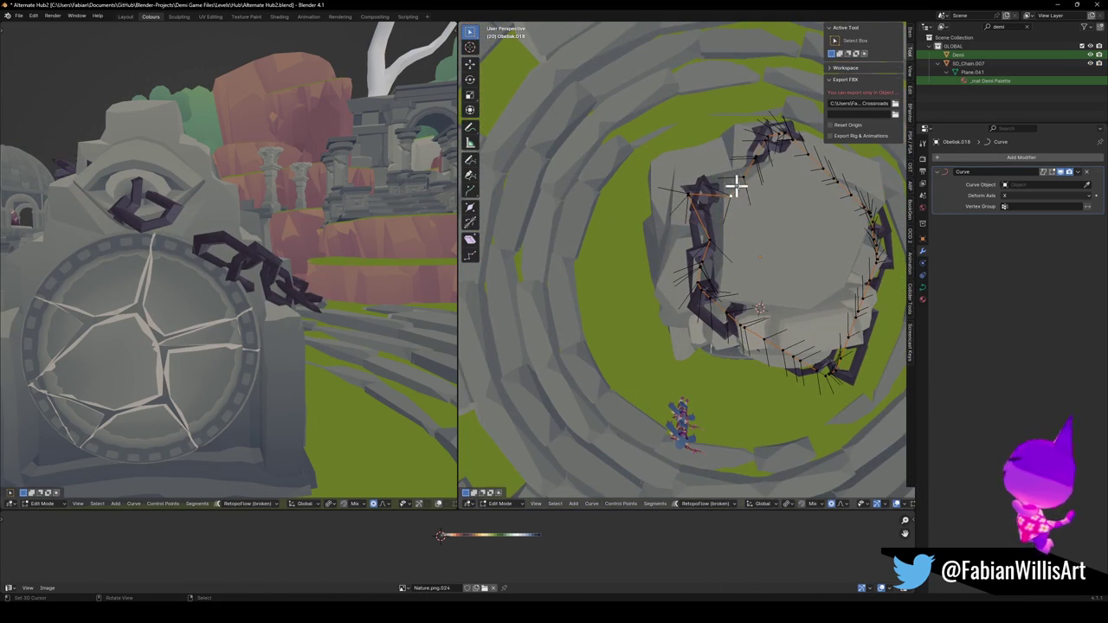
{"action": "left_click", "coordinate": [764, 152]}
{"action": "key", "text": "g"}
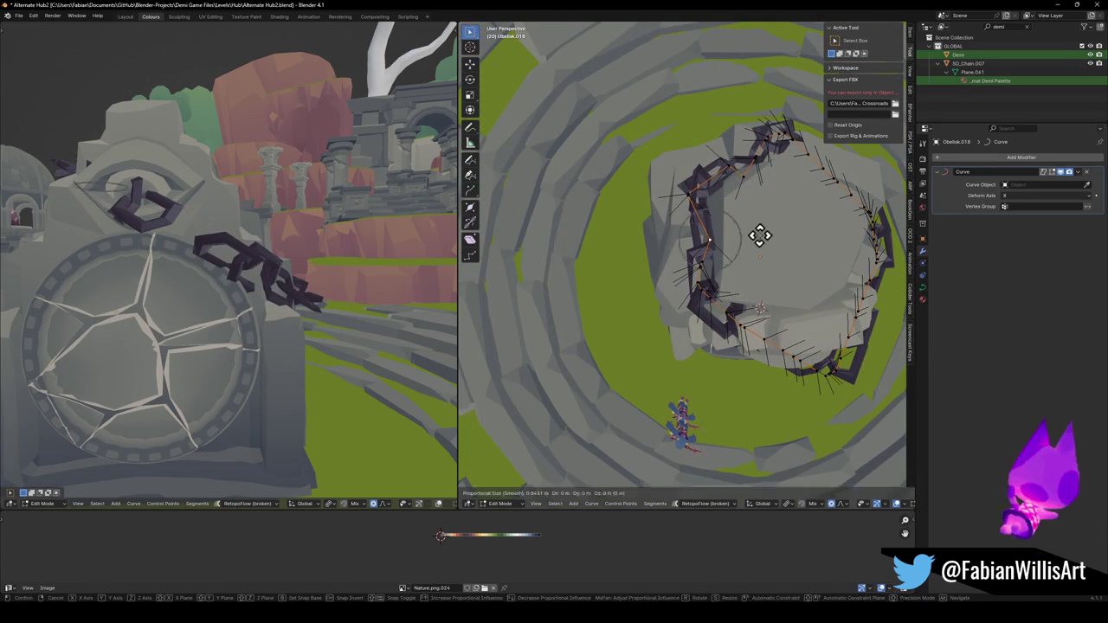
{"action": "left_click", "coordinate": [724, 240]}
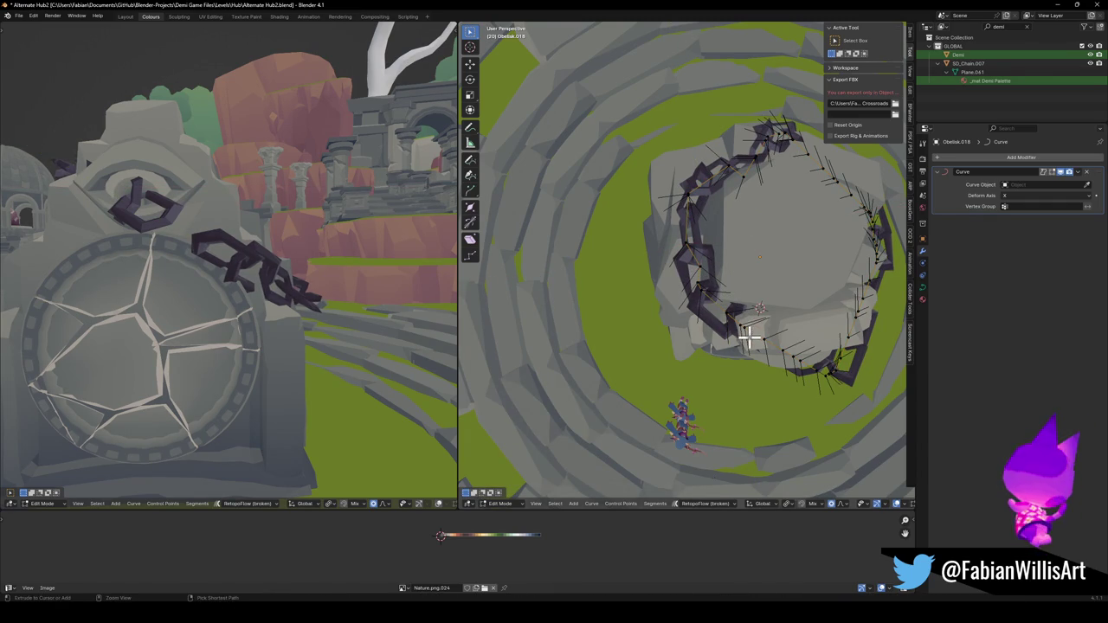
Inspect the chain looping around the rock from several angles, undoing the last edit.
{"action": "mouse_move", "coordinate": [804, 359]}
{"action": "middle_mouse_down"}
{"action": "mouse_move", "coordinate": [717, 274]}
{"action": "mouse_move", "coordinate": [742, 275]}
{"action": "middle_mouse_up"}
{"action": "mouse_move", "coordinate": [762, 318]}
{"action": "middle_mouse_down"}
{"action": "mouse_move", "coordinate": [710, 277]}
{"action": "mouse_move", "coordinate": [729, 354]}
{"action": "mouse_move", "coordinate": [718, 304]}
{"action": "mouse_move", "coordinate": [685, 329]}
{"action": "middle_mouse_up"}
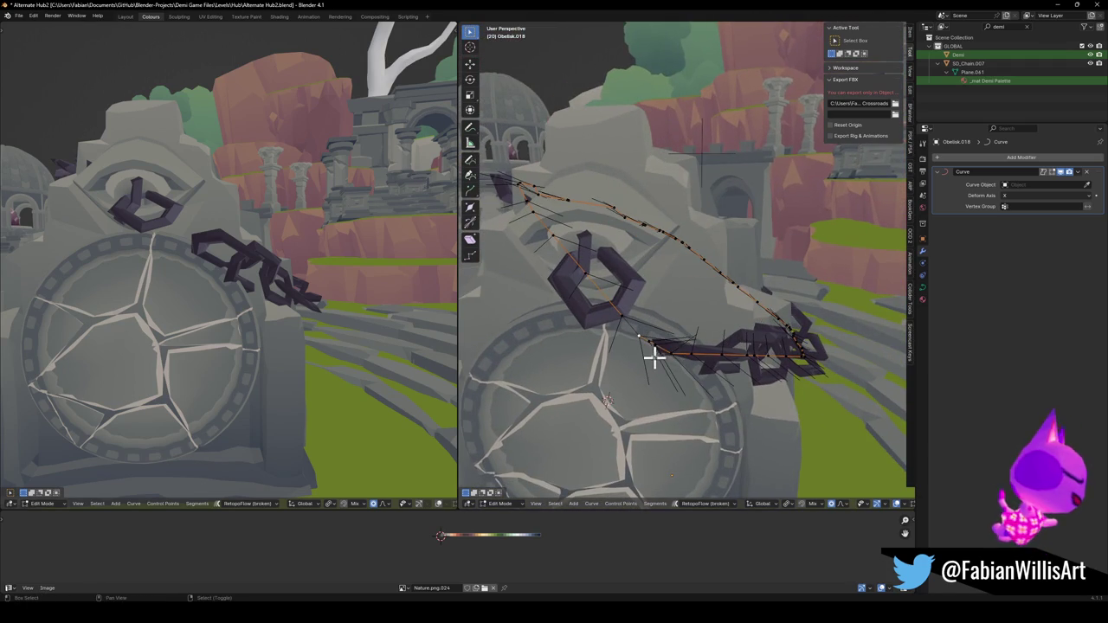
{"action": "mouse_move", "coordinate": [774, 361]}
{"action": "middle_mouse_down"}
{"action": "mouse_move", "coordinate": [774, 348]}
{"action": "mouse_move", "coordinate": [745, 341]}
{"action": "middle_mouse_up"}
{"action": "mouse_move", "coordinate": [668, 260]}
{"action": "middle_mouse_down"}
{"action": "mouse_move", "coordinate": [737, 285]}
{"action": "mouse_move", "coordinate": [778, 319]}
{"action": "mouse_move", "coordinate": [730, 323]}
{"action": "mouse_move", "coordinate": [703, 304]}
{"action": "middle_mouse_up"}
{"action": "mouse_move", "coordinate": [786, 314]}
{"action": "middle_mouse_down"}
{"action": "mouse_move", "coordinate": [698, 330]}
{"action": "mouse_move", "coordinate": [762, 314]}
{"action": "mouse_move", "coordinate": [733, 335]}
{"action": "mouse_move", "coordinate": [737, 317]}
{"action": "mouse_move", "coordinate": [708, 359]}
{"action": "mouse_move", "coordinate": [710, 373]}
{"action": "mouse_move", "coordinate": [735, 349]}
{"action": "mouse_move", "coordinate": [712, 388]}
{"action": "middle_mouse_up"}
{"action": "mouse_move", "coordinate": [764, 343]}
{"action": "middle_mouse_down"}
{"action": "mouse_move", "coordinate": [715, 389]}
{"action": "mouse_move", "coordinate": [736, 376]}
{"action": "middle_mouse_up"}
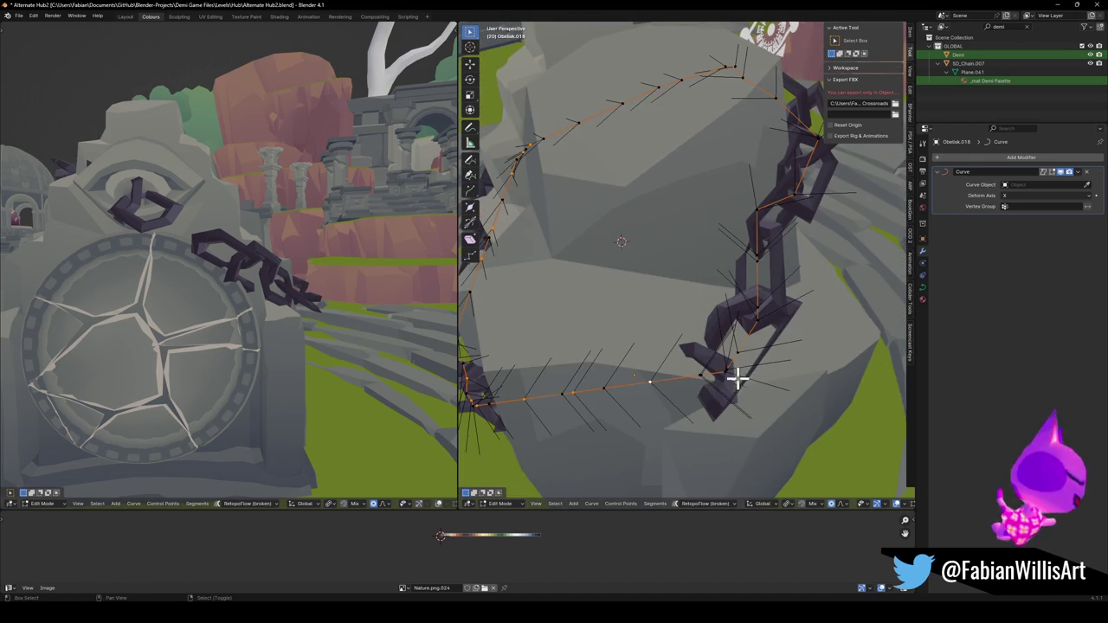
{"action": "key", "text": "ctrl+z"}
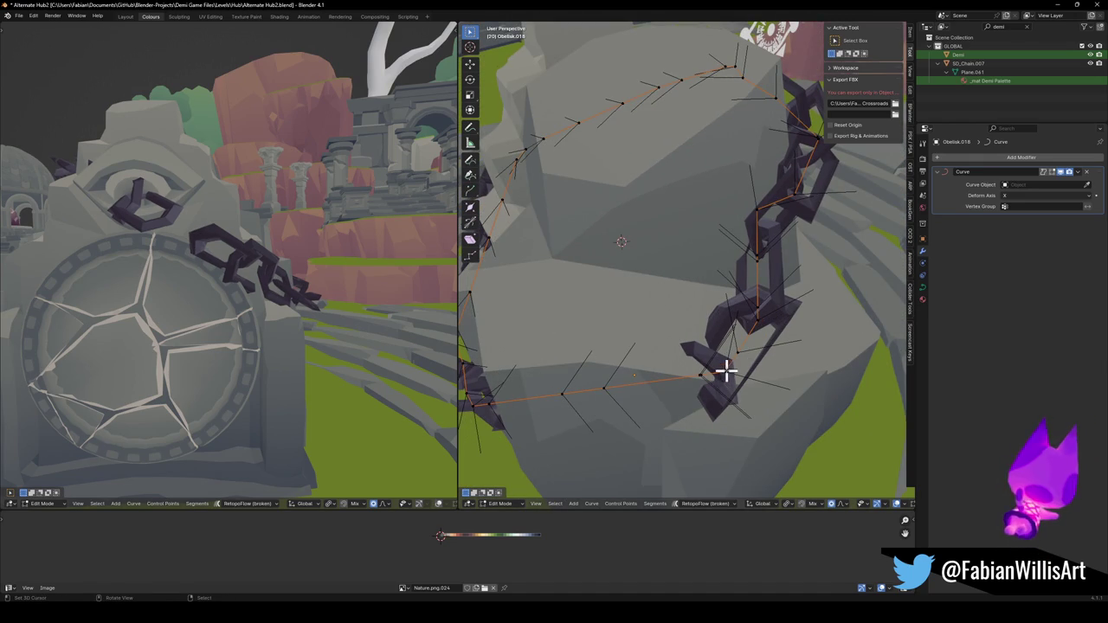
{"action": "mouse_move", "coordinate": [761, 265]}
{"action": "middle_mouse_down"}
{"action": "mouse_move", "coordinate": [715, 391]}
{"action": "mouse_move", "coordinate": [737, 349]}
{"action": "middle_mouse_up"}
{"action": "mouse_move", "coordinate": [810, 295]}
{"action": "middle_mouse_down"}
{"action": "mouse_move", "coordinate": [702, 337]}
{"action": "mouse_move", "coordinate": [774, 317]}
{"action": "middle_mouse_up"}
Scale all Obelisk.018 points with proportional editing turned on.
{"action": "key", "text": "a"}
{"action": "key", "text": "s"}
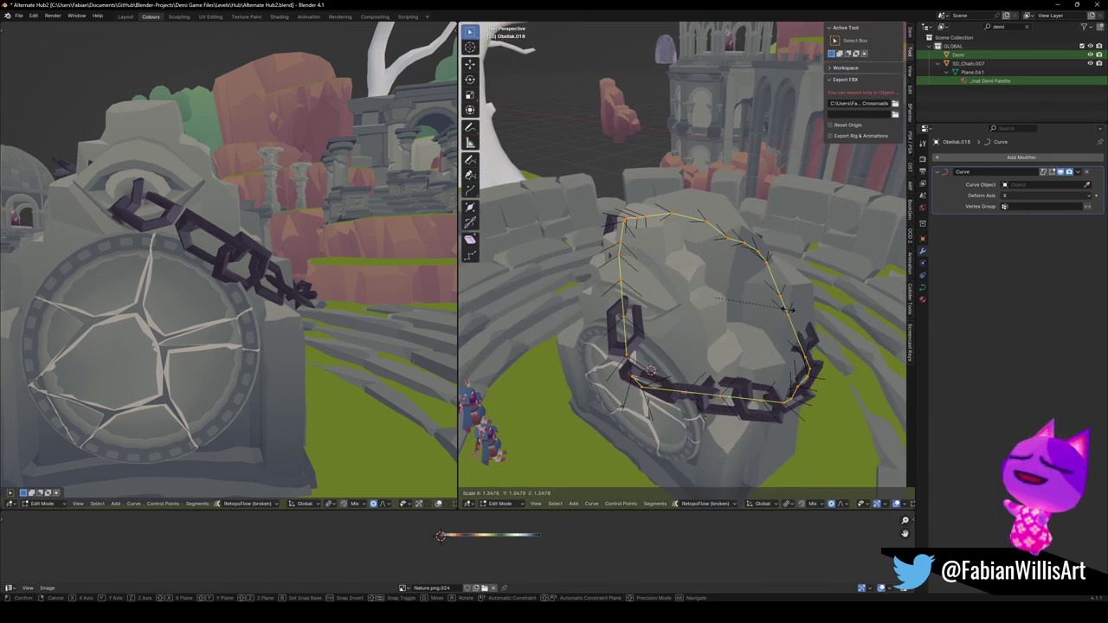
{"action": "key", "text": "o"}
{"action": "mouse_move", "coordinate": [749, 371]}
{"action": "middle_mouse_down"}
{"action": "mouse_move", "coordinate": [760, 292]}
{"action": "mouse_move", "coordinate": [777, 297]}
{"action": "middle_mouse_up"}
{"action": "left_click", "coordinate": [774, 293]}
Move the resized guide curve into place around the gate.
{"action": "middle_click_drag", "start_coordinate": [301, 234], "coordinate": [281, 264]}
{"action": "key", "text": "g"}
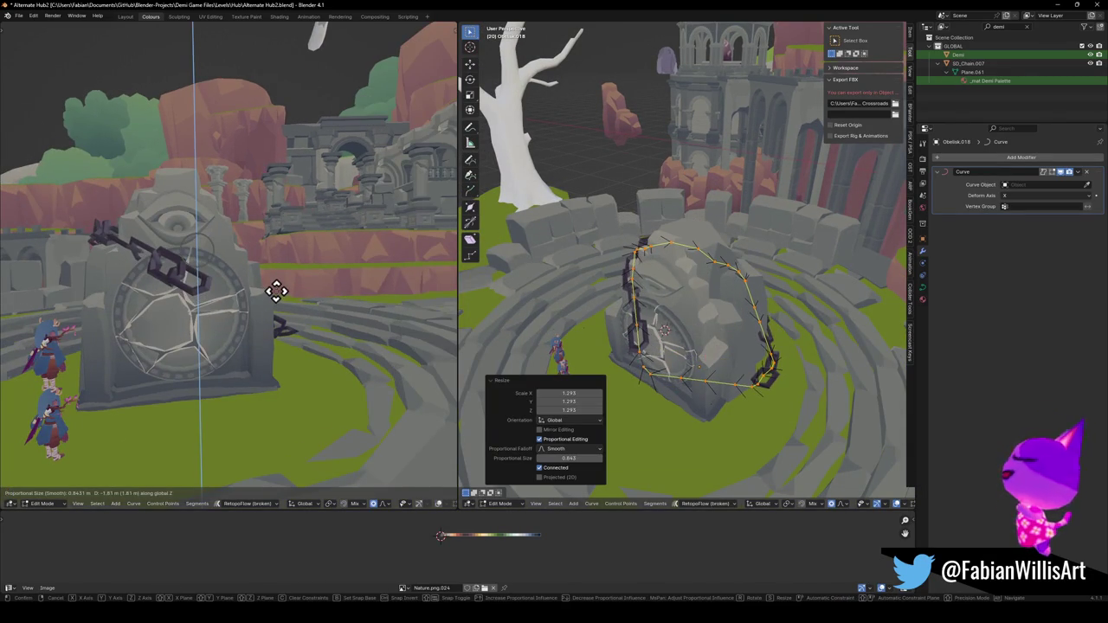
{"action": "left_click", "coordinate": [275, 291]}
{"action": "mouse_move", "coordinate": [286, 292]}
{"action": "middle_mouse_down"}
{"action": "mouse_move", "coordinate": [260, 295]}
{"action": "mouse_move", "coordinate": [379, 297]}
{"action": "middle_mouse_up"}
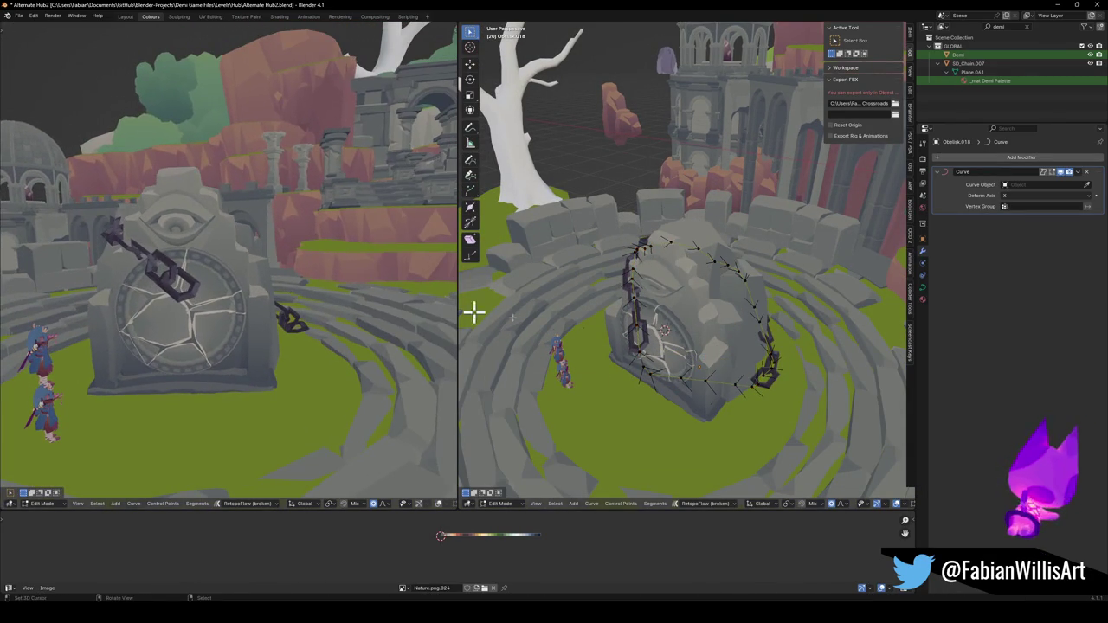
{"action": "scroll", "coordinate": [669, 363], "scroll_direction": "up", "scroll_amount": 3}
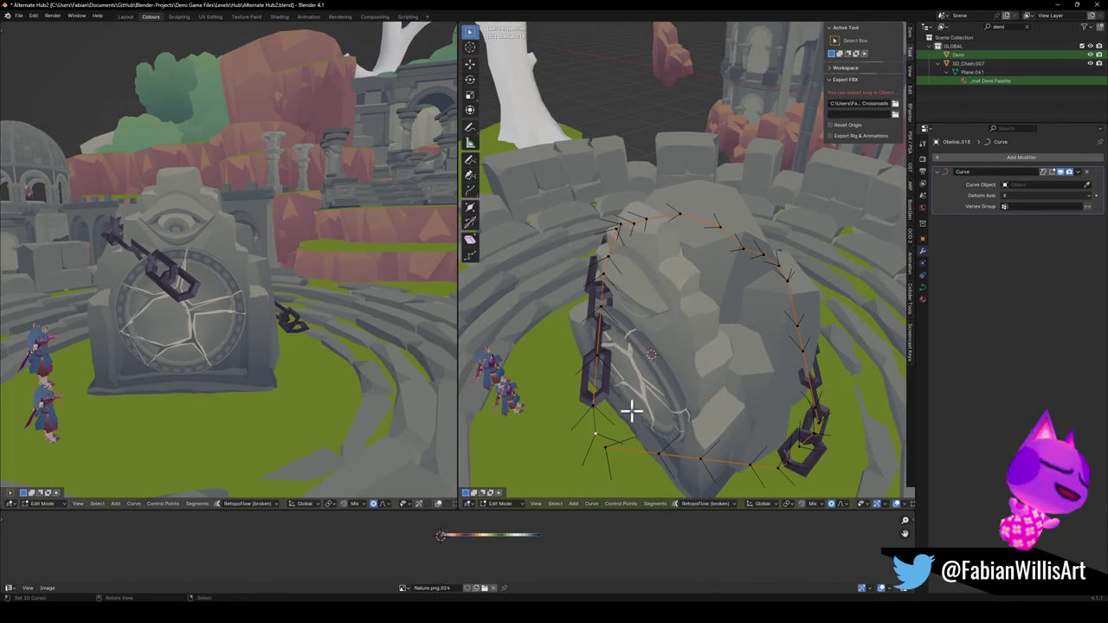
Move individual curve points around the obelisk to shape the chain's path.
{"action": "key", "text": "g"}
{"action": "left_click", "coordinate": [606, 420]}
{"action": "key", "text": "g"}
{"action": "key", "text": "z"}
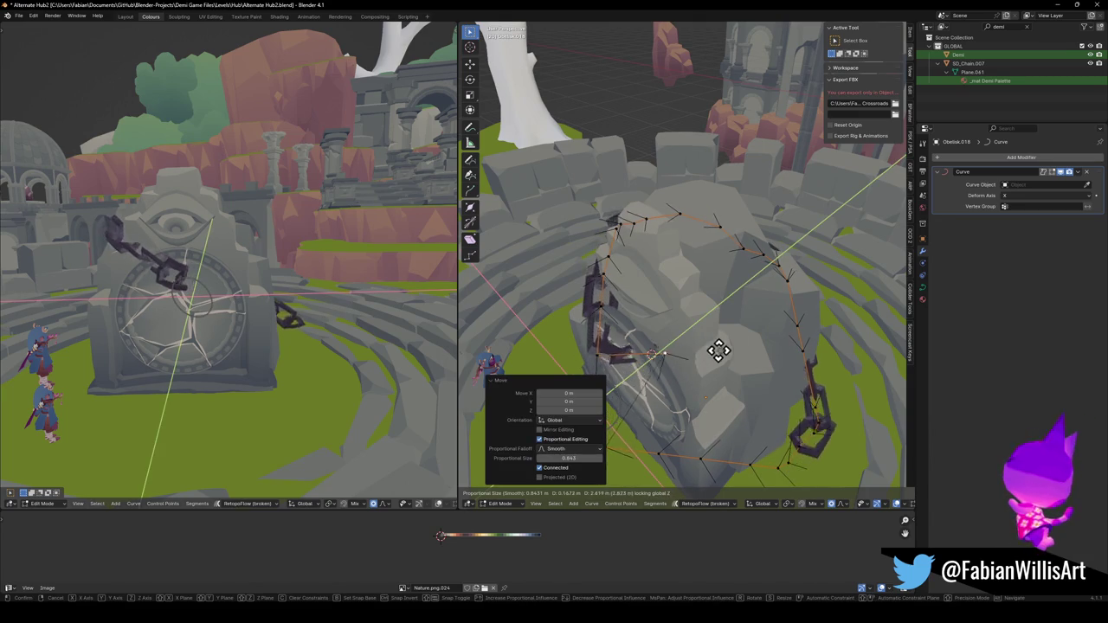
{"action": "left_click", "coordinate": [698, 372]}
{"action": "mouse_move", "coordinate": [698, 371]}
{"action": "middle_mouse_down"}
{"action": "mouse_move", "coordinate": [681, 403]}
{"action": "mouse_move", "coordinate": [754, 366]}
{"action": "mouse_move", "coordinate": [738, 349]}
{"action": "mouse_move", "coordinate": [667, 346]}
{"action": "mouse_move", "coordinate": [699, 351]}
{"action": "mouse_move", "coordinate": [626, 299]}
{"action": "mouse_move", "coordinate": [647, 303]}
{"action": "mouse_move", "coordinate": [648, 292]}
{"action": "mouse_move", "coordinate": [572, 269]}
{"action": "middle_mouse_up"}
{"action": "key", "text": "g"}
{"action": "left_click", "coordinate": [779, 363]}
{"action": "key", "text": "g"}
{"action": "left_click", "coordinate": [643, 290]}
Tilt the curve with Ctrl+T to twist the chain, then reselect the guide curve.
{"action": "key", "text": "ctrl+t"}
{"action": "left_click", "coordinate": [638, 259]}
{"action": "left_click", "coordinate": [555, 252]}
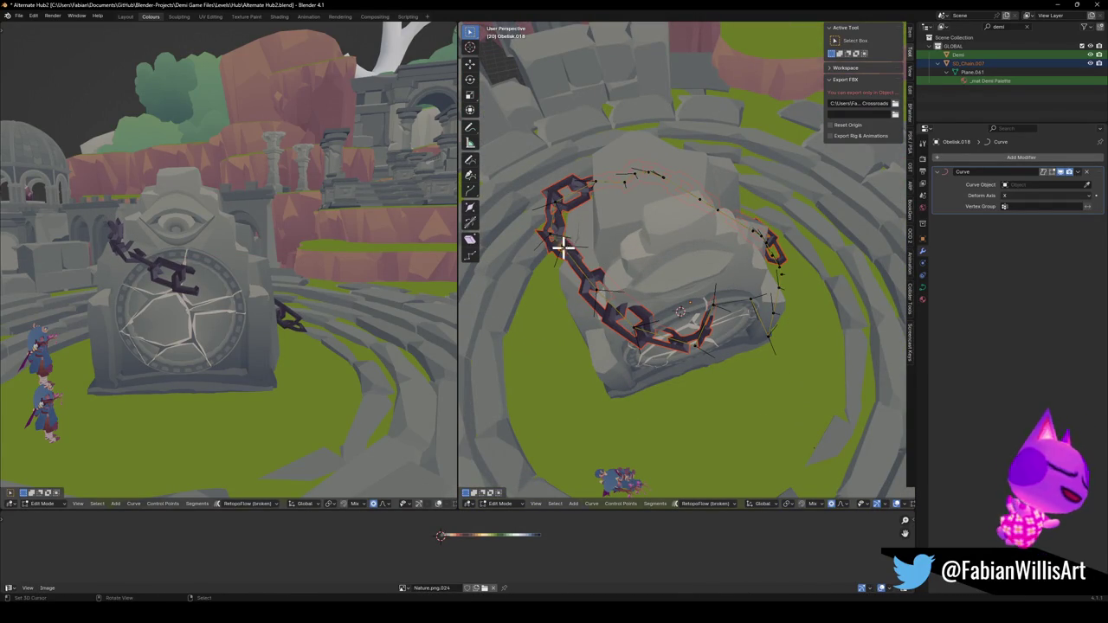
{"action": "left_click", "coordinate": [589, 279]}
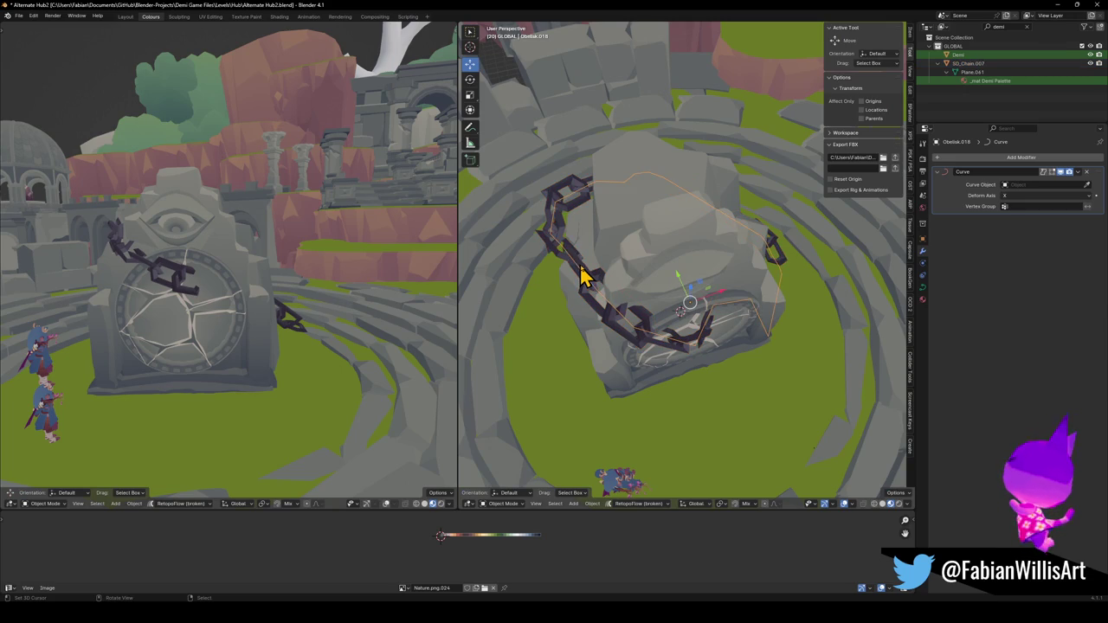
{"action": "right_click", "coordinate": [561, 232], "text": "ctrl"}
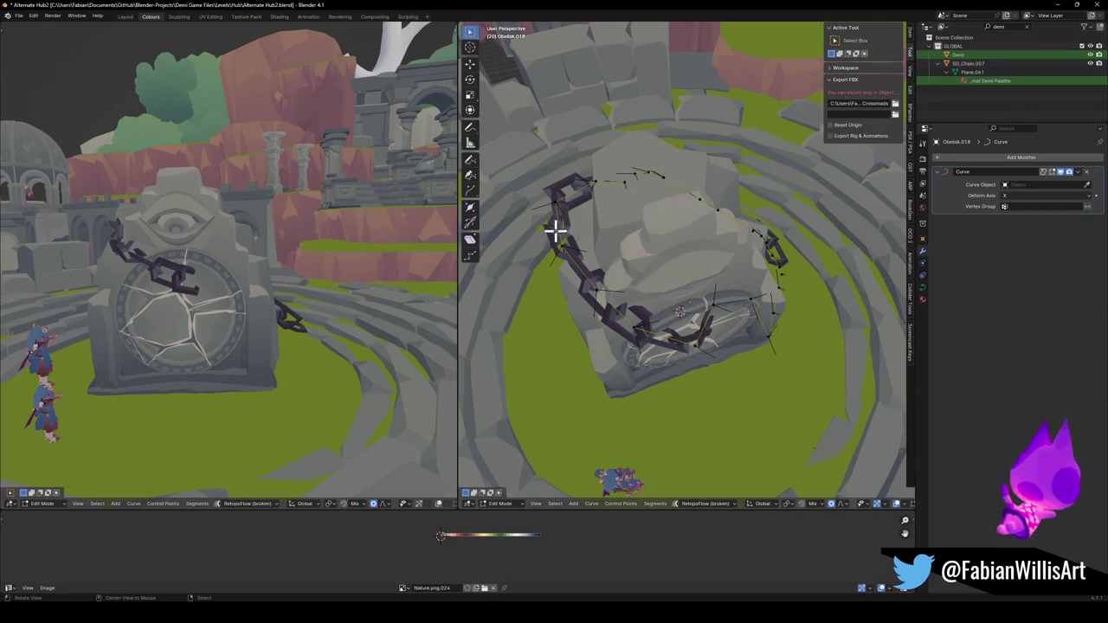
{"action": "left_click", "coordinate": [665, 196]}
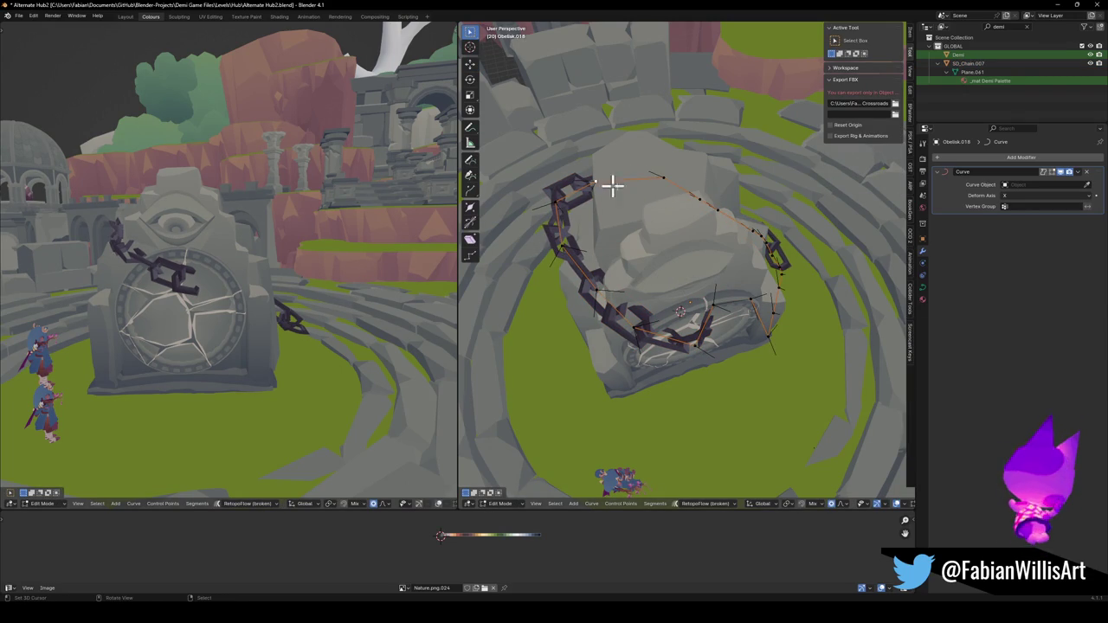
Move curve points up, right and horizontally so the chain hugs the stone's front and side.
{"action": "key", "text": "g"}
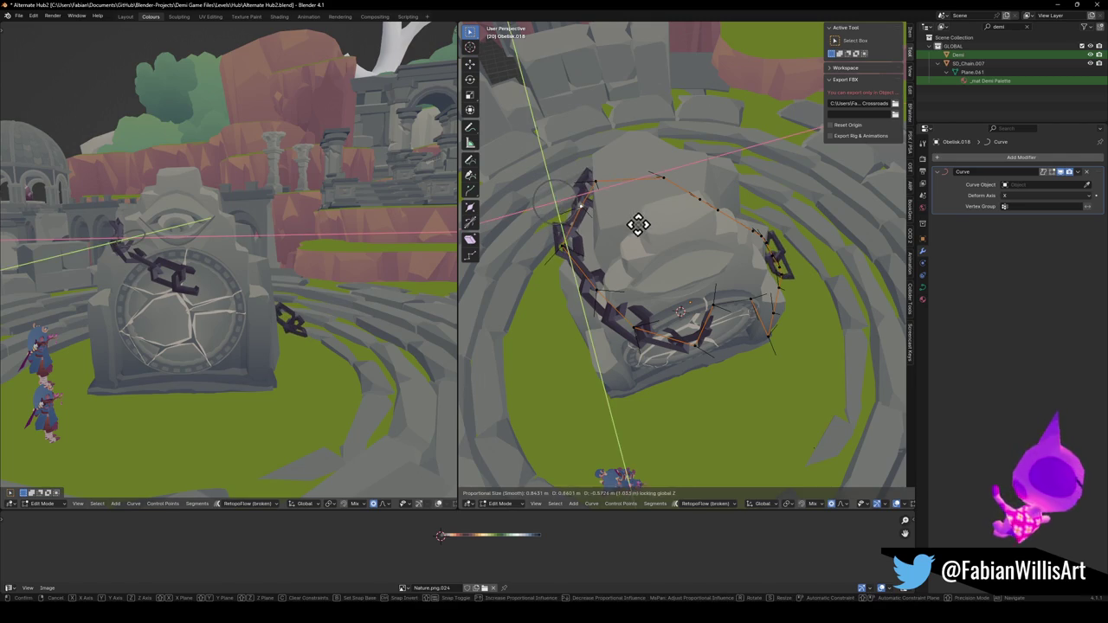
{"action": "left_click", "coordinate": [638, 223]}
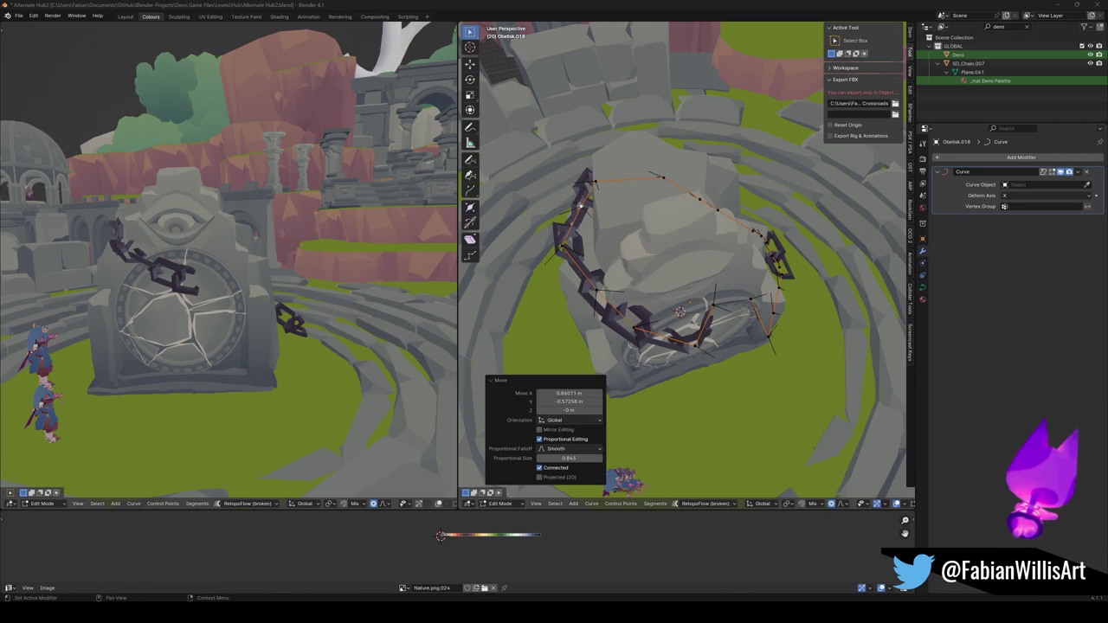
{"action": "mouse_move", "coordinate": [625, 322]}
{"action": "middle_mouse_down"}
{"action": "mouse_move", "coordinate": [700, 314]}
{"action": "mouse_move", "coordinate": [700, 347]}
{"action": "mouse_move", "coordinate": [629, 379]}
{"action": "mouse_move", "coordinate": [650, 349]}
{"action": "mouse_move", "coordinate": [681, 338]}
{"action": "middle_mouse_up"}
{"action": "mouse_move", "coordinate": [650, 383]}
{"action": "middle_mouse_down"}
{"action": "mouse_move", "coordinate": [729, 375]}
{"action": "mouse_move", "coordinate": [718, 384]}
{"action": "mouse_move", "coordinate": [712, 370]}
{"action": "middle_mouse_up"}
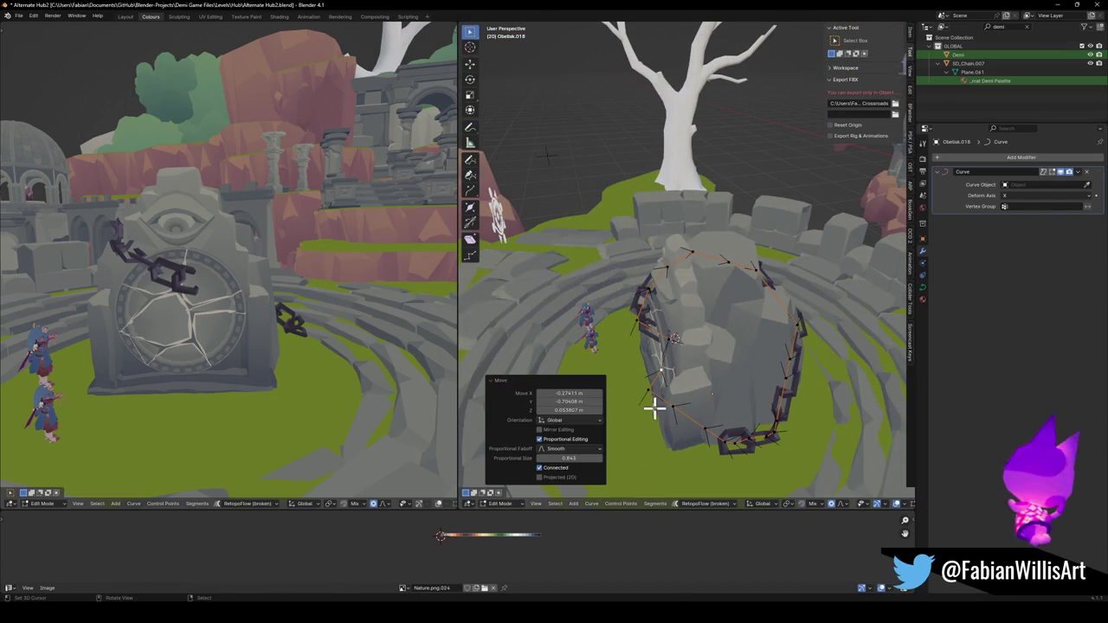
{"action": "key", "text": "g"}
{"action": "key", "text": "shift+z"}
{"action": "left_click", "coordinate": [719, 377]}
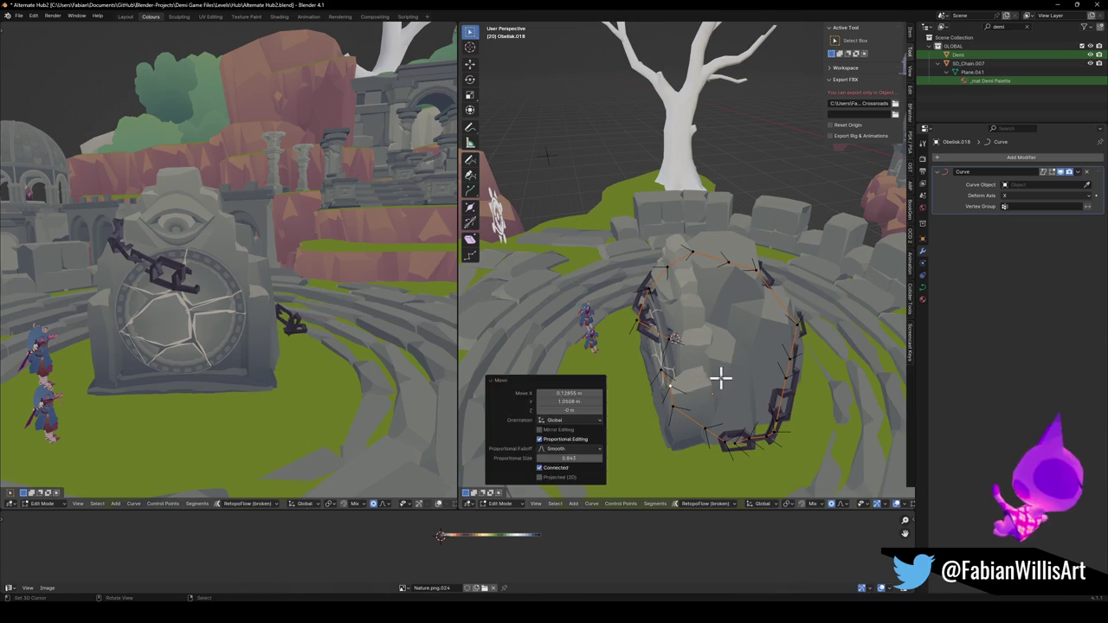
{"action": "key", "text": "g"}
{"action": "key", "text": "shift+z"}
{"action": "left_click", "coordinate": [693, 340]}
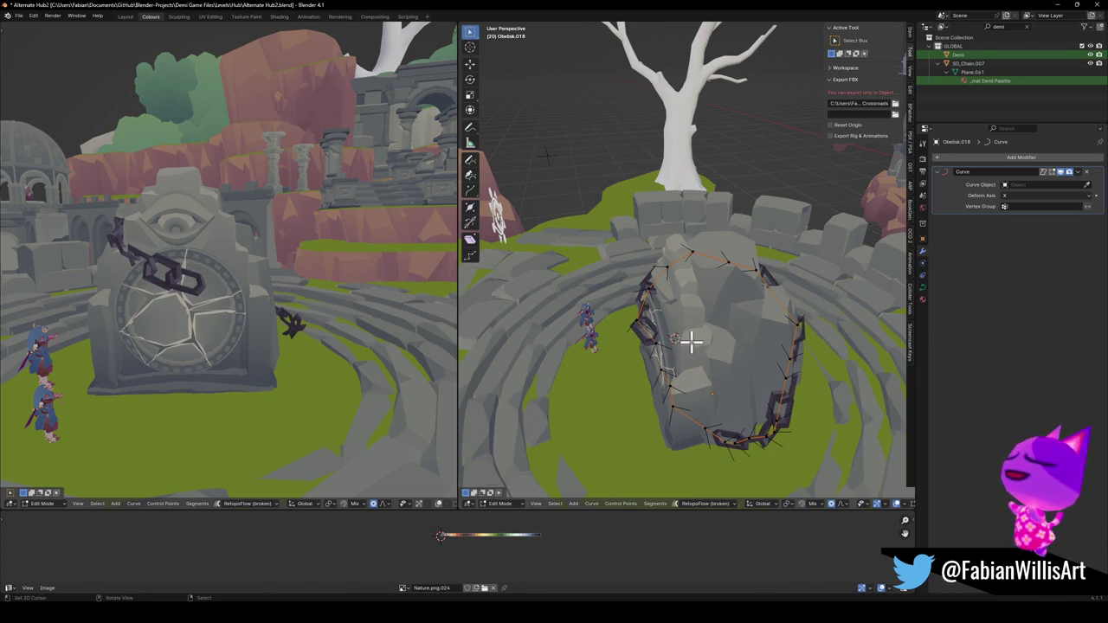
{"action": "middle_click_drag", "start_coordinate": [673, 329], "coordinate": [754, 341]}
{"action": "key", "text": "Tab"}
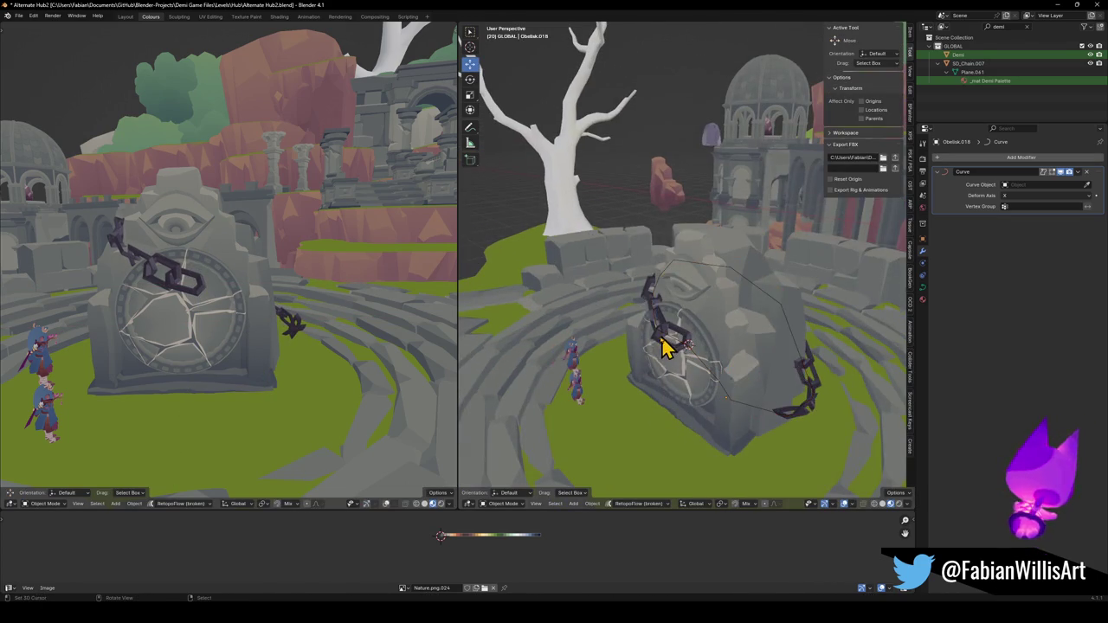
Save the file in Object Mode and set the chain's array count to 5.
{"action": "left_click", "coordinate": [660, 346]}
{"action": "key", "text": "ctrl+s"}
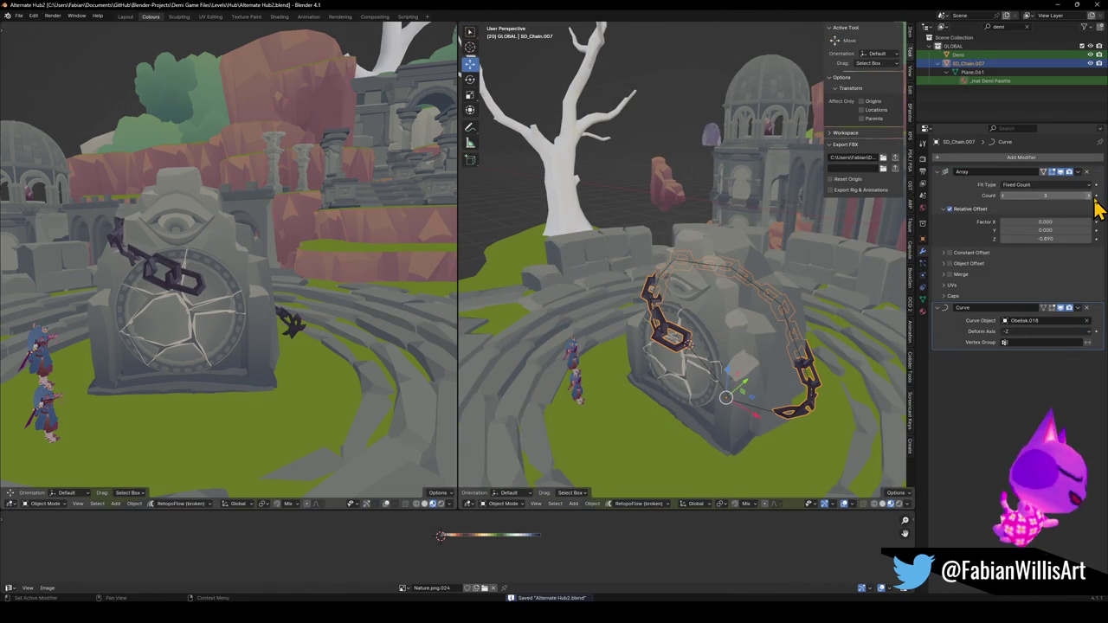
{"action": "left_click", "coordinate": [1095, 196]}
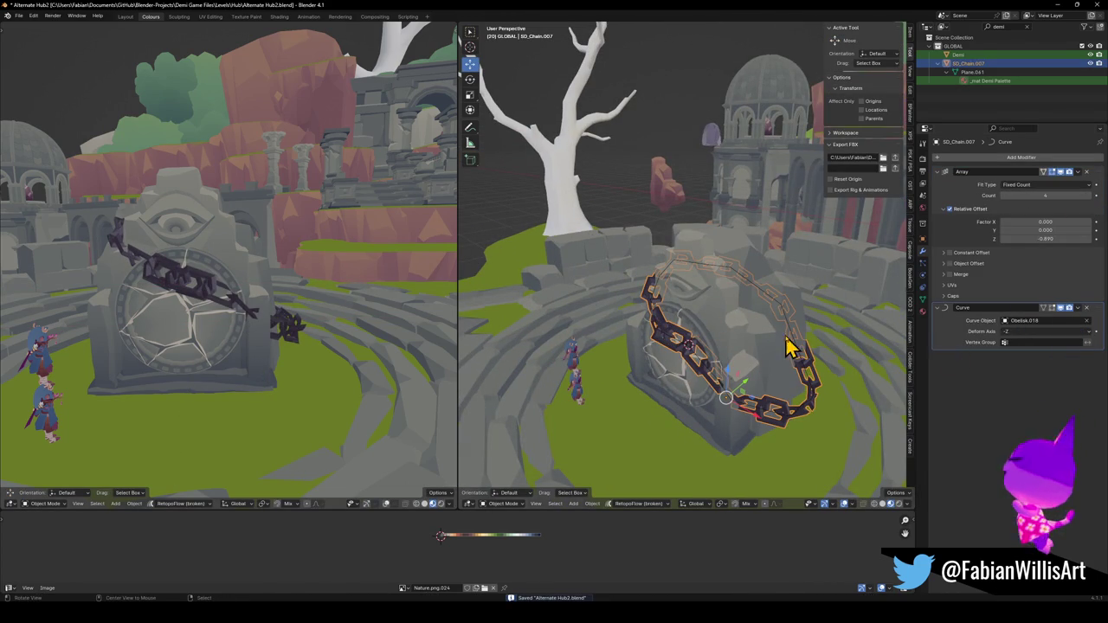
{"action": "middle_click_drag", "start_coordinate": [787, 346], "coordinate": [970, 227]}
{"action": "left_click", "coordinate": [1004, 196]}
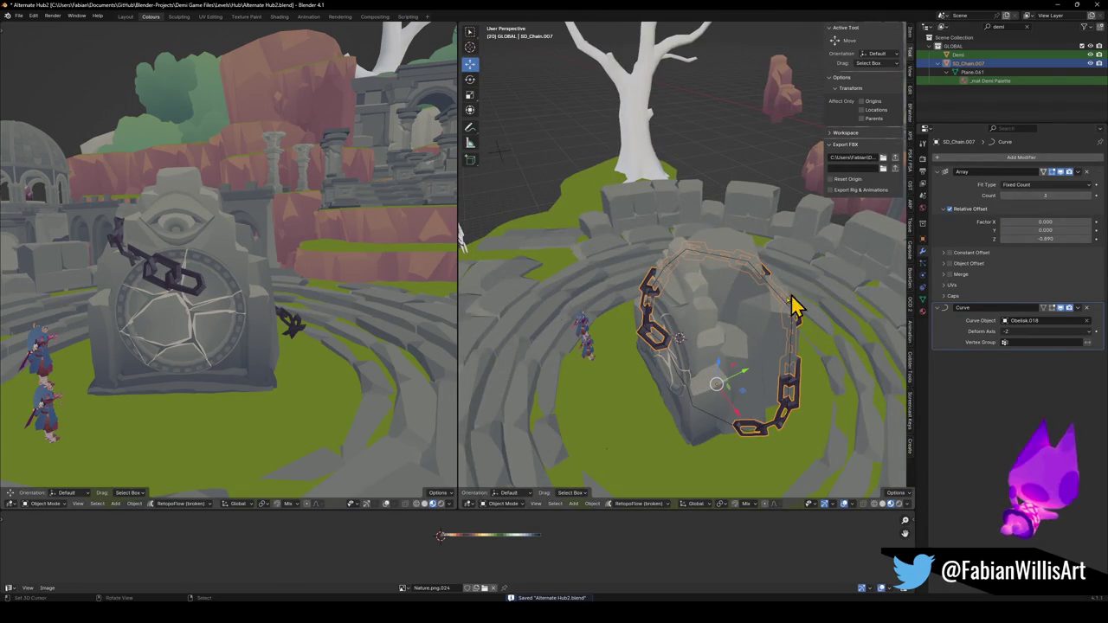
{"action": "middle_click_drag", "start_coordinate": [834, 280], "coordinate": [735, 315]}
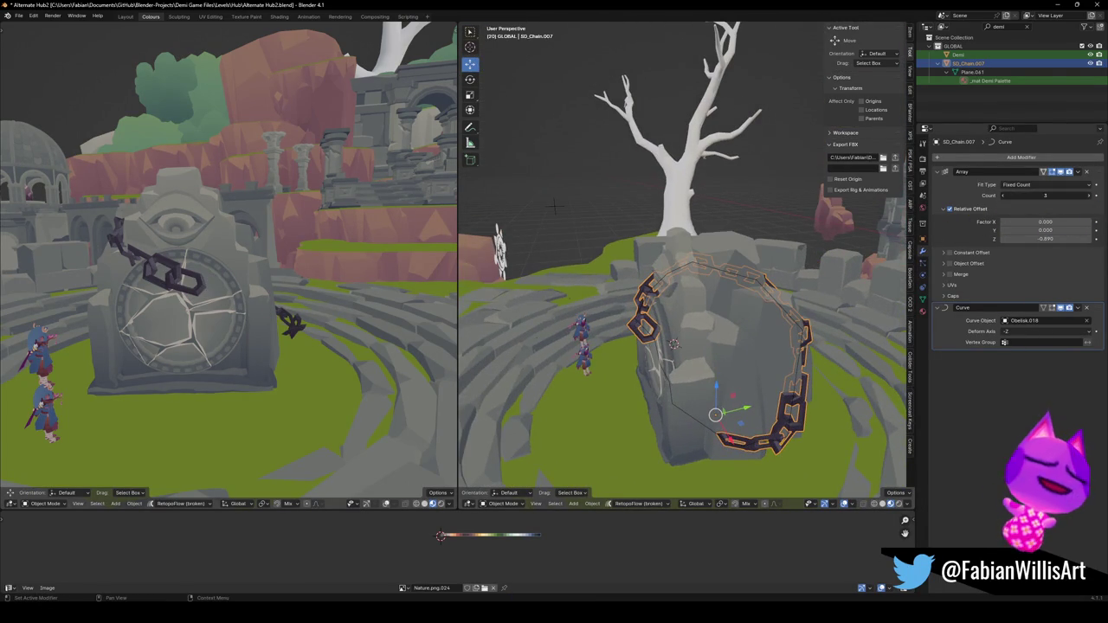
{"action": "left_click", "coordinate": [1090, 197]}
{"action": "left_click", "coordinate": [1090, 196]}
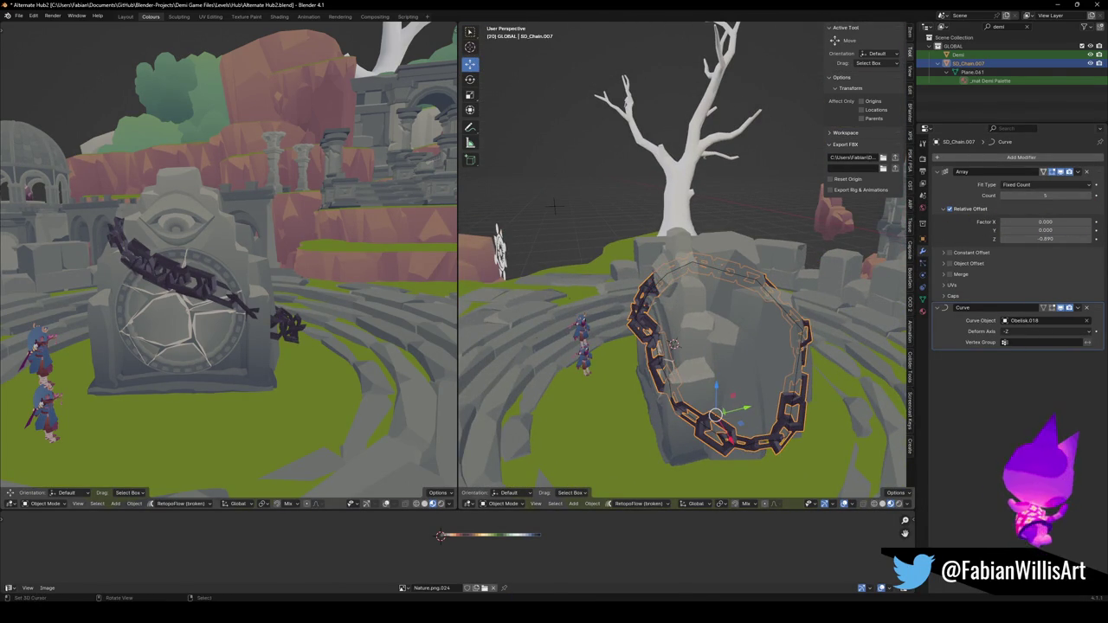
Shrink SD_Chain.007 to 0.715 and raise its array count to 7.
{"action": "key", "text": "s"}
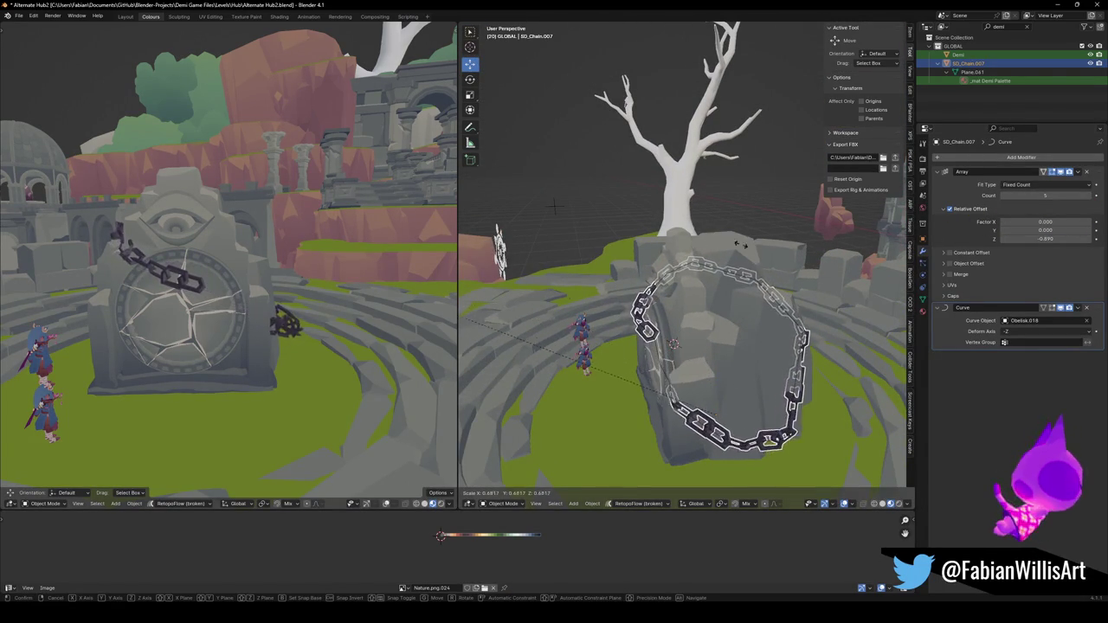
{"action": "left_click", "coordinate": [717, 413]}
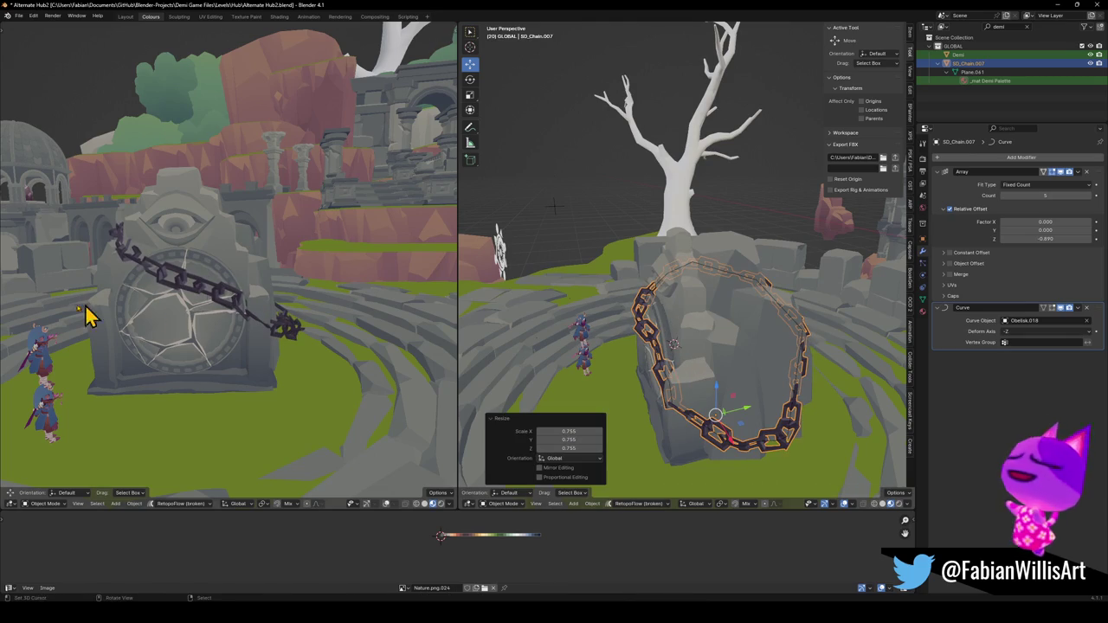
{"action": "left_click", "coordinate": [1090, 197]}
{"action": "left_click", "coordinate": [1090, 197]}
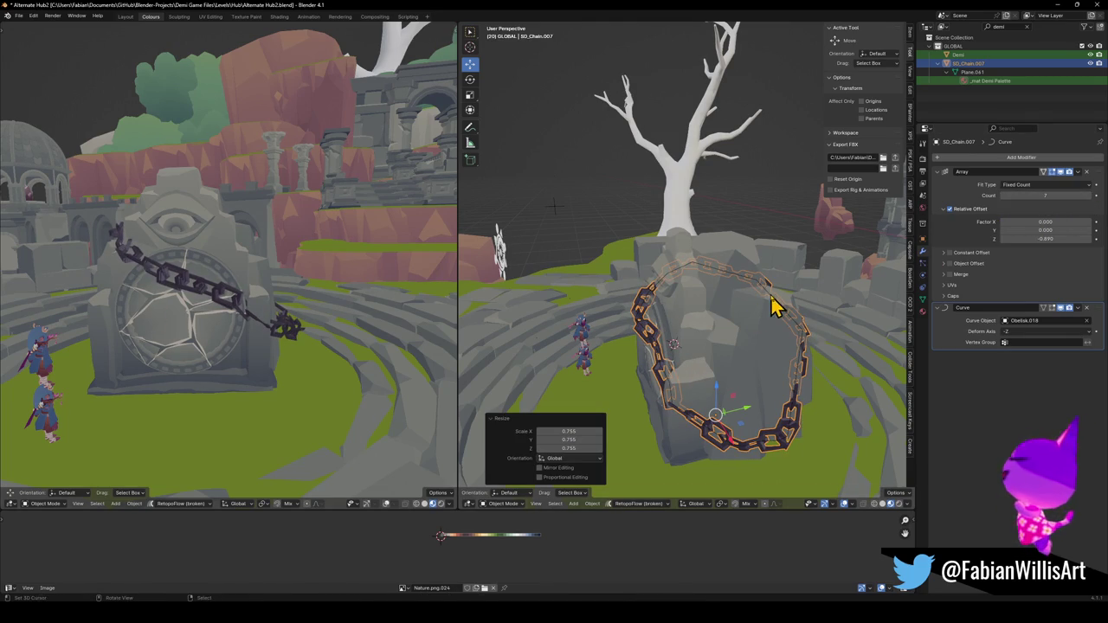
{"action": "key", "text": "s"}
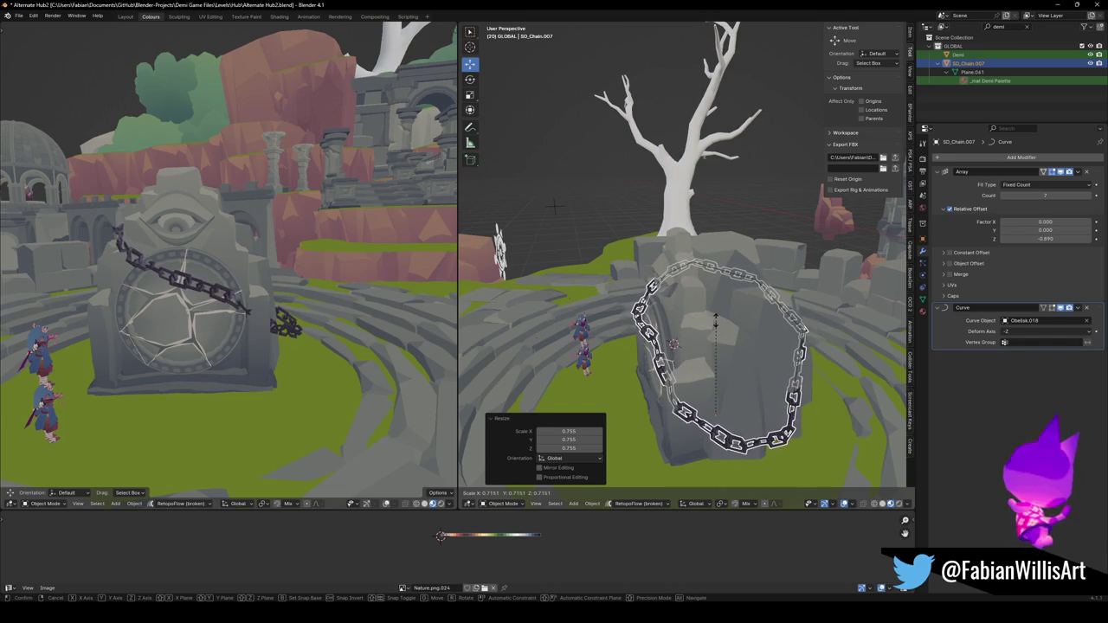
{"action": "left_click", "coordinate": [715, 319]}
Zoom in on the rock, select guide curve Obelisk.018 and enter Edit Mode.
{"action": "mouse_move", "coordinate": [432, 290]}
{"action": "middle_mouse_down"}
{"action": "mouse_move", "coordinate": [273, 264]}
{"action": "mouse_move", "coordinate": [299, 290]}
{"action": "mouse_move", "coordinate": [359, 268]}
{"action": "middle_mouse_up"}
{"action": "scroll", "coordinate": [350, 270], "scroll_direction": "up", "scroll_amount": 2}
{"action": "scroll", "coordinate": [329, 283], "scroll_direction": "up", "scroll_amount": 3}
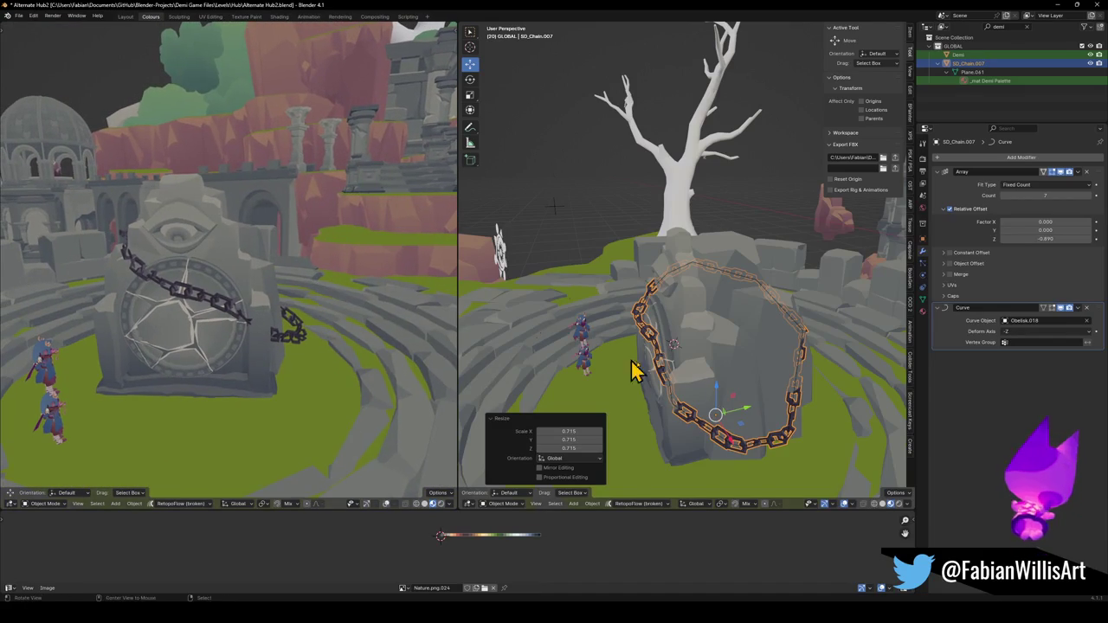
{"action": "scroll", "coordinate": [587, 354], "scroll_direction": "up", "scroll_amount": 3}
{"action": "mouse_move", "coordinate": [727, 425]}
{"action": "middle_mouse_down"}
{"action": "mouse_move", "coordinate": [690, 374]}
{"action": "mouse_move", "coordinate": [718, 383]}
{"action": "middle_mouse_up"}
{"action": "left_click", "coordinate": [690, 373]}
{"action": "key", "text": "Tab"}
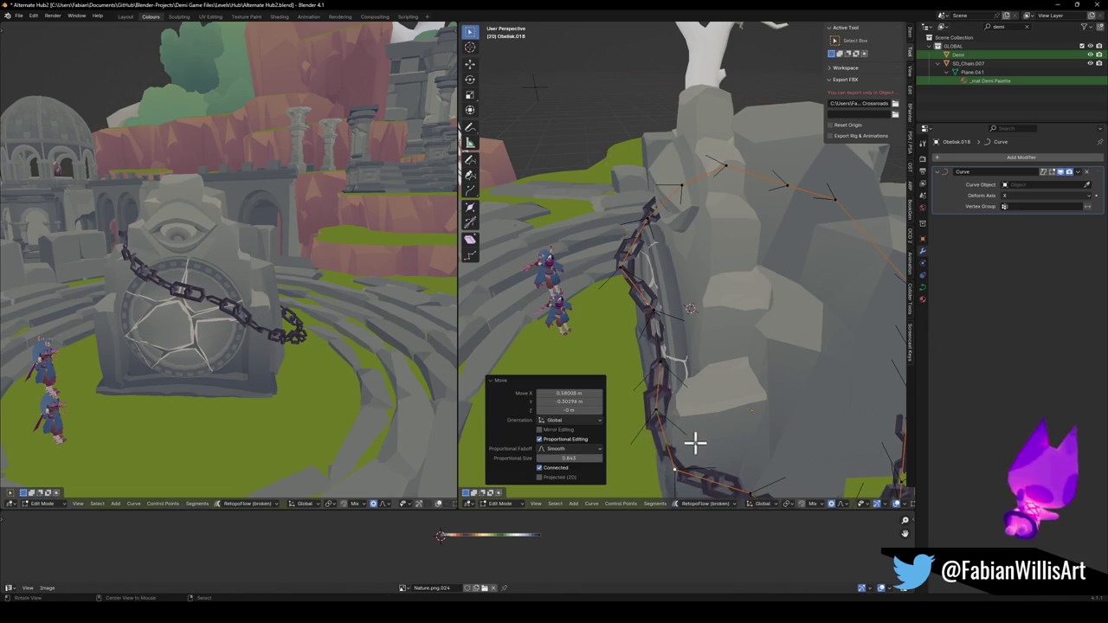
Move Obelisk.018's curve points so the chain drapes higher across the stone's front.
{"action": "middle_click_drag", "start_coordinate": [697, 445], "coordinate": [728, 389]}
{"action": "key", "text": "g"}
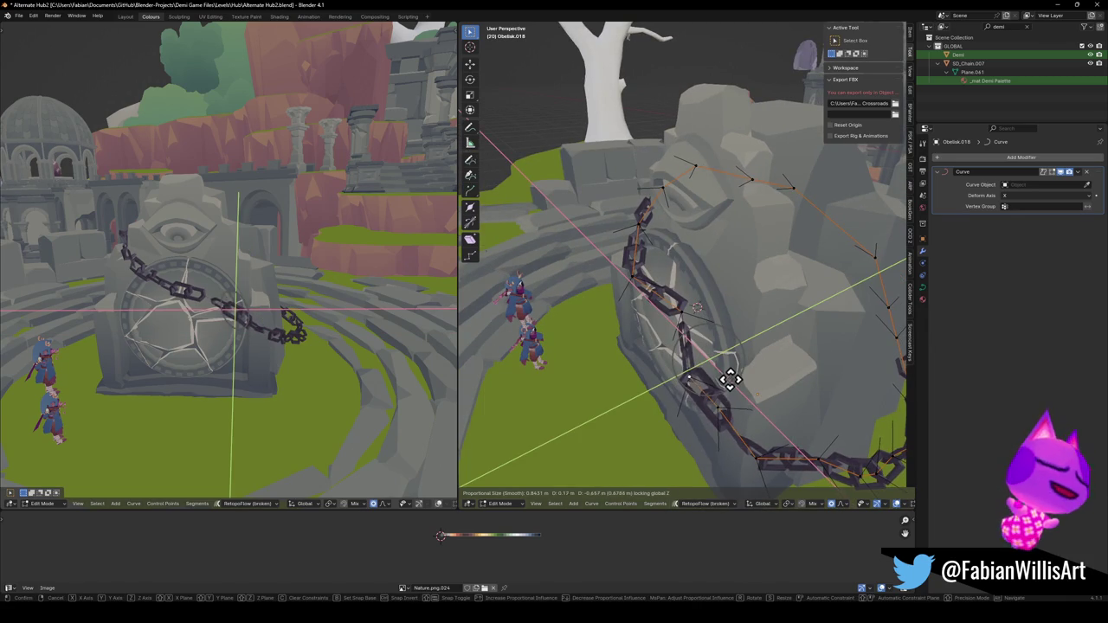
{"action": "left_click", "coordinate": [732, 365]}
{"action": "key", "text": "g"}
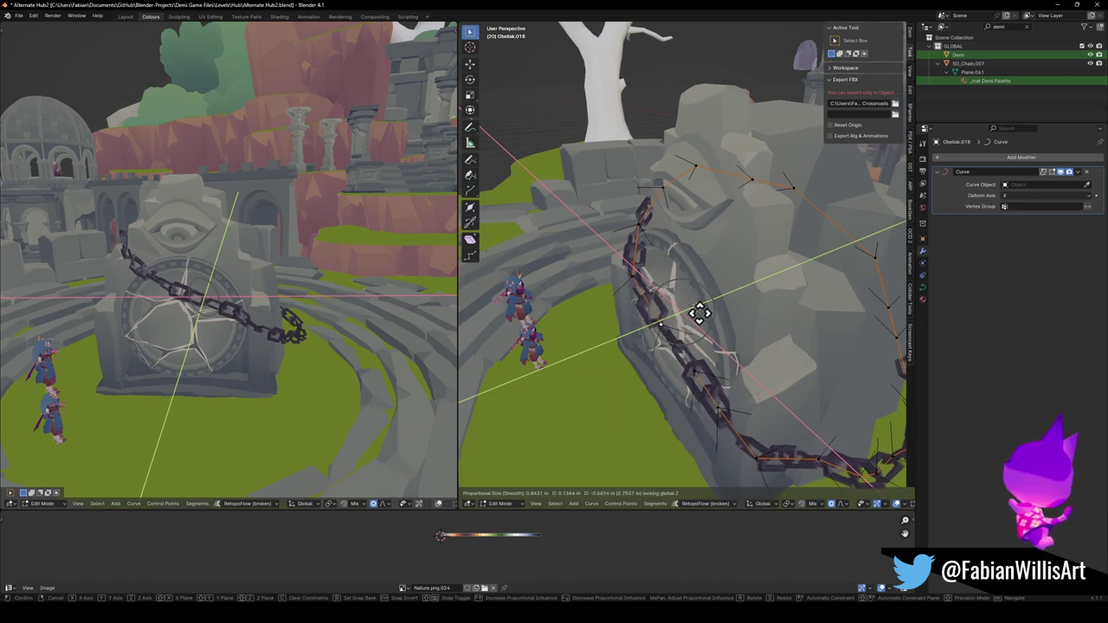
{"action": "left_click", "coordinate": [699, 315]}
Raise another curve point vertically along Z beneath the eye carving, checking the stone from several angles.
{"action": "mouse_move", "coordinate": [699, 314]}
{"action": "middle_mouse_down"}
{"action": "mouse_move", "coordinate": [682, 314]}
{"action": "mouse_move", "coordinate": [737, 302]}
{"action": "middle_mouse_up"}
{"action": "key", "text": "g"}
{"action": "left_click", "coordinate": [765, 340]}
{"action": "key", "text": "g"}
{"action": "key", "text": "z"}
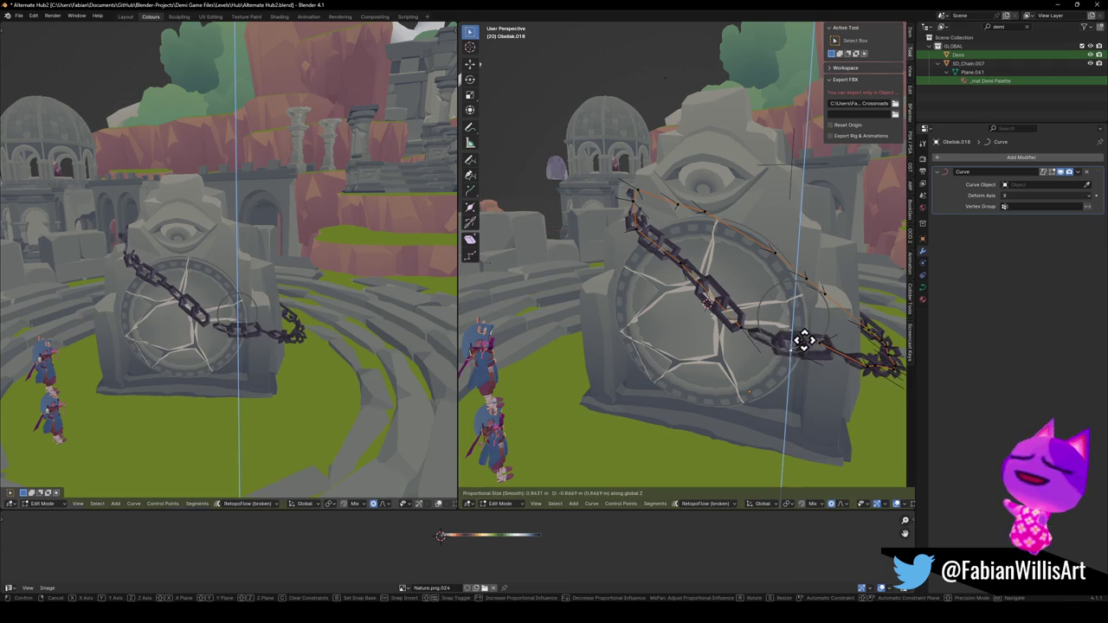
{"action": "left_click", "coordinate": [850, 350]}
{"action": "middle_click_drag", "start_coordinate": [873, 376], "coordinate": [829, 355]}
{"action": "middle_click_drag", "start_coordinate": [286, 303], "coordinate": [350, 301]}
{"action": "middle_click_drag", "start_coordinate": [779, 311], "coordinate": [878, 302]}
Add a Smooth modifier to the guide curve, testing its Factor and moving it above Curve.
{"action": "key", "text": "Tab"}
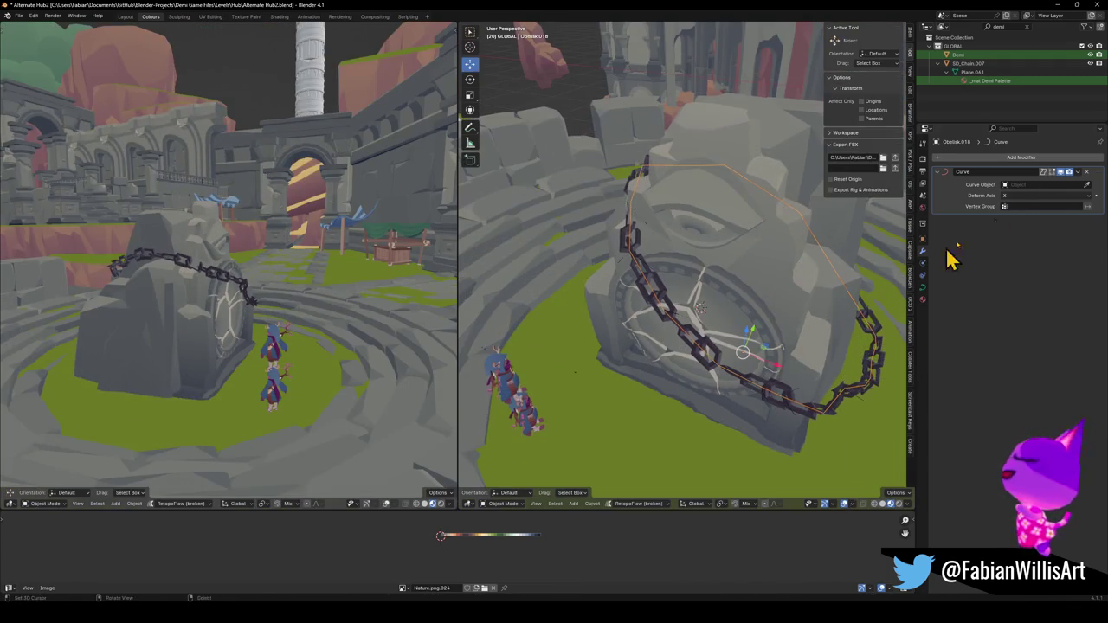
{"action": "key", "text": "shift+a"}
{"action": "type", "text": "smooth"}
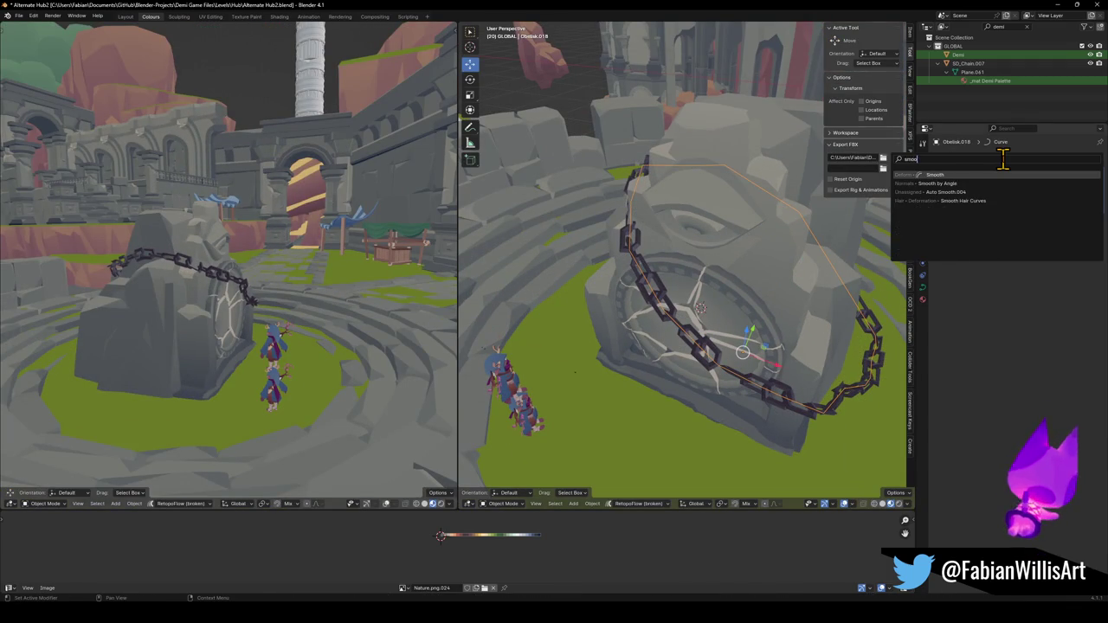
{"action": "key", "text": "Return"}
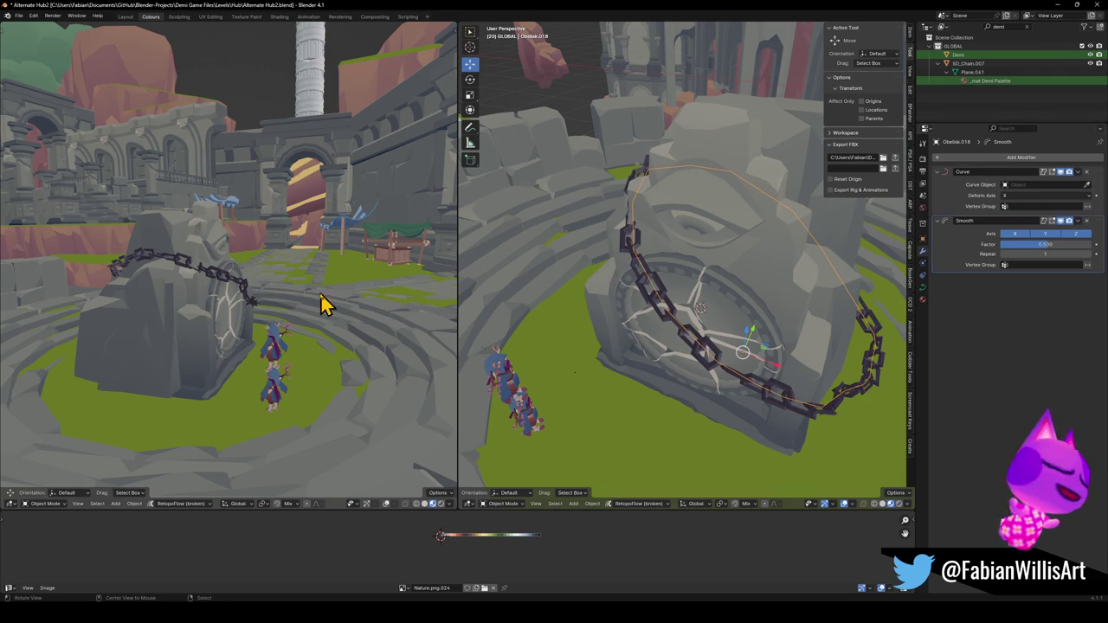
{"action": "middle_click_drag", "start_coordinate": [345, 307], "coordinate": [259, 309]}
{"action": "left_click_drag", "start_coordinate": [1045, 244], "coordinate": [1056, 251]}
{"action": "key", "text": "ctrl+z"}
{"action": "left_click_drag", "start_coordinate": [1098, 224], "coordinate": [1091, 164]}
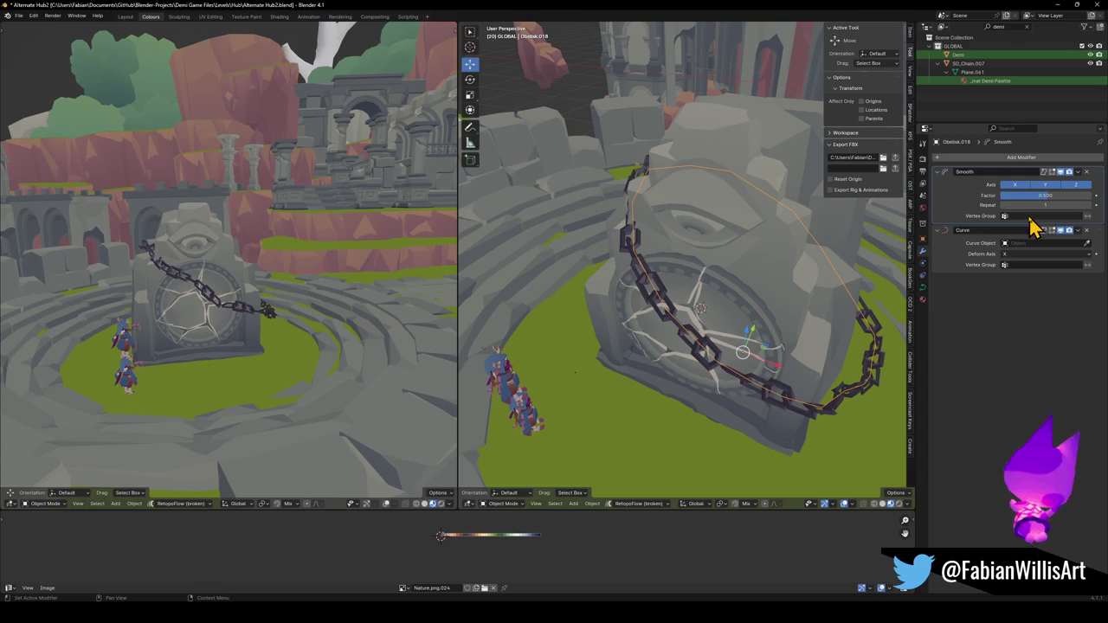
{"action": "left_click_drag", "start_coordinate": [1045, 196], "coordinate": [1025, 196]}
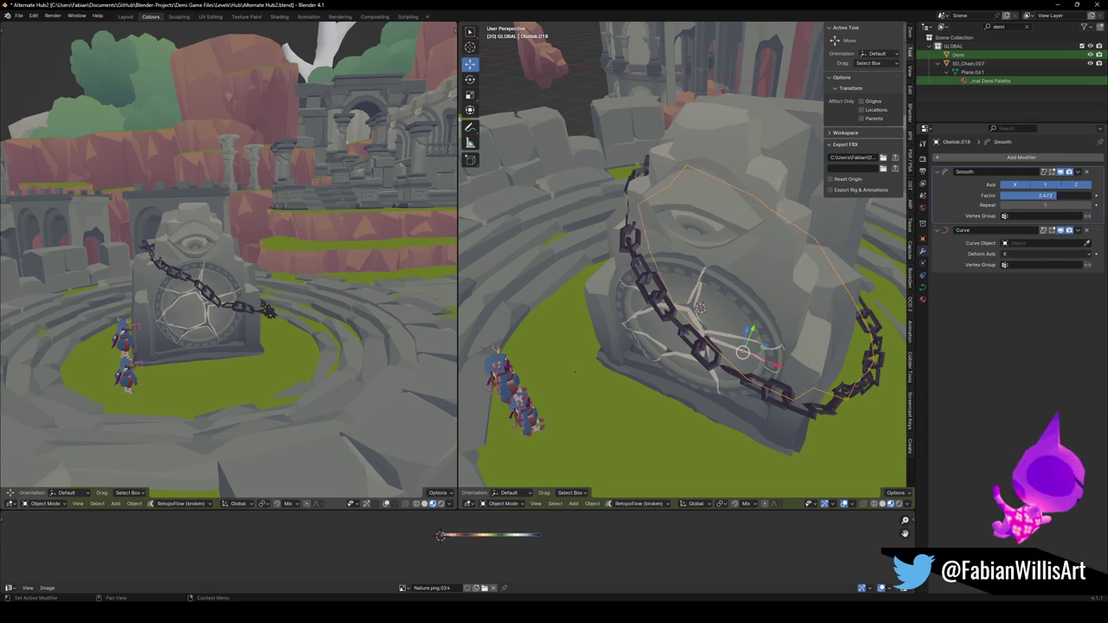
{"action": "key", "text": "Escape"}
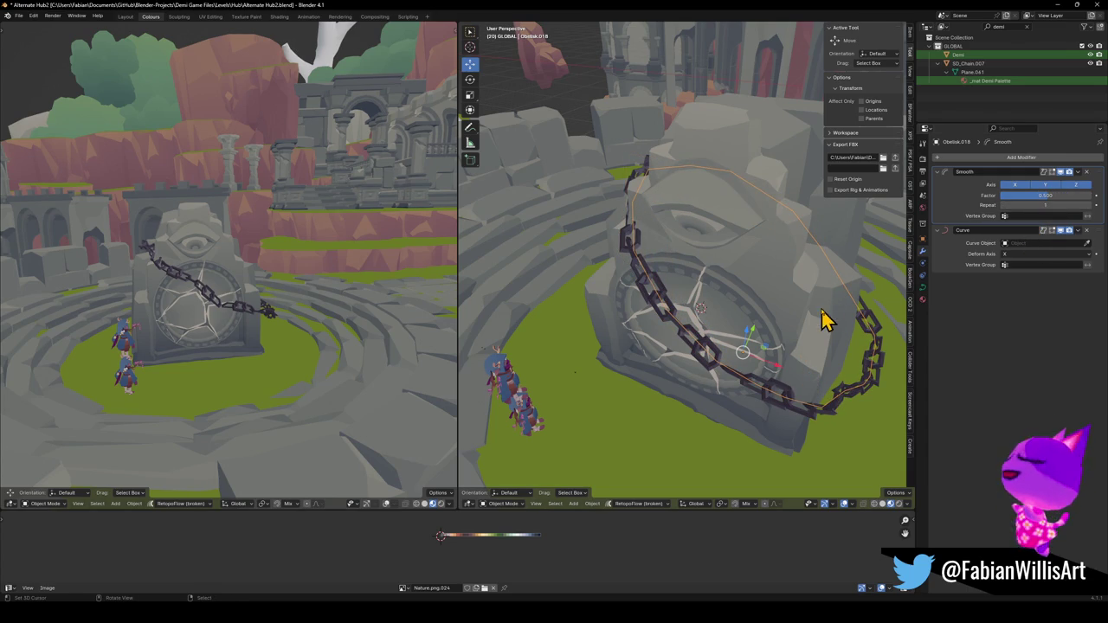
Apply the curve's Smooth modifier, undo it, then remove both the Smooth and Curve modifiers.
{"action": "left_click", "coordinate": [684, 348]}
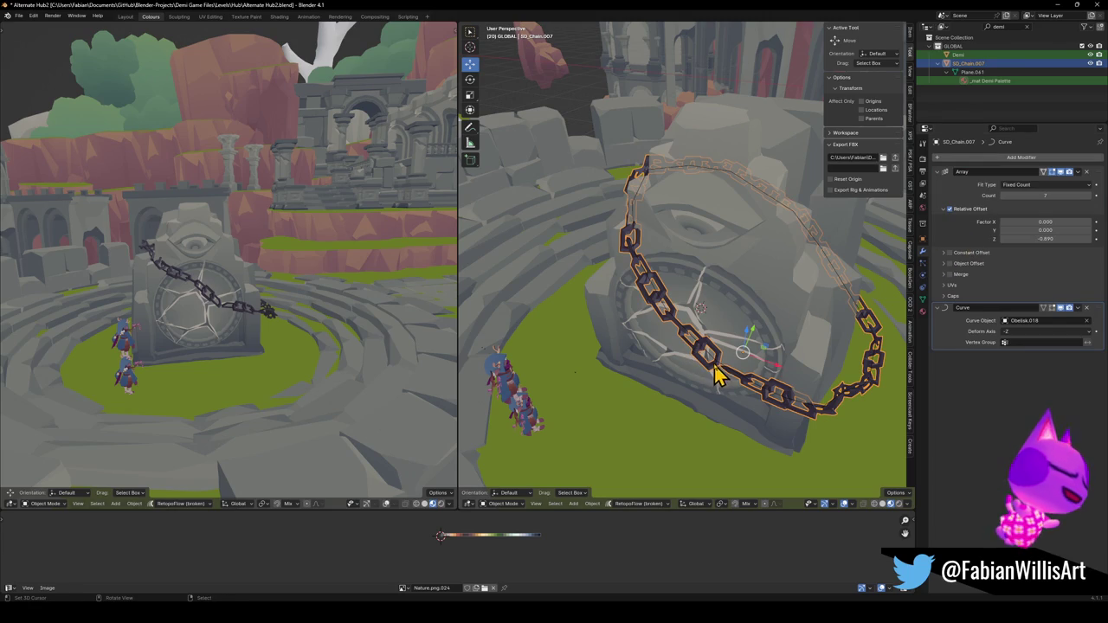
{"action": "left_click", "coordinate": [712, 367]}
{"action": "key", "text": "ctrl+a"}
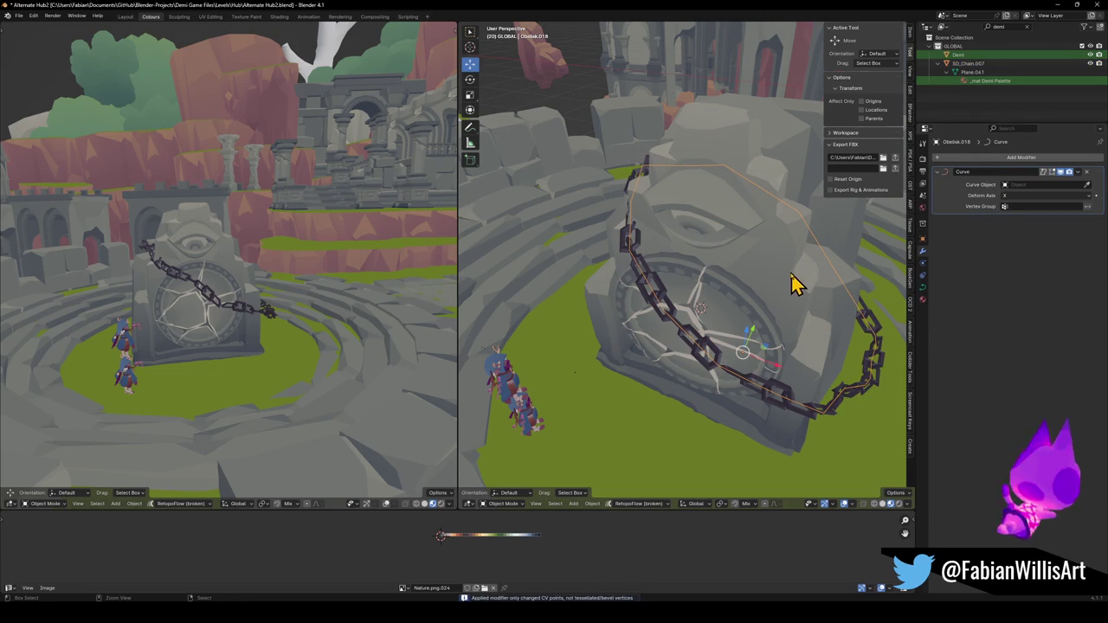
{"action": "key", "text": "ctrl+z"}
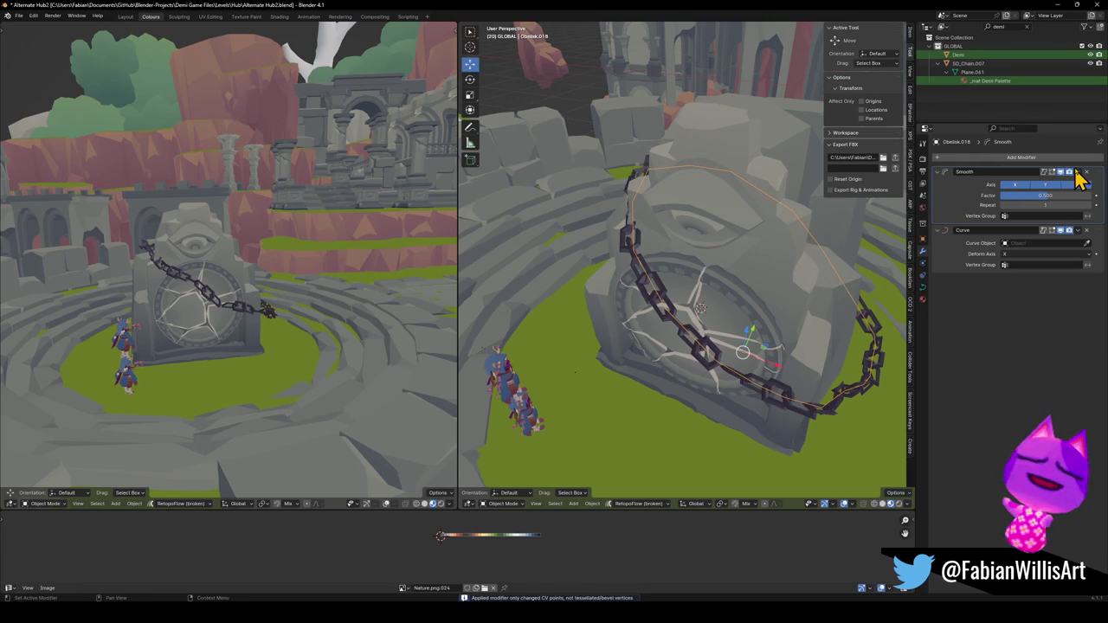
{"action": "left_click", "coordinate": [1087, 173]}
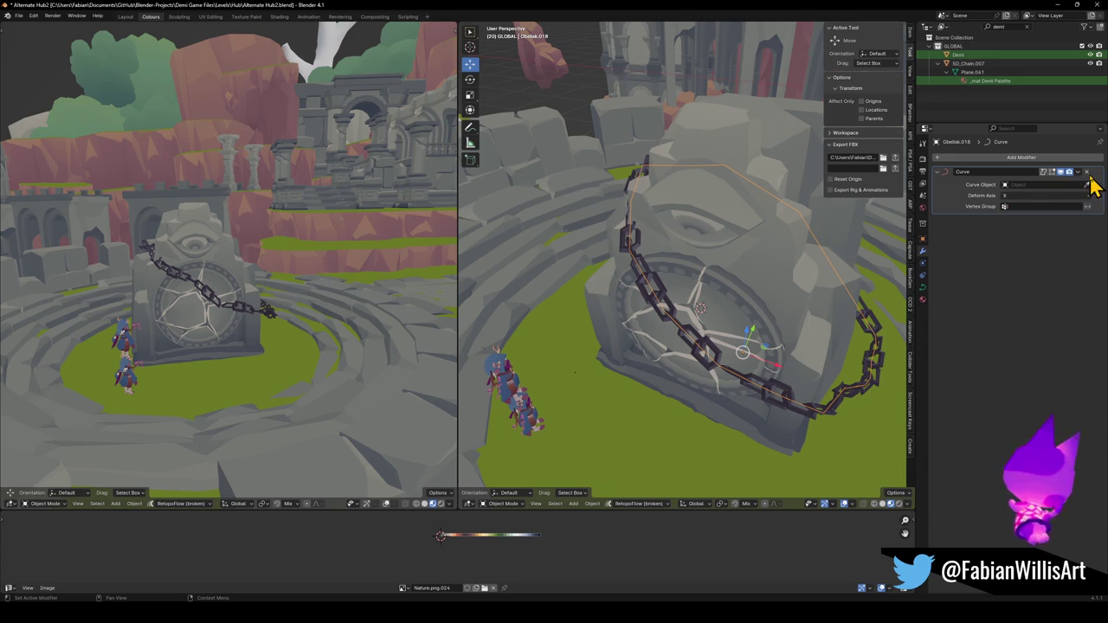
{"action": "left_click", "coordinate": [1088, 173]}
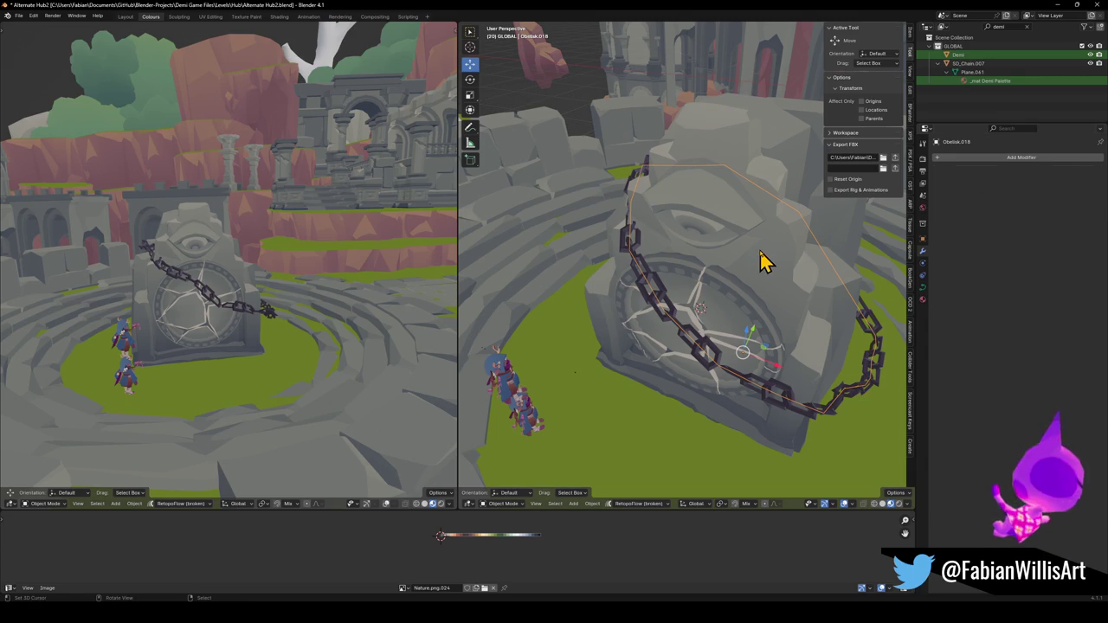
Add and remove a Smooth modifier on the chain, then show Obelisk.018's shape settings.
{"action": "left_click", "coordinate": [662, 318]}
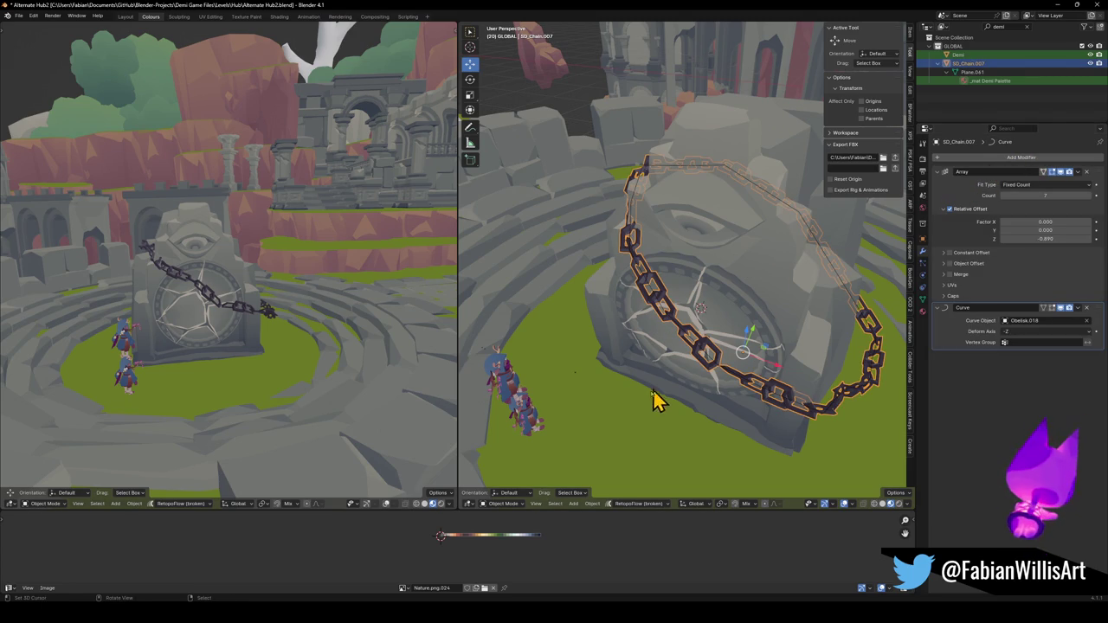
{"action": "left_click", "coordinate": [982, 161]}
{"action": "type", "text": "smooth"}
{"action": "key", "text": "Return"}
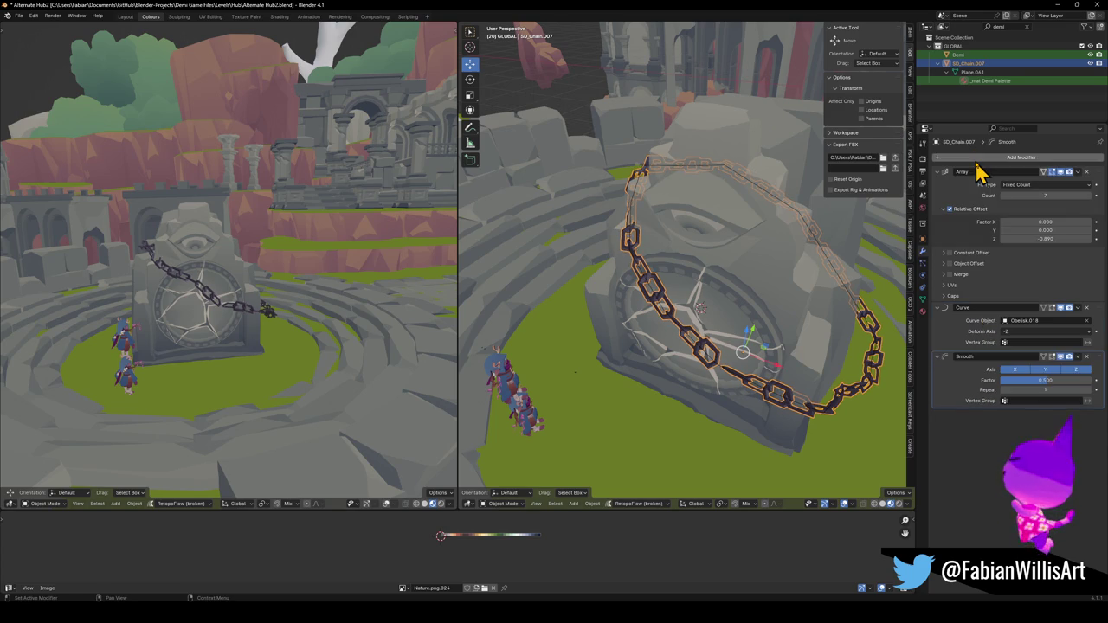
{"action": "left_click", "coordinate": [1088, 360]}
{"action": "key", "text": "alt+a"}
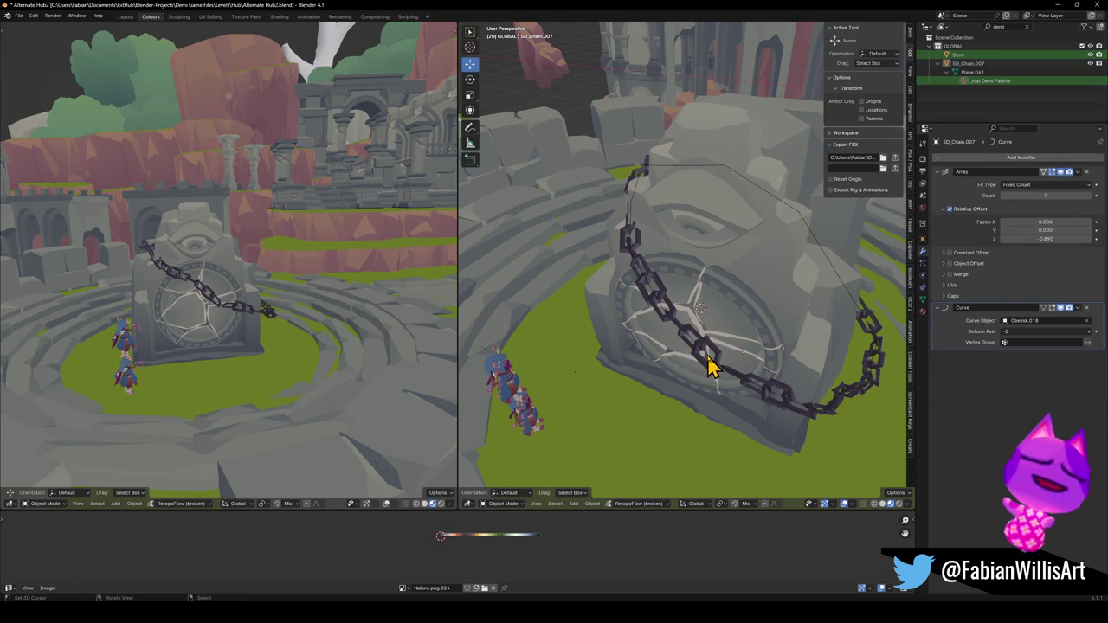
{"action": "left_click", "coordinate": [708, 365]}
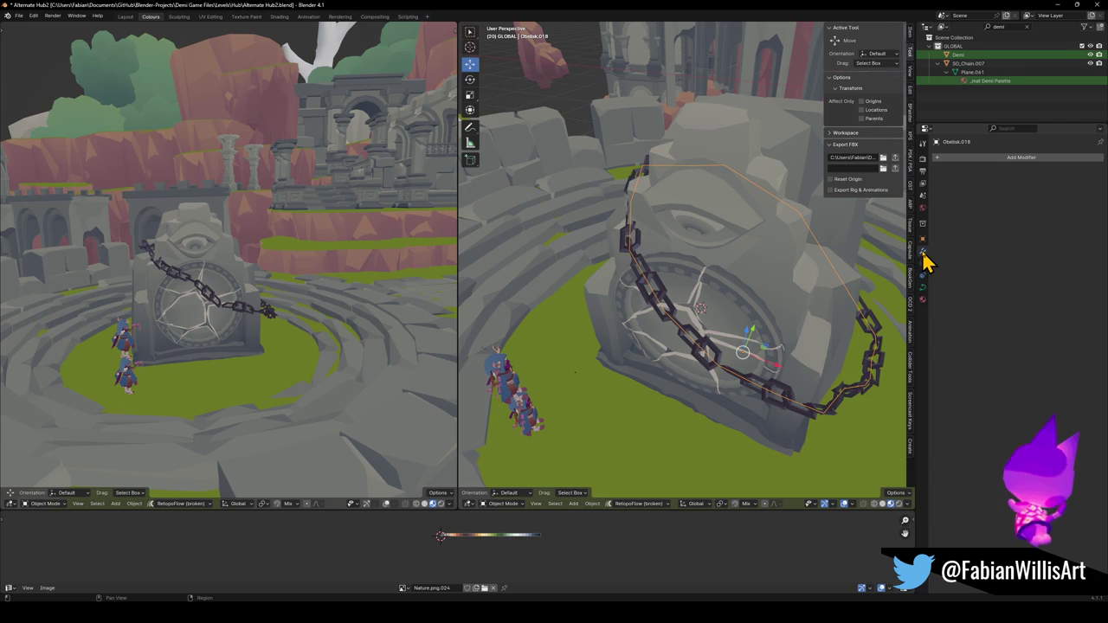
{"action": "left_click", "coordinate": [922, 287]}
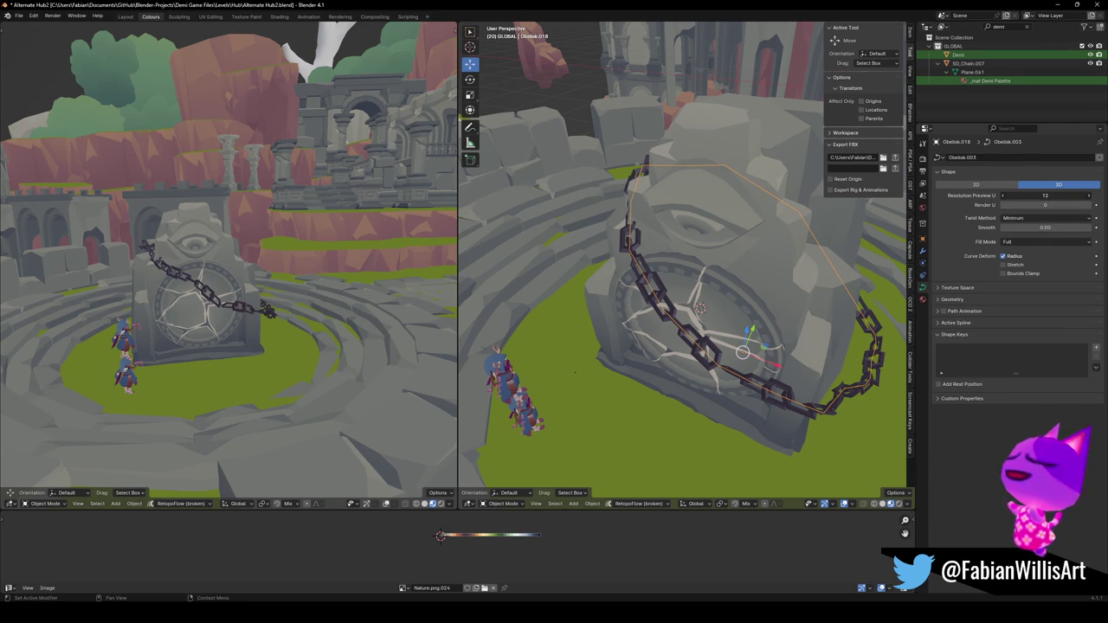
Set curve preview resolution to 12, try Stretch and Bounds Clamp off again, and shrink the curve slightly.
{"action": "left_click_drag", "start_coordinate": [1045, 196], "coordinate": [1021, 196]}
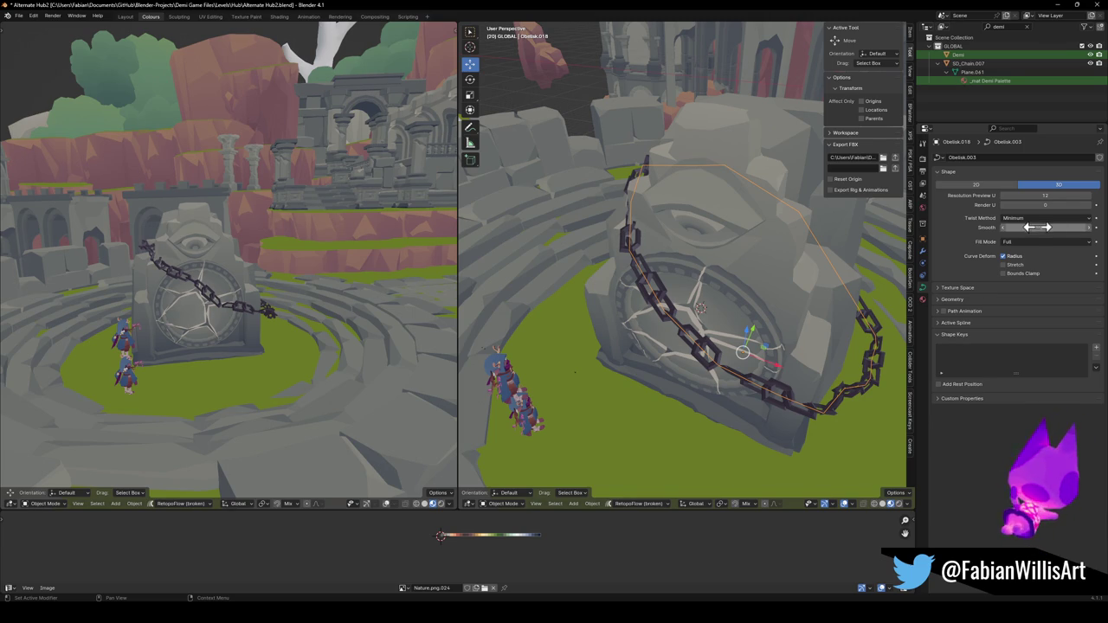
{"action": "left_click", "coordinate": [1018, 265]}
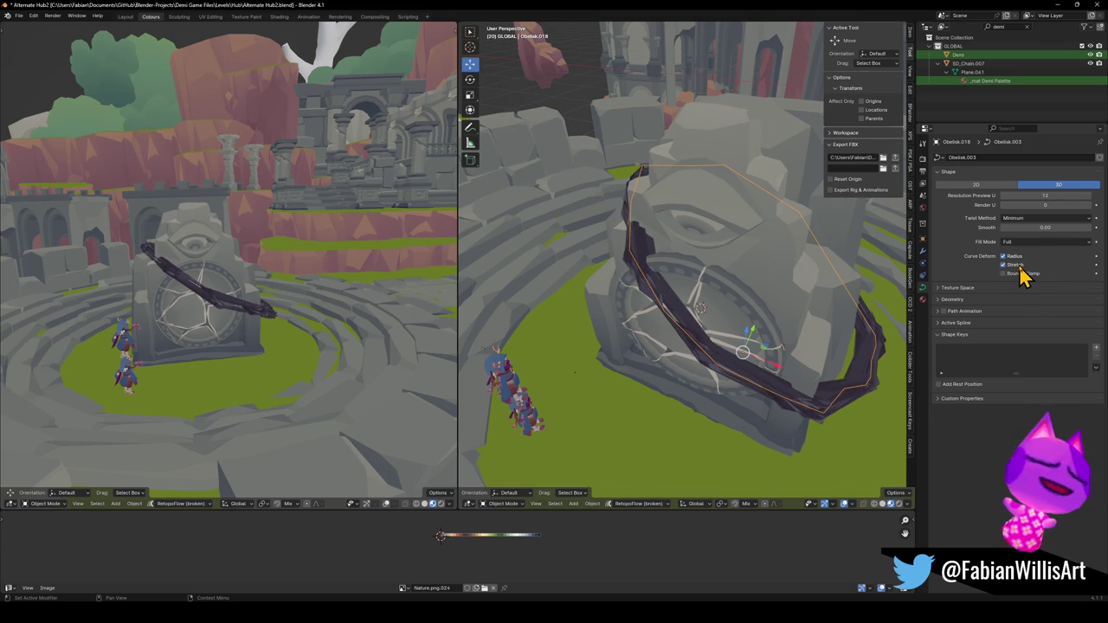
{"action": "left_click", "coordinate": [1018, 265]}
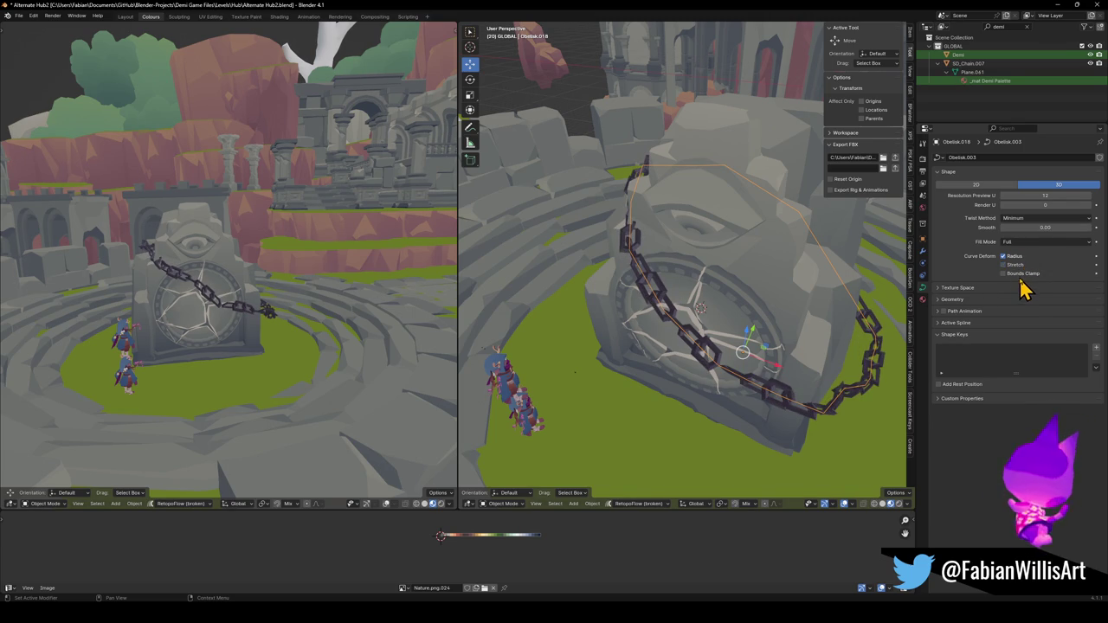
{"action": "left_click", "coordinate": [1020, 275]}
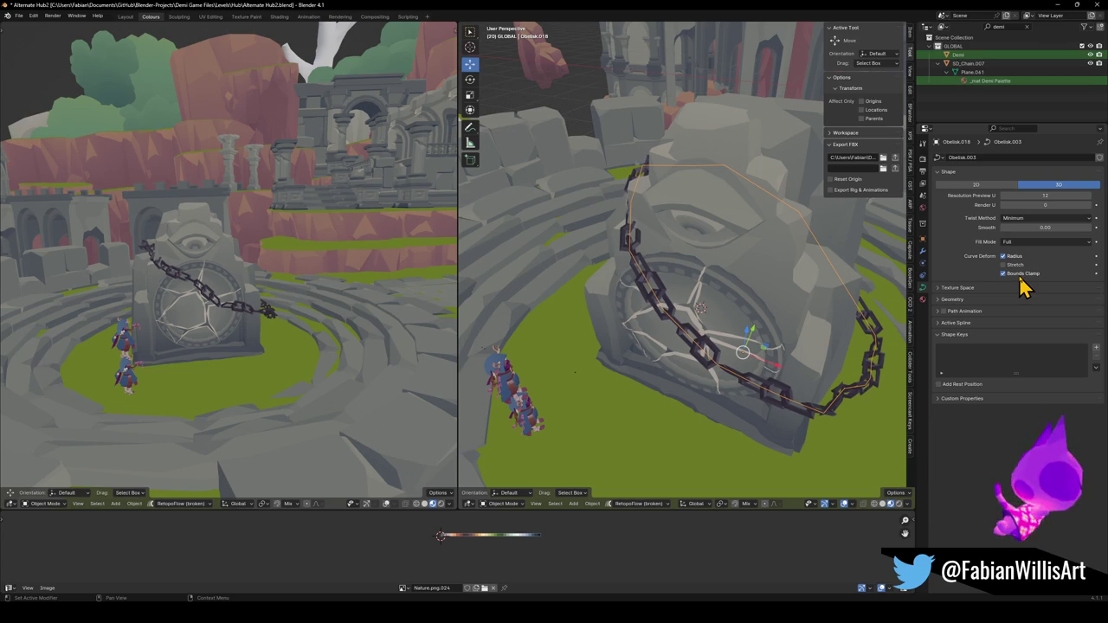
{"action": "left_click", "coordinate": [1020, 276]}
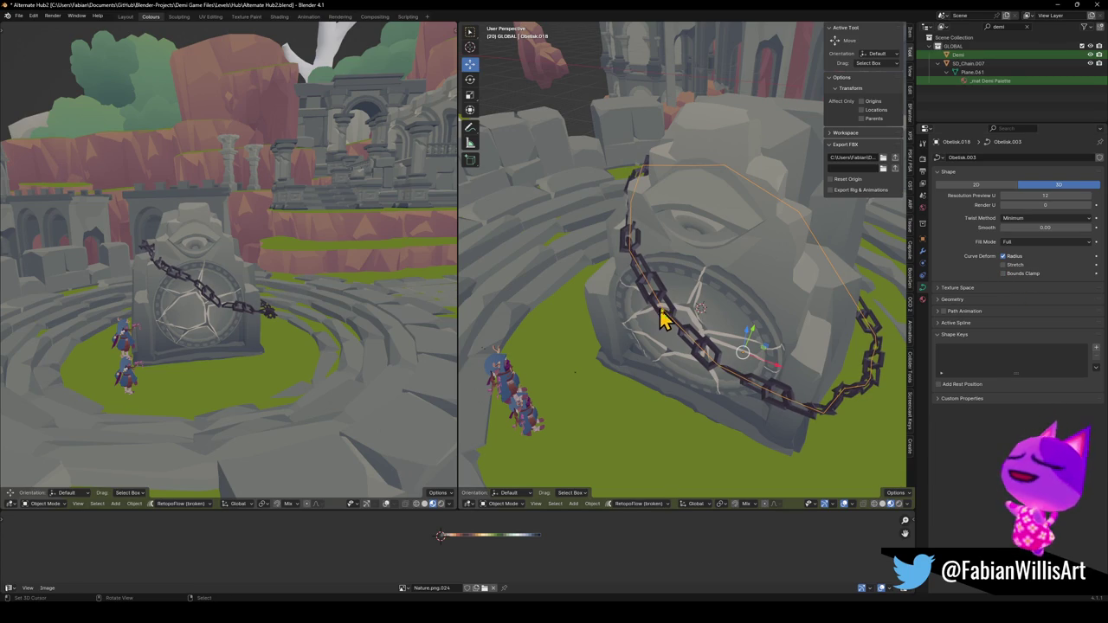
{"action": "key", "text": "s"}
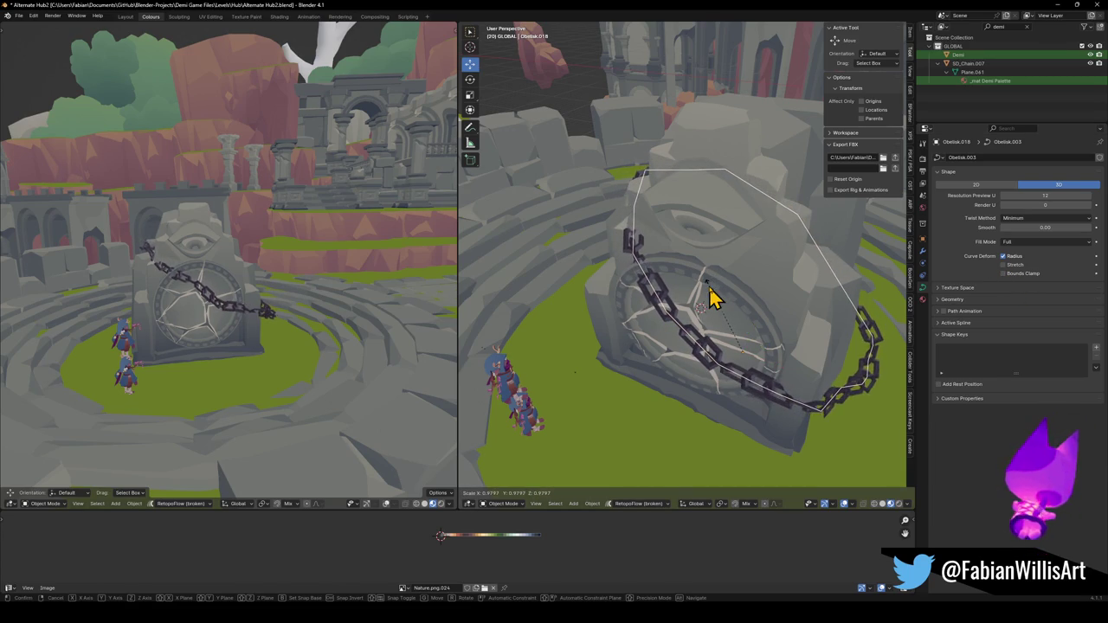
{"action": "left_click", "coordinate": [700, 307]}
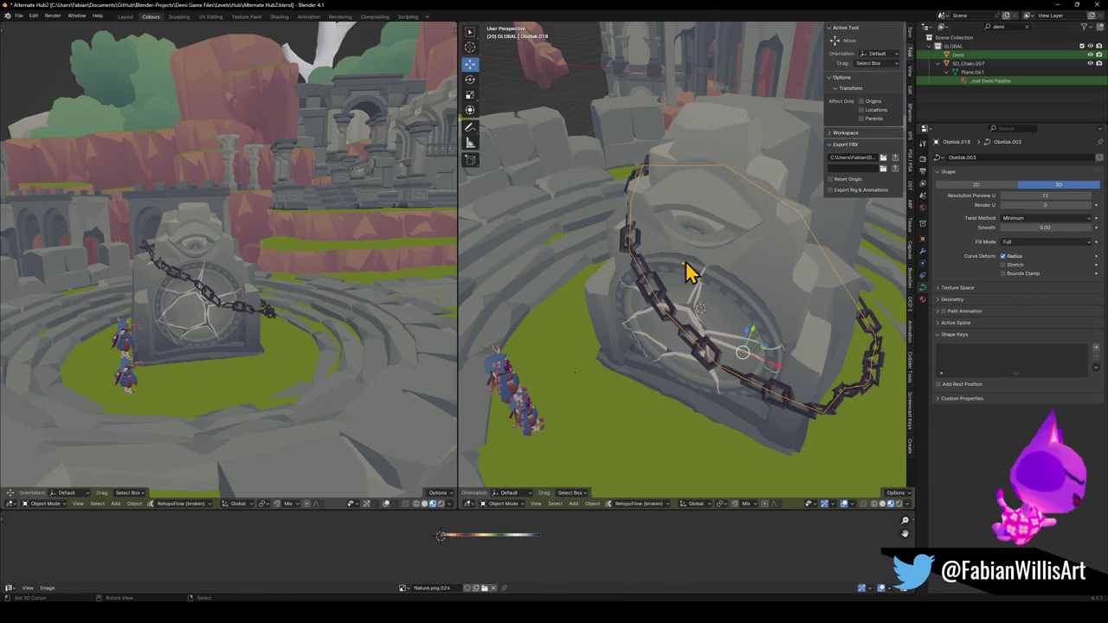
{"action": "middle_click_drag", "start_coordinate": [661, 304], "coordinate": [755, 292]}
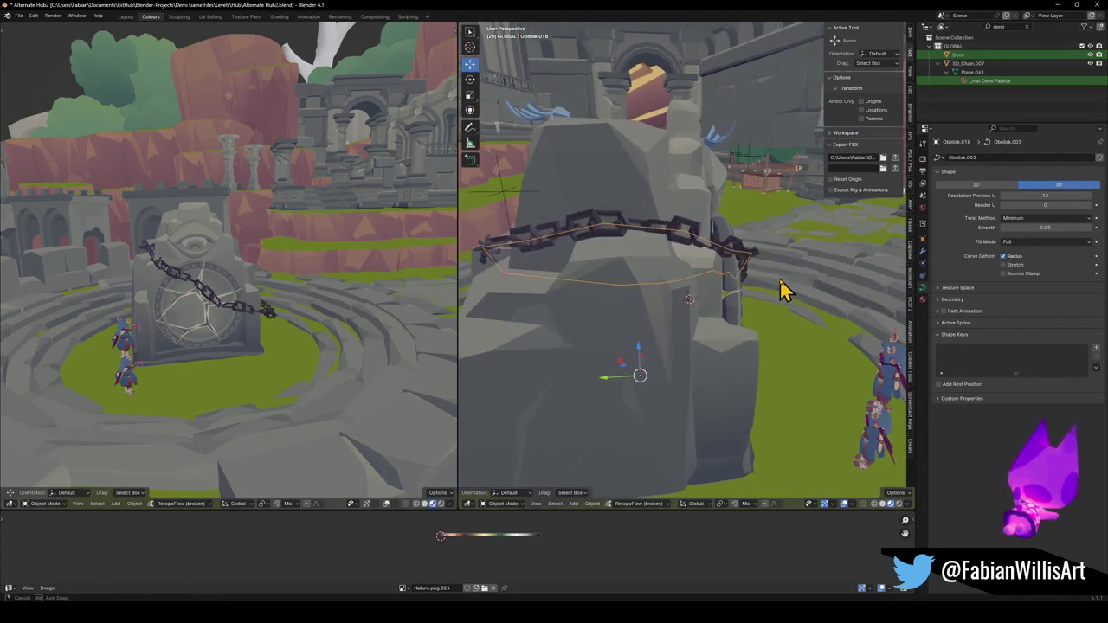
Enter Edit Mode on Obelisk.018 and shift its points in the horizontal plane.
{"action": "middle_click_drag", "start_coordinate": [754, 292], "coordinate": [693, 297]}
{"action": "scroll", "coordinate": [232, 299], "scroll_direction": "up", "scroll_amount": 4}
{"action": "mouse_move", "coordinate": [314, 321]}
{"action": "middle_mouse_down"}
{"action": "mouse_move", "coordinate": [227, 332]}
{"action": "mouse_move", "coordinate": [280, 297]}
{"action": "mouse_move", "coordinate": [202, 317]}
{"action": "middle_mouse_up"}
{"action": "scroll", "coordinate": [279, 297], "scroll_direction": "down", "scroll_amount": 3}
{"action": "mouse_move", "coordinate": [804, 316]}
{"action": "middle_mouse_down"}
{"action": "mouse_move", "coordinate": [687, 299]}
{"action": "mouse_move", "coordinate": [774, 363]}
{"action": "middle_mouse_up"}
{"action": "key", "text": "Tab"}
{"action": "key", "text": "g"}
{"action": "key", "text": "shift+z"}
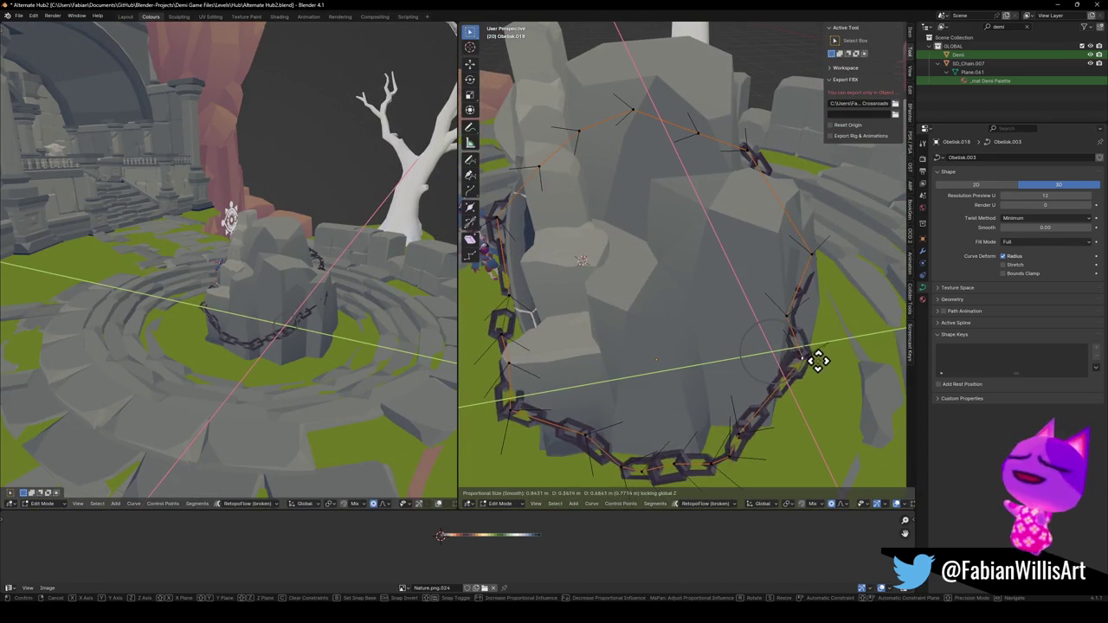
{"action": "left_click", "coordinate": [823, 305]}
Reposition the lower curve points horizontally so the chain wraps behind the stone.
{"action": "mouse_move", "coordinate": [823, 306]}
{"action": "middle_mouse_down"}
{"action": "mouse_move", "coordinate": [774, 319]}
{"action": "mouse_move", "coordinate": [809, 326]}
{"action": "middle_mouse_up"}
{"action": "key", "text": "g"}
{"action": "key", "text": "shift+z"}
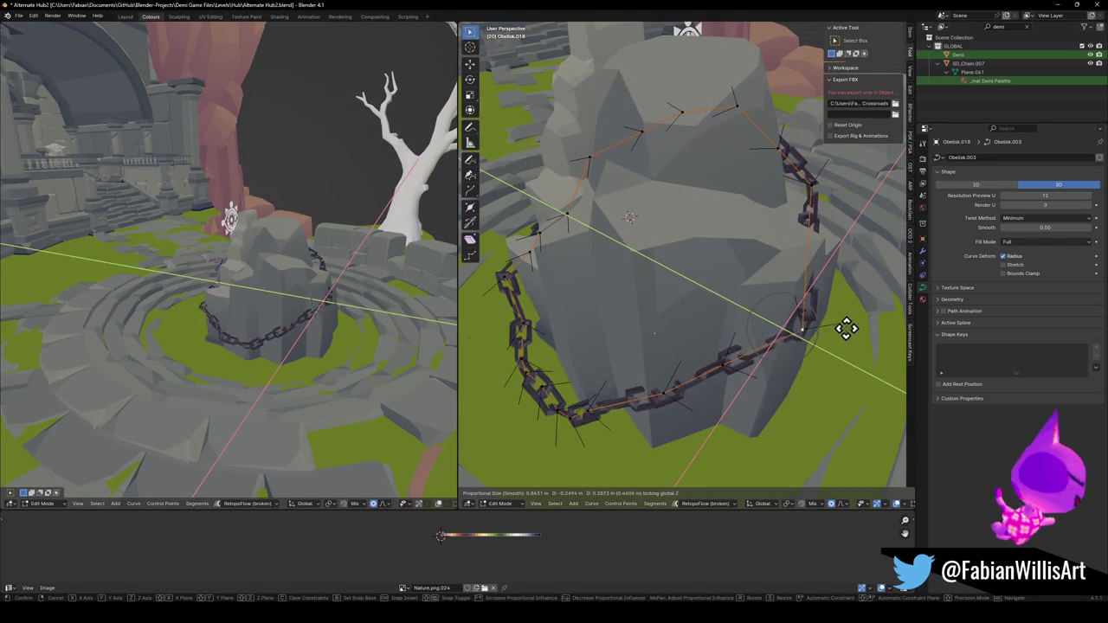
{"action": "left_click", "coordinate": [719, 389]}
{"action": "mouse_move", "coordinate": [715, 390]}
{"action": "middle_mouse_down"}
{"action": "mouse_move", "coordinate": [754, 396]}
{"action": "mouse_move", "coordinate": [780, 381]}
{"action": "mouse_move", "coordinate": [773, 366]}
{"action": "middle_mouse_up"}
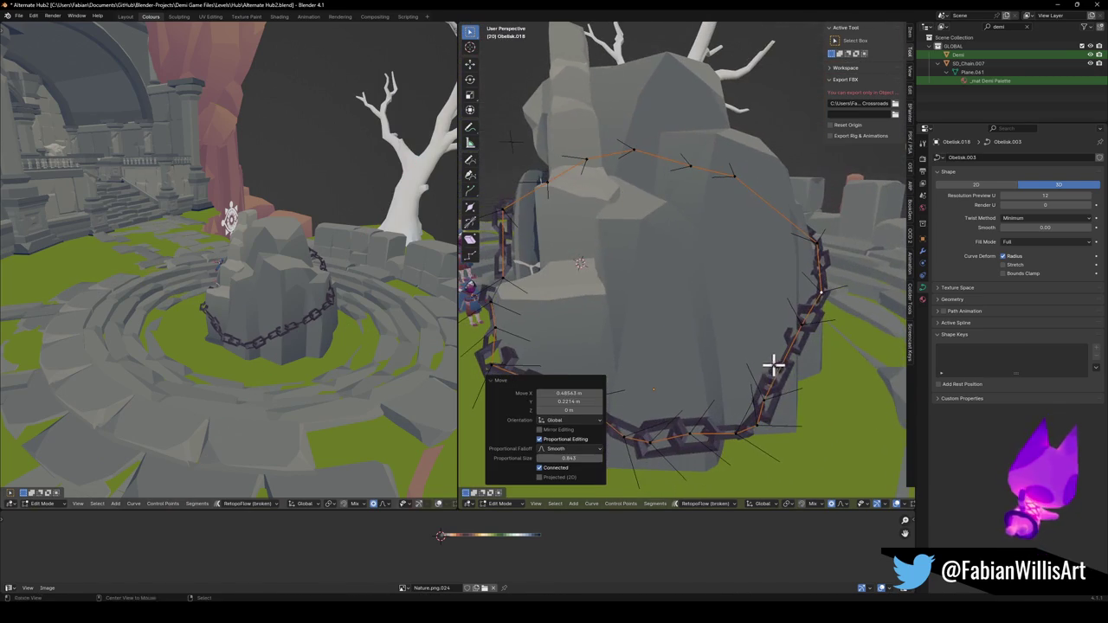
{"action": "key", "text": "g"}
{"action": "key", "text": "shift+z"}
{"action": "left_click", "coordinate": [848, 382]}
Settle the lower points so the chain hangs straighter, then lower the whole linked curve horizontally.
{"action": "key", "text": "g"}
{"action": "middle_click_drag", "start_coordinate": [752, 426], "coordinate": [759, 400]}
{"action": "key", "text": "g"}
{"action": "left_click", "coordinate": [742, 390]}
{"action": "key", "text": "g"}
{"action": "key", "text": "g"}
{"action": "left_click", "coordinate": [683, 397]}
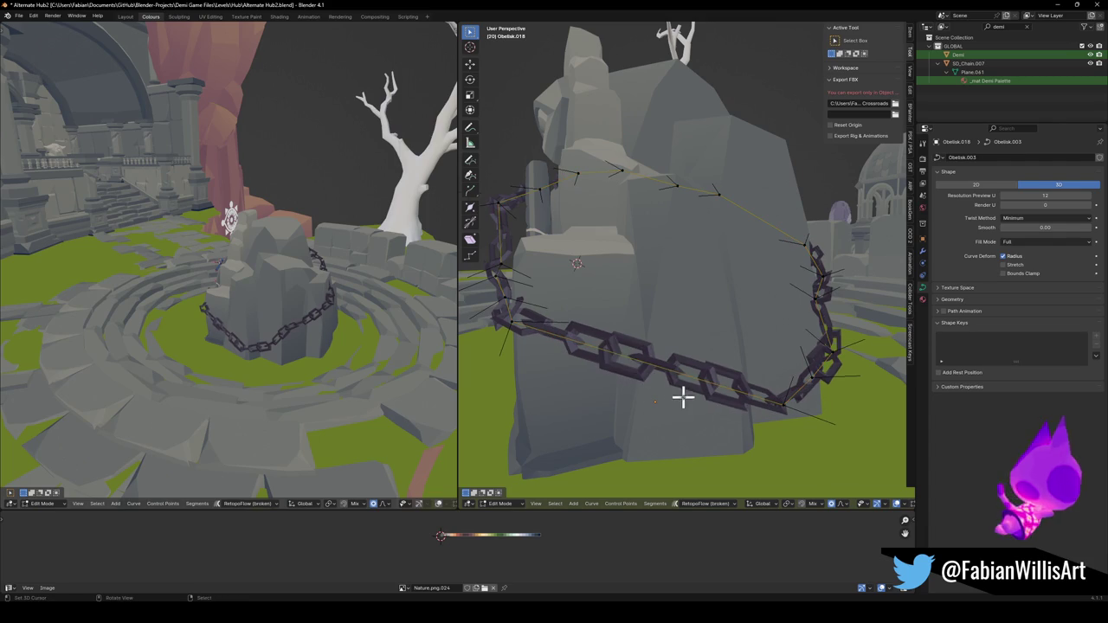
{"action": "key", "text": "ctrl+l"}
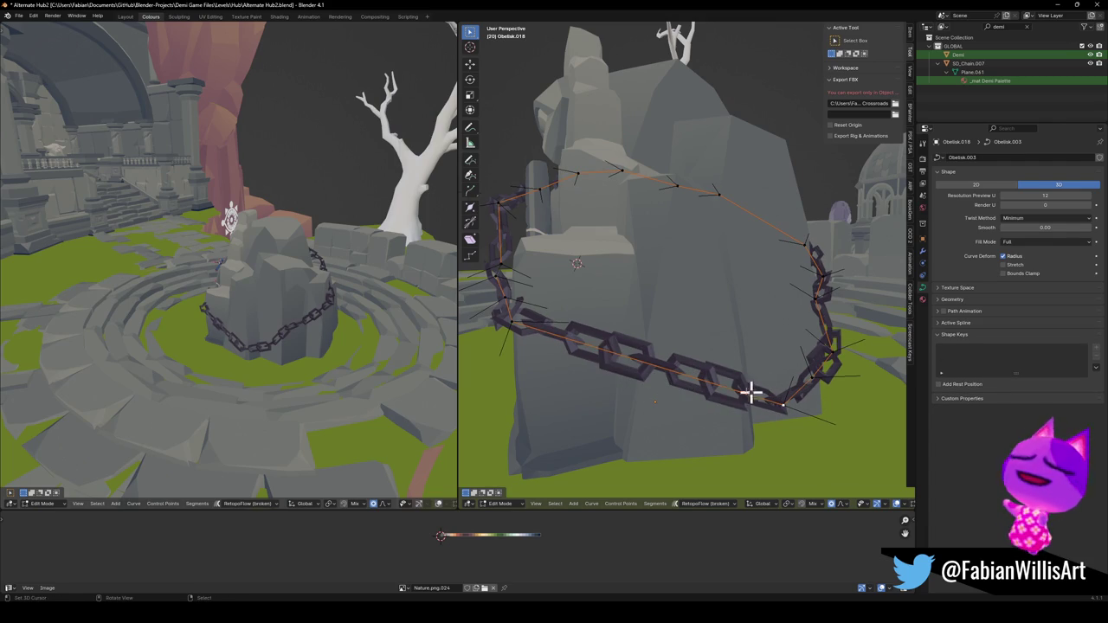
{"action": "key", "text": "shift+z"}
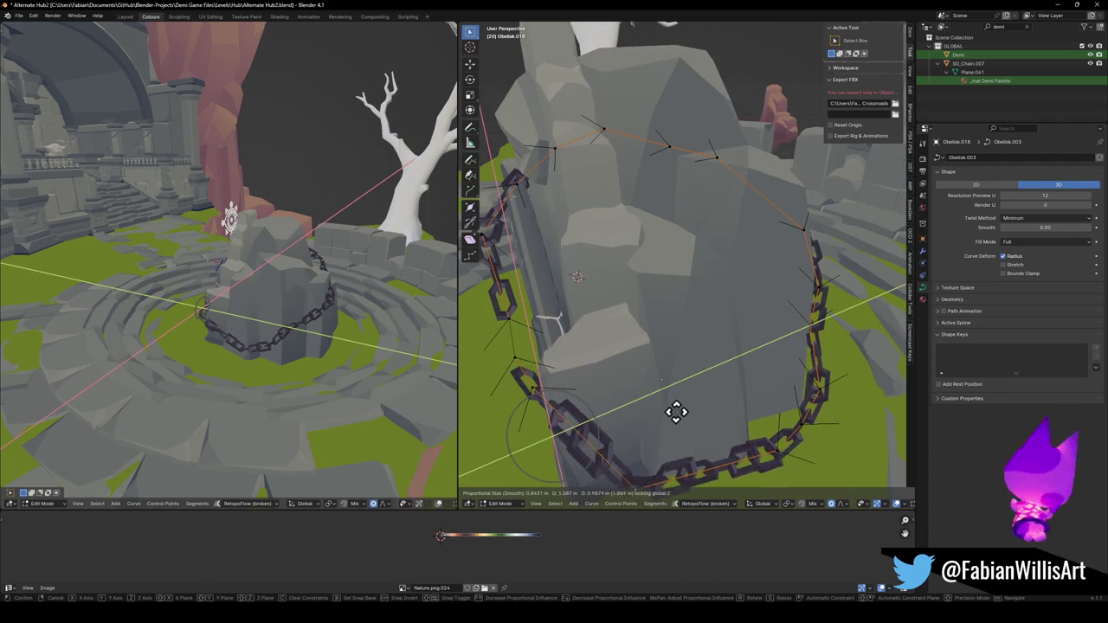
{"action": "left_click", "coordinate": [660, 399]}
Move curve points along Z with soft proportional falloff around the stone.
{"action": "middle_click_drag", "start_coordinate": [676, 391], "coordinate": [660, 371]}
{"action": "key", "text": "g"}
{"action": "key", "text": "z"}
{"action": "left_click", "coordinate": [767, 449]}
{"action": "left_click", "coordinate": [854, 389]}
{"action": "key", "text": "g"}
{"action": "key", "text": "z"}
{"action": "left_click", "coordinate": [855, 400]}
{"action": "middle_click_drag", "start_coordinate": [831, 394], "coordinate": [710, 366]}
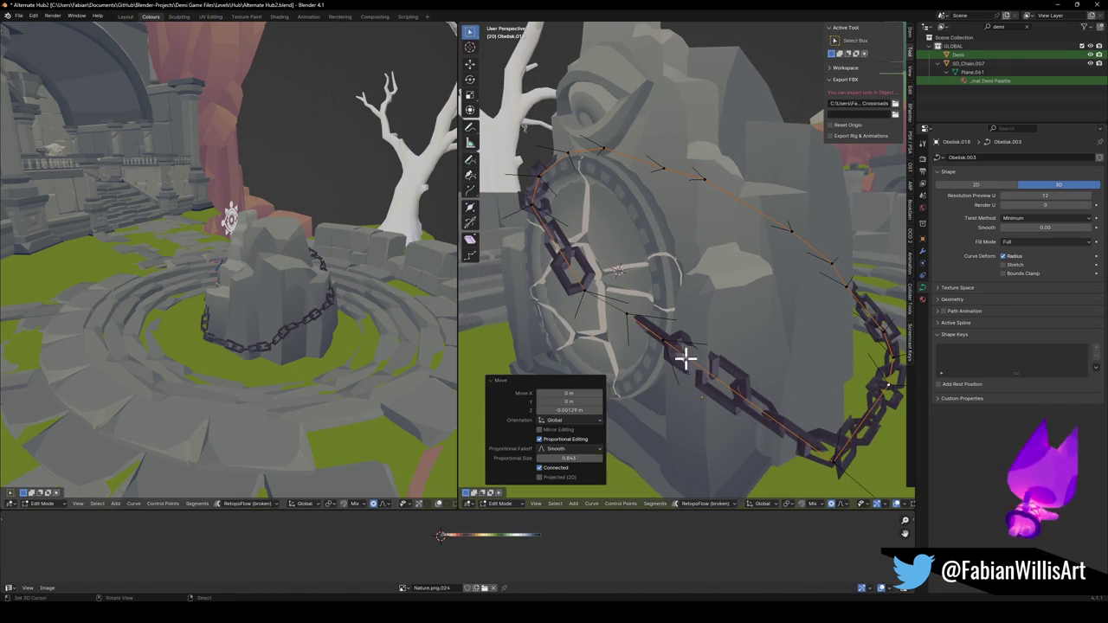
{"action": "key", "text": "g"}
{"action": "left_click", "coordinate": [730, 421]}
Lift the lower chain section, discarding a trial X-axis move, and save the file.
{"action": "middle_click_drag", "start_coordinate": [729, 421], "coordinate": [705, 415]}
{"action": "key", "text": "g"}
{"action": "key", "text": "x"}
{"action": "right_click", "coordinate": [727, 358]}
{"action": "key", "text": "g"}
{"action": "left_click", "coordinate": [718, 378]}
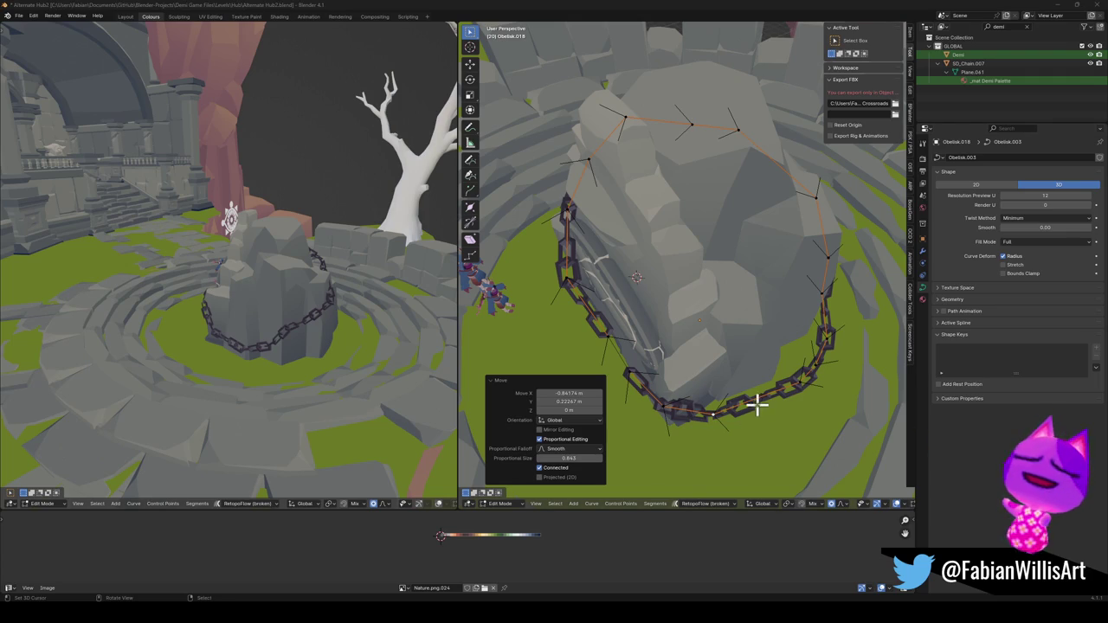
{"action": "key", "text": "ctrl+s"}
Raise the lower-right chain section up and to the right, then inspect from the front.
{"action": "key", "text": "g"}
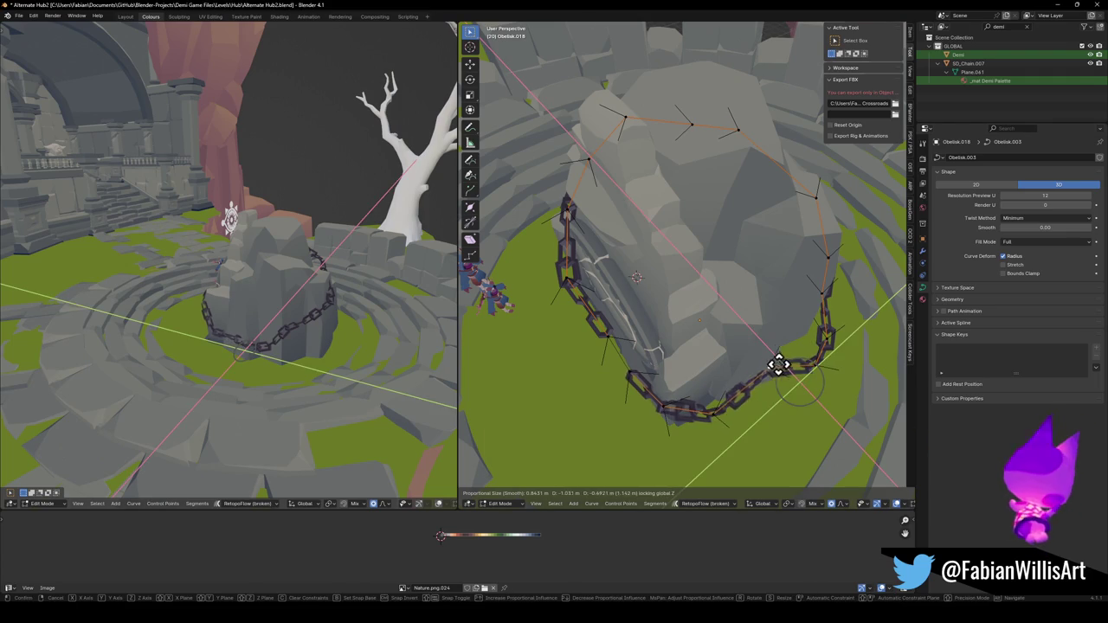
{"action": "left_click", "coordinate": [833, 349]}
{"action": "key", "text": "g"}
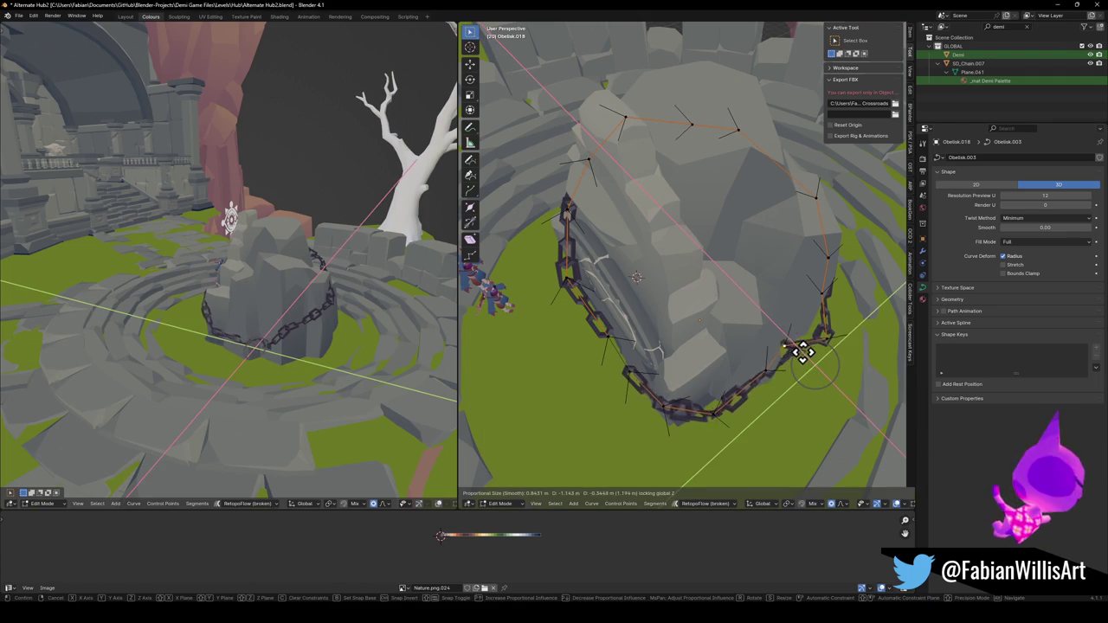
{"action": "left_click", "coordinate": [844, 344]}
{"action": "middle_click_drag", "start_coordinate": [846, 343], "coordinate": [718, 324]}
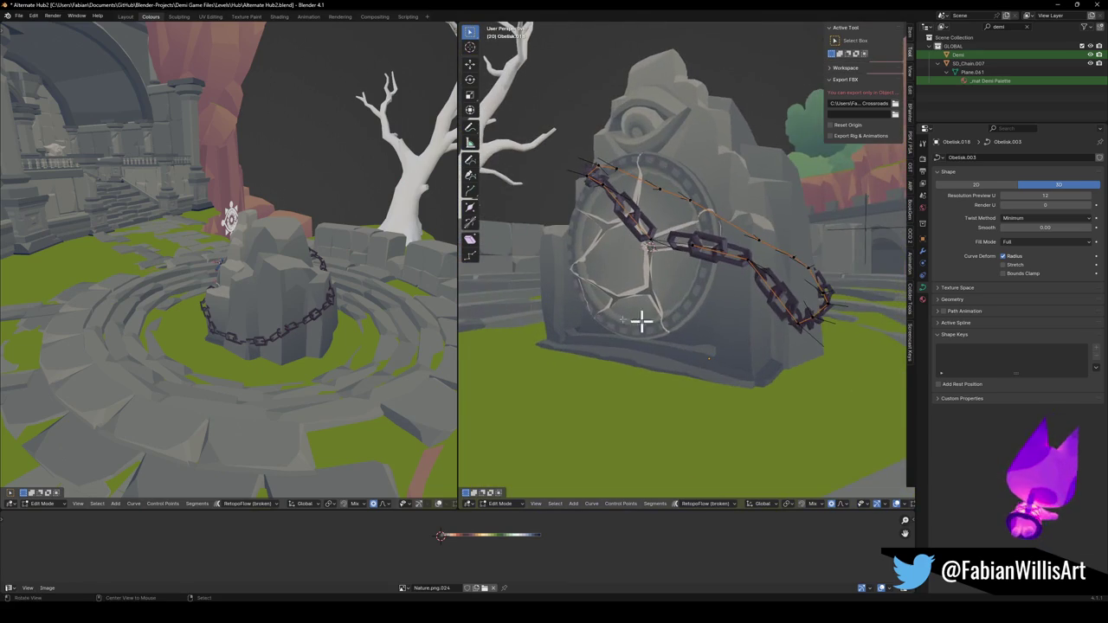
{"action": "mouse_move", "coordinate": [341, 292]}
{"action": "middle_mouse_down"}
{"action": "mouse_move", "coordinate": [262, 262]}
{"action": "mouse_move", "coordinate": [249, 295]}
{"action": "mouse_move", "coordinate": [285, 280]}
{"action": "mouse_move", "coordinate": [214, 317]}
{"action": "middle_mouse_up"}
{"action": "mouse_move", "coordinate": [697, 243]}
{"action": "middle_mouse_down"}
{"action": "mouse_move", "coordinate": [641, 322]}
{"action": "mouse_move", "coordinate": [611, 302]}
{"action": "middle_mouse_up"}
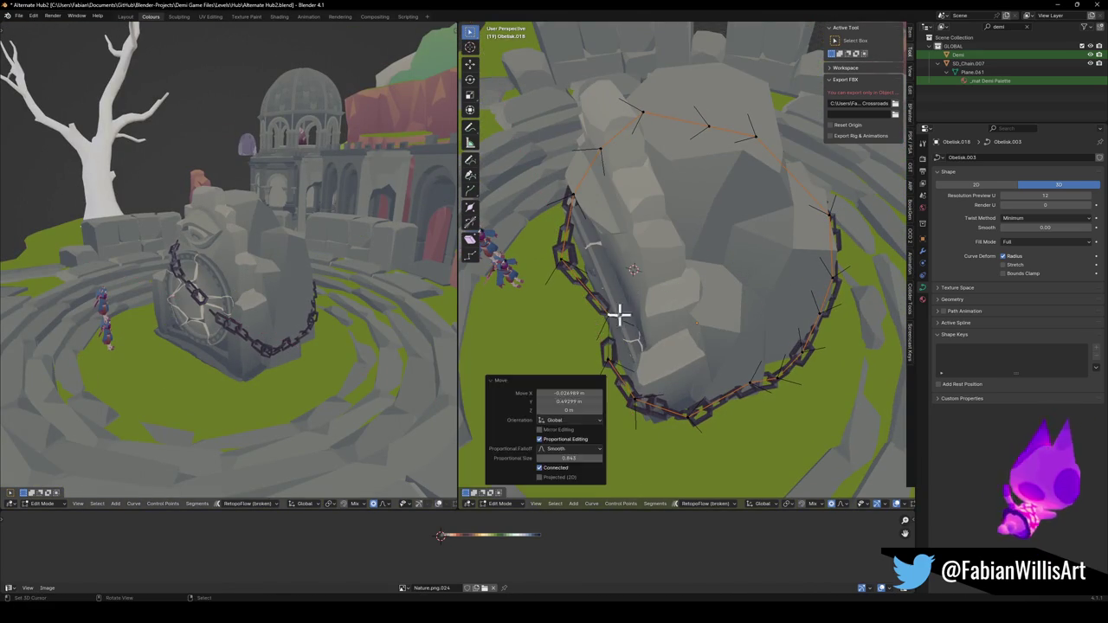
From a near top-down view, slide individual control points horizontally along the stone.
{"action": "left_click", "coordinate": [562, 253]}
{"action": "key", "text": "g"}
{"action": "key", "text": "shift+z"}
{"action": "left_click", "coordinate": [629, 250]}
{"action": "mouse_move", "coordinate": [629, 251]}
{"action": "middle_mouse_down"}
{"action": "mouse_move", "coordinate": [658, 216]}
{"action": "mouse_move", "coordinate": [676, 248]}
{"action": "middle_mouse_up"}
{"action": "key", "text": "g"}
{"action": "key", "text": "shift+z"}
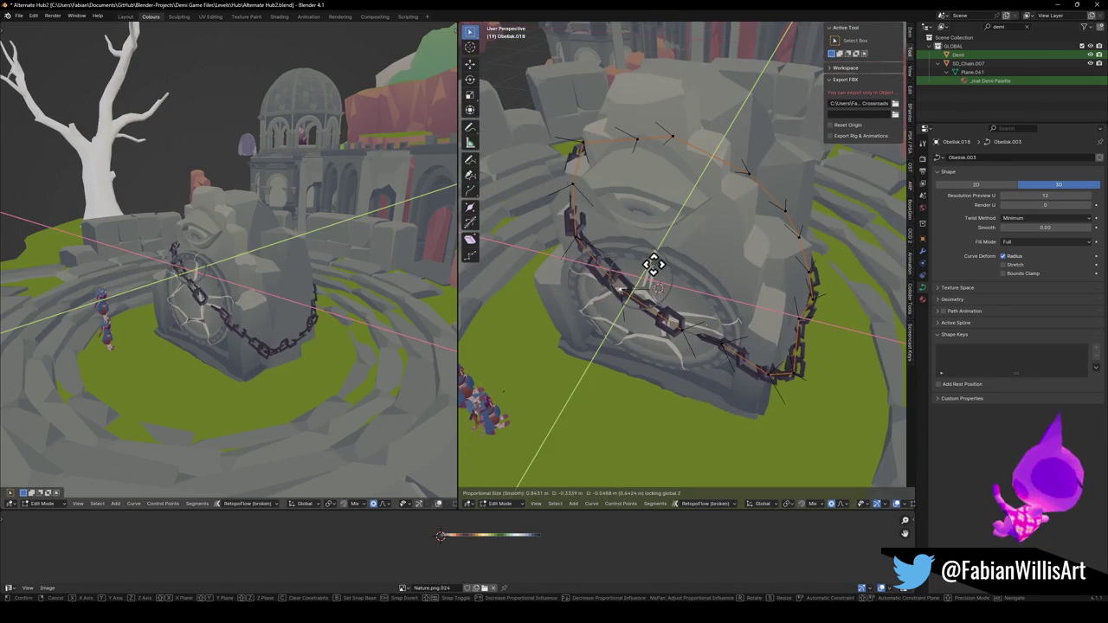
{"action": "left_click", "coordinate": [663, 255]}
Make a final horizontal placement of the curve points and return to Object Mode.
{"action": "mouse_move", "coordinate": [247, 275]}
{"action": "middle_mouse_down"}
{"action": "mouse_move", "coordinate": [327, 250]}
{"action": "mouse_move", "coordinate": [288, 270]}
{"action": "mouse_move", "coordinate": [257, 255]}
{"action": "mouse_move", "coordinate": [231, 265]}
{"action": "mouse_move", "coordinate": [275, 300]}
{"action": "middle_mouse_up"}
{"action": "mouse_move", "coordinate": [812, 348]}
{"action": "middle_mouse_down"}
{"action": "mouse_move", "coordinate": [710, 400]}
{"action": "mouse_move", "coordinate": [736, 401]}
{"action": "mouse_move", "coordinate": [687, 389]}
{"action": "mouse_move", "coordinate": [735, 389]}
{"action": "middle_mouse_up"}
{"action": "key", "text": "g"}
{"action": "key", "text": "shift+z"}
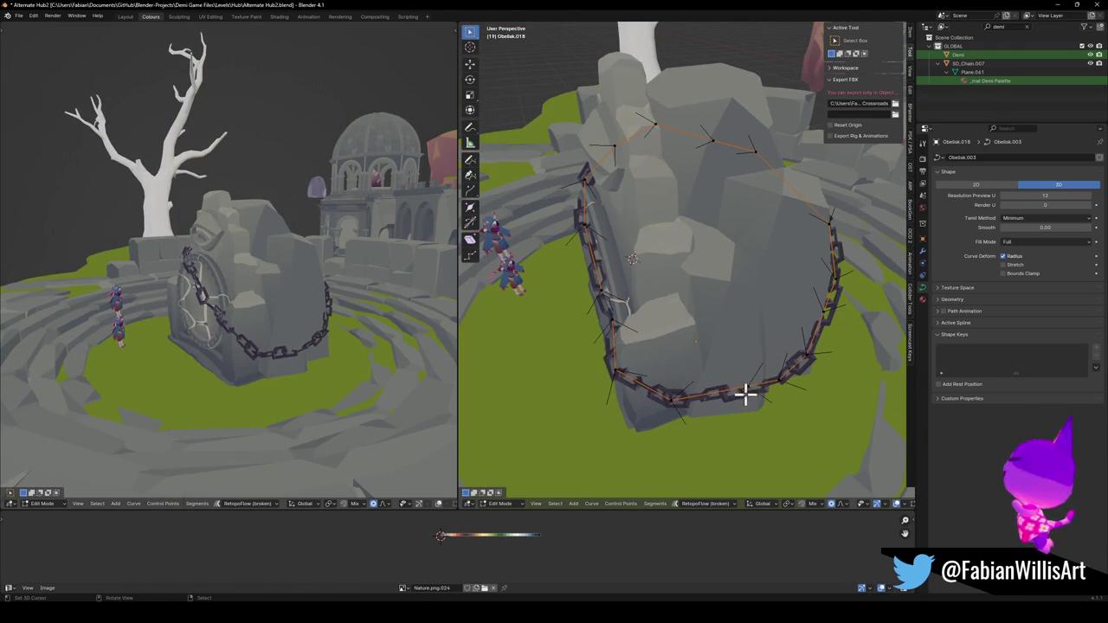
{"action": "left_click", "coordinate": [780, 397]}
{"action": "key", "text": "Tab"}
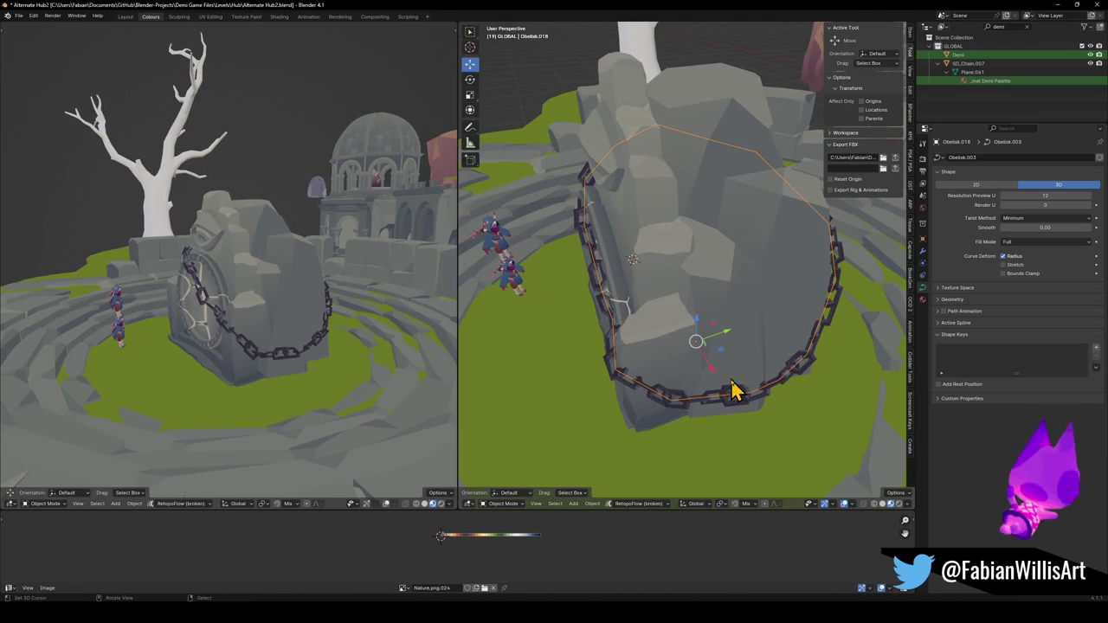
Save the file and inspect the chained stone from a frontal view.
{"action": "key", "text": "ctrl+s"}
{"action": "left_click", "coordinate": [617, 372]}
{"action": "mouse_move", "coordinate": [217, 302]}
{"action": "middle_mouse_down"}
{"action": "mouse_move", "coordinate": [258, 285]}
{"action": "mouse_move", "coordinate": [329, 292]}
{"action": "mouse_move", "coordinate": [256, 297]}
{"action": "mouse_move", "coordinate": [317, 273]}
{"action": "middle_mouse_up"}
{"action": "scroll", "coordinate": [257, 287], "scroll_direction": "down", "scroll_amount": 3}
{"action": "scroll", "coordinate": [259, 291], "scroll_direction": "up", "scroll_amount": 3}
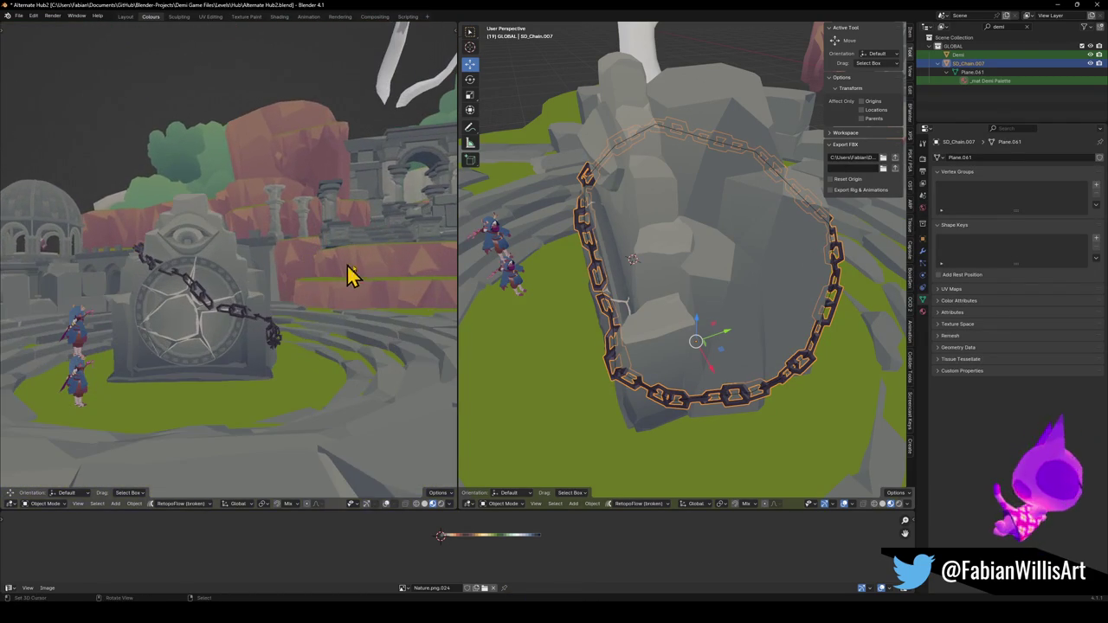
{"action": "middle_click_drag", "start_coordinate": [705, 334], "coordinate": [762, 306]}
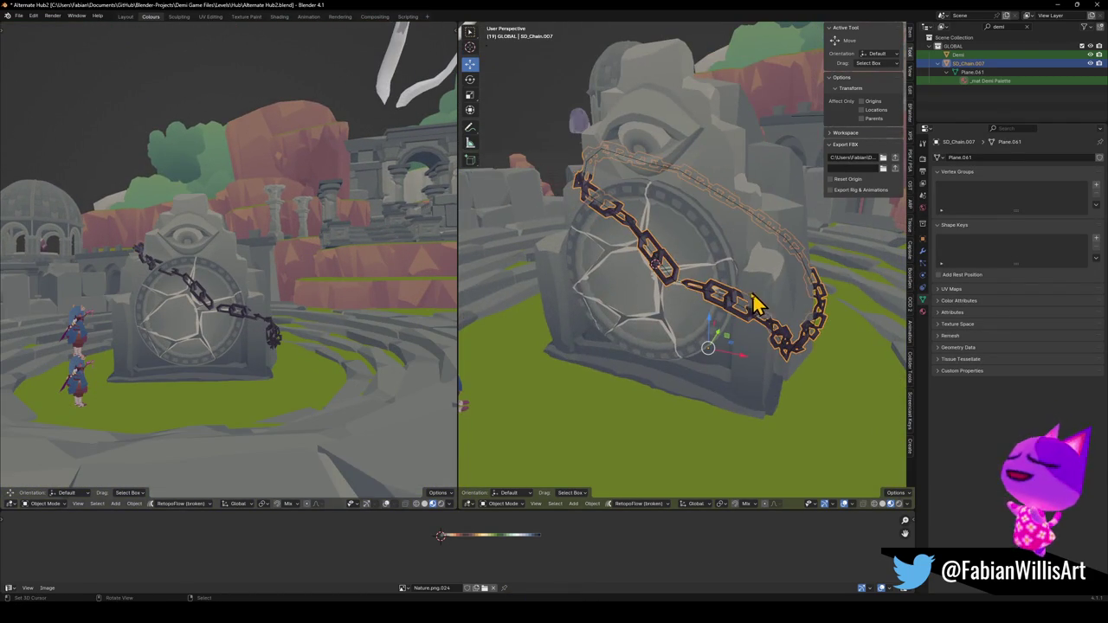
Add a Shrinkwrap modifier to curve Obelisk.018 targeting the stone Cube.098.
{"action": "left_click", "coordinate": [678, 292]}
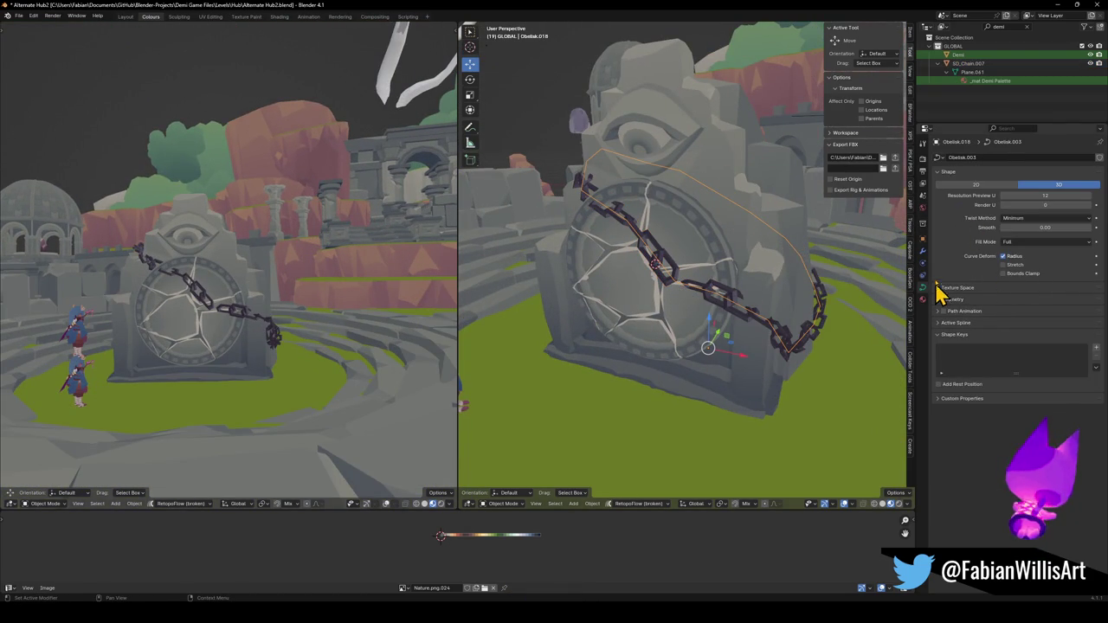
{"action": "left_click", "coordinate": [923, 251]}
{"action": "left_click", "coordinate": [981, 158]}
{"action": "type", "text": "shri"}
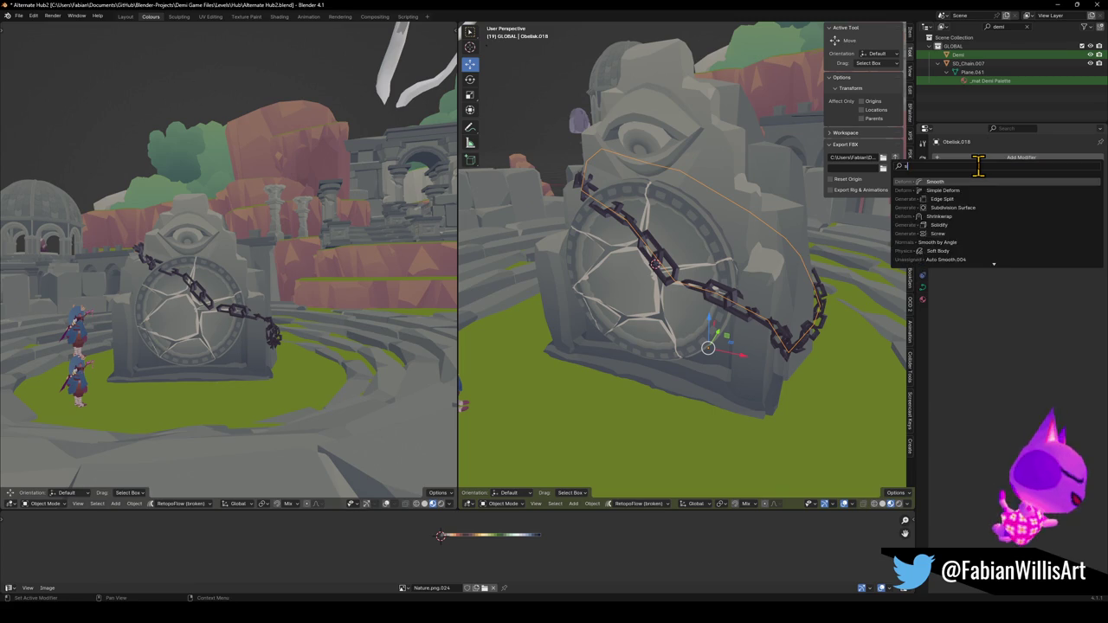
{"action": "key", "text": "Return"}
{"action": "left_click", "coordinate": [1087, 206]}
{"action": "left_click", "coordinate": [693, 346]}
{"action": "mouse_move", "coordinate": [692, 346]}
{"action": "middle_mouse_down"}
{"action": "mouse_move", "coordinate": [760, 297]}
{"action": "mouse_move", "coordinate": [725, 323]}
{"action": "mouse_move", "coordinate": [747, 299]}
{"action": "middle_mouse_up"}
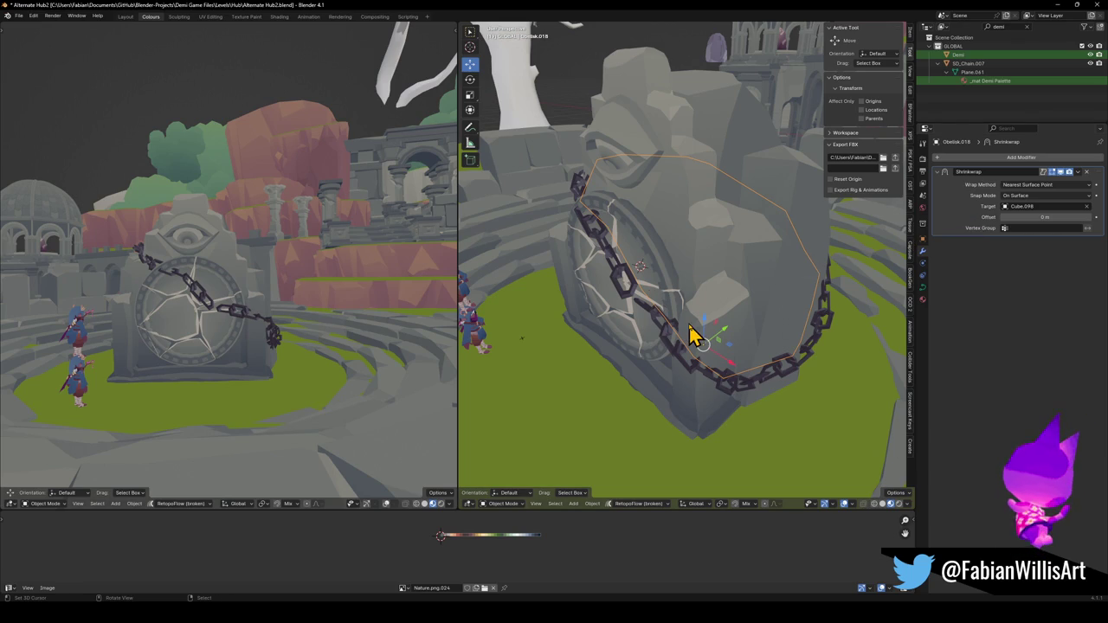
Compare curve deform and Shrinkwrap on/off, leaving the Shrinkwrap enabled.
{"action": "left_click", "coordinate": [923, 290]}
{"action": "left_click", "coordinate": [1009, 273]}
{"action": "left_click", "coordinate": [1009, 273]}
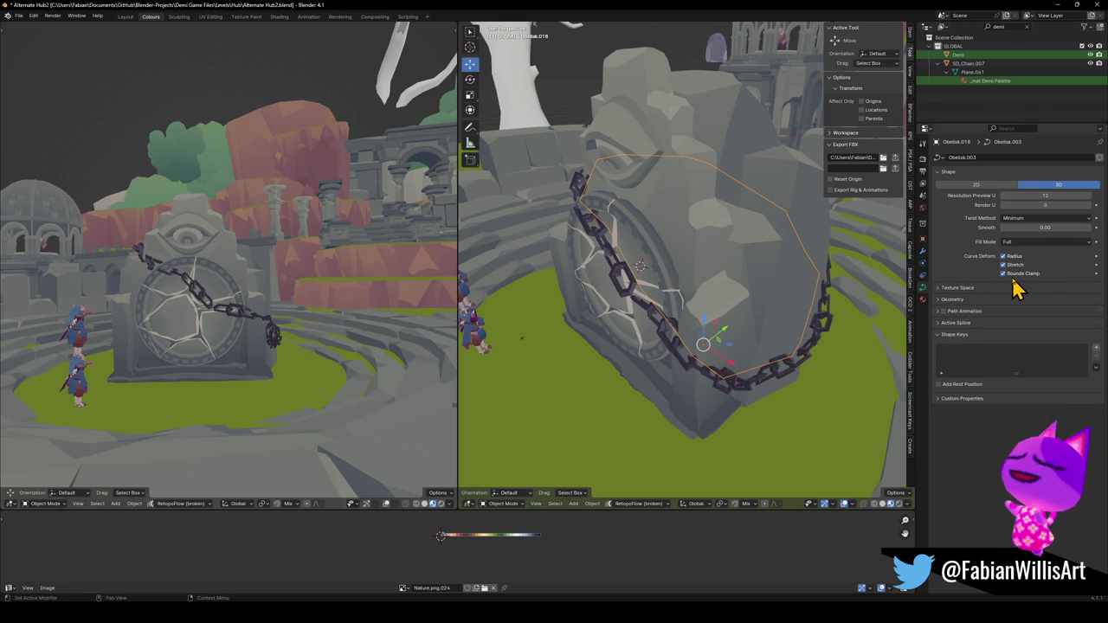
{"action": "middle_click_drag", "start_coordinate": [715, 343], "coordinate": [697, 347]}
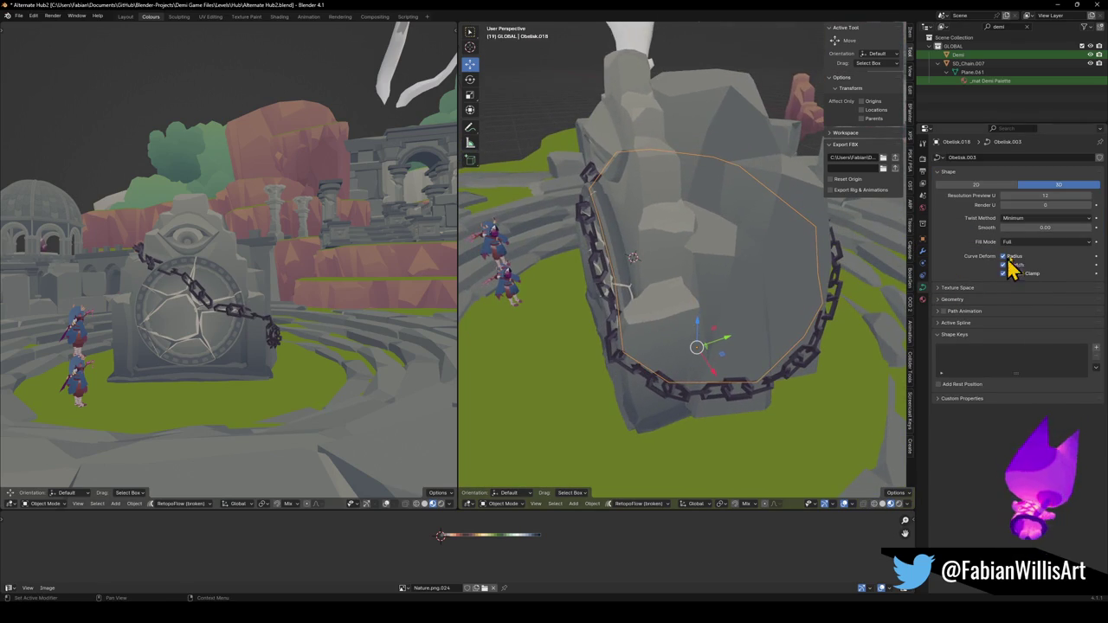
{"action": "left_click", "coordinate": [923, 250]}
{"action": "left_click", "coordinate": [1062, 172]}
{"action": "left_click", "coordinate": [1062, 172]}
{"action": "left_click", "coordinate": [1062, 171]}
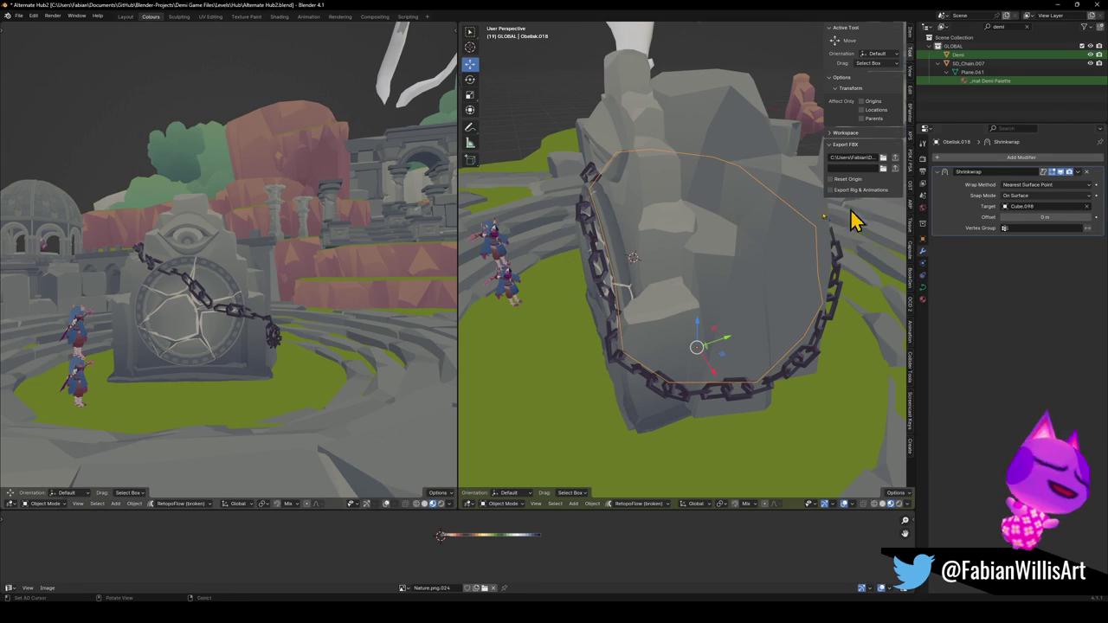
Reorder the chain's Curve and Array modifiers and check the chain from another angle.
{"action": "left_click", "coordinate": [615, 292]}
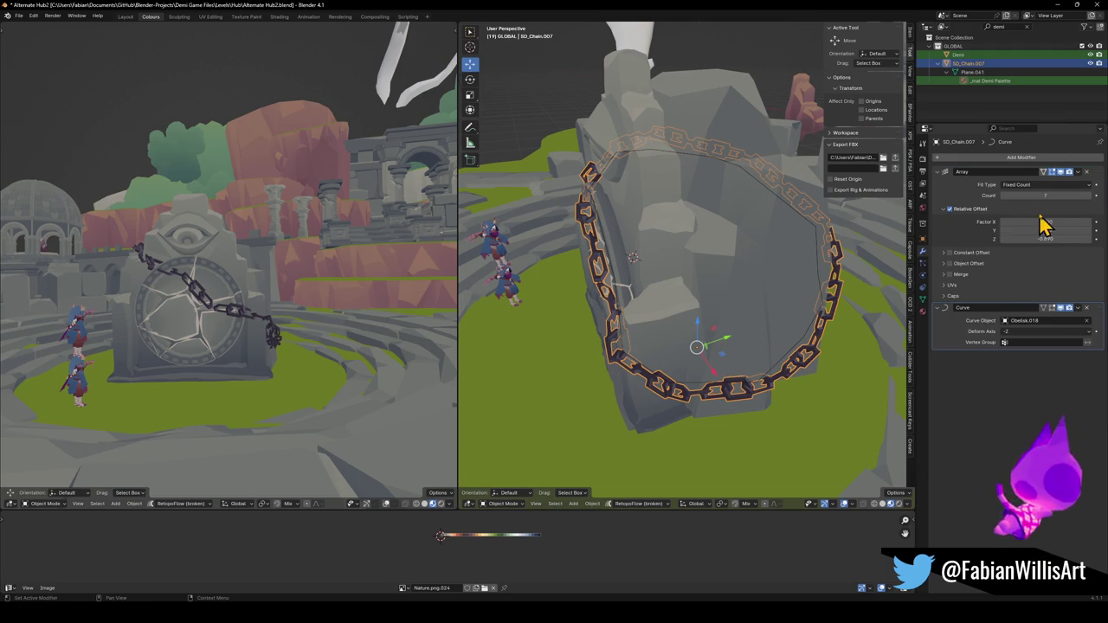
{"action": "mouse_move", "coordinate": [1097, 317]}
{"action": "left_mouse_down"}
{"action": "mouse_move", "coordinate": [1087, 176]}
{"action": "mouse_move", "coordinate": [1082, 317]}
{"action": "left_mouse_up"}
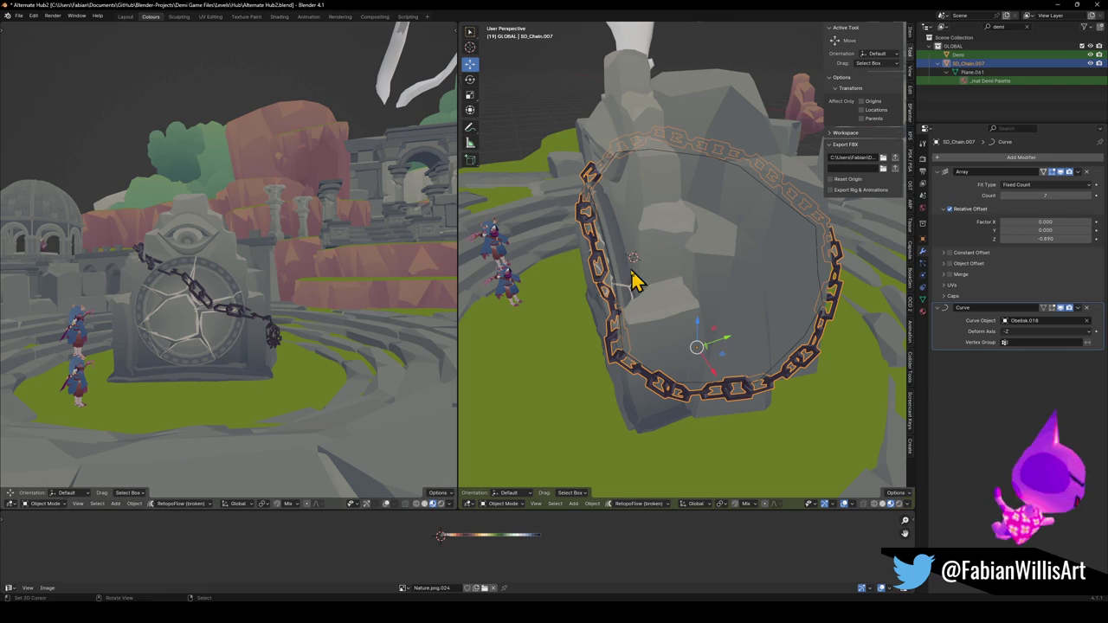
{"action": "key", "text": "h"}
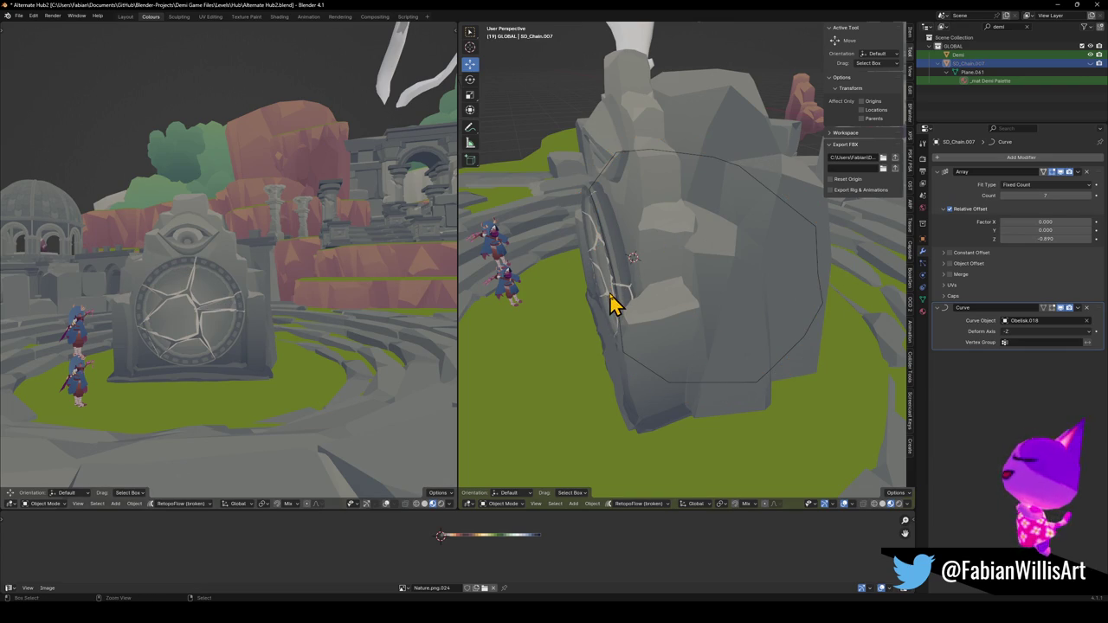
{"action": "key", "text": "alt+h"}
{"action": "mouse_move", "coordinate": [742, 258]}
{"action": "middle_mouse_down"}
{"action": "mouse_move", "coordinate": [724, 311]}
{"action": "mouse_move", "coordinate": [745, 300]}
{"action": "middle_mouse_up"}
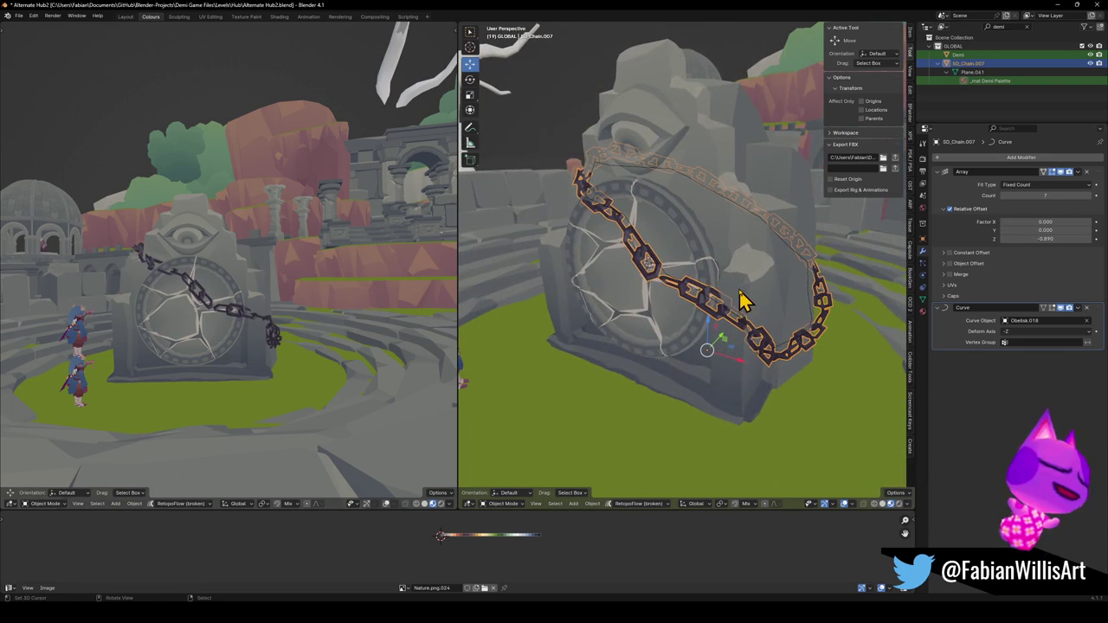
Delete the Obelisk.018 guide curve.
{"action": "left_click", "coordinate": [684, 297]}
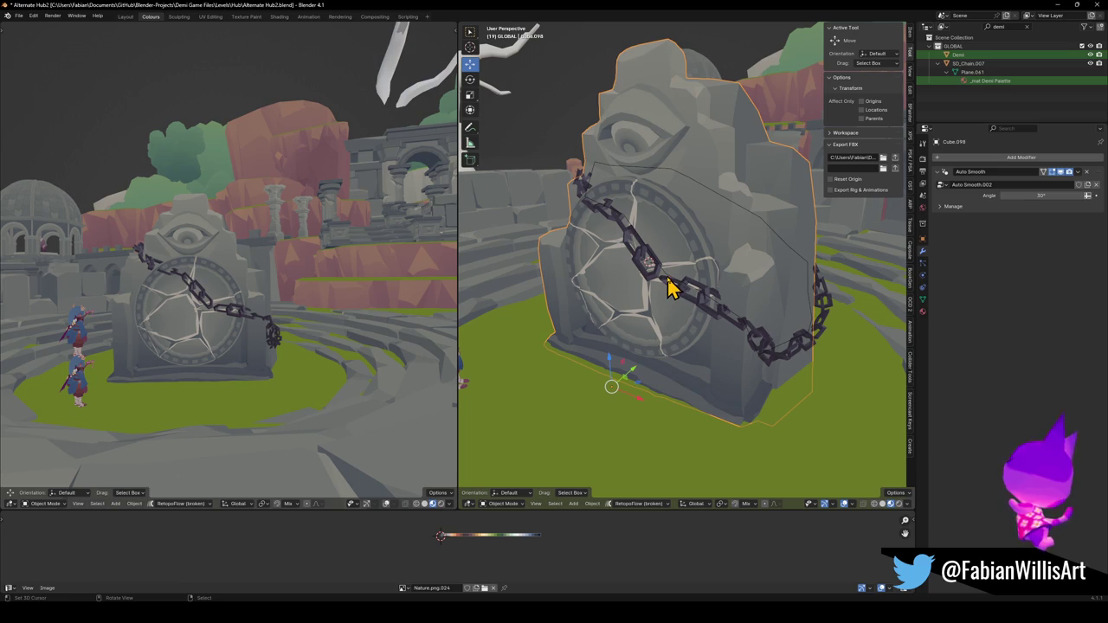
{"action": "left_click", "coordinate": [673, 289]}
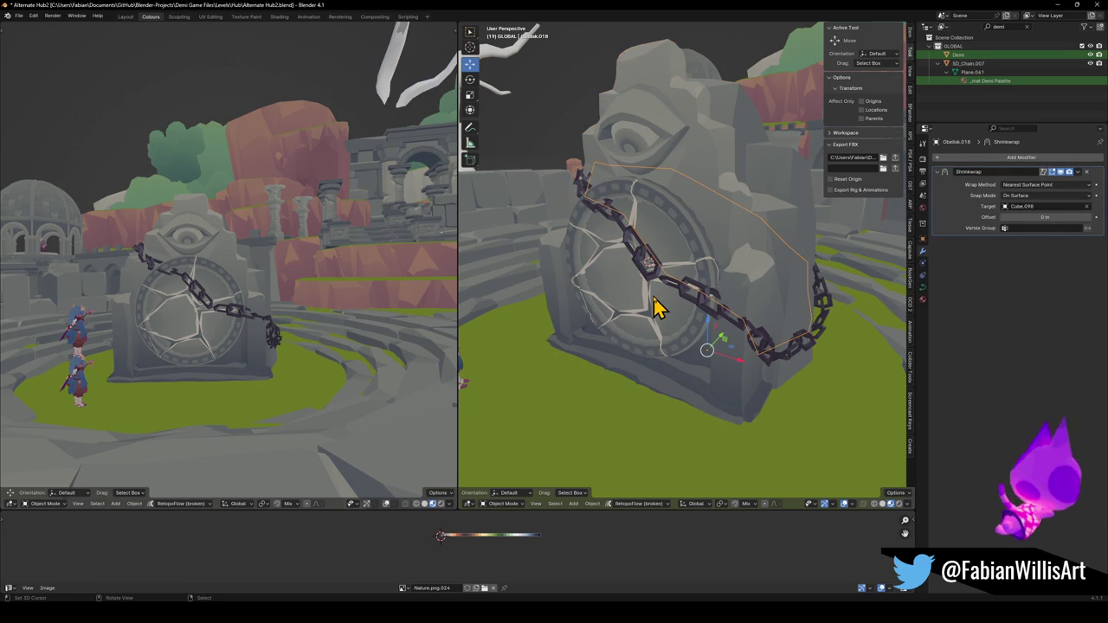
{"action": "key", "text": "Delete"}
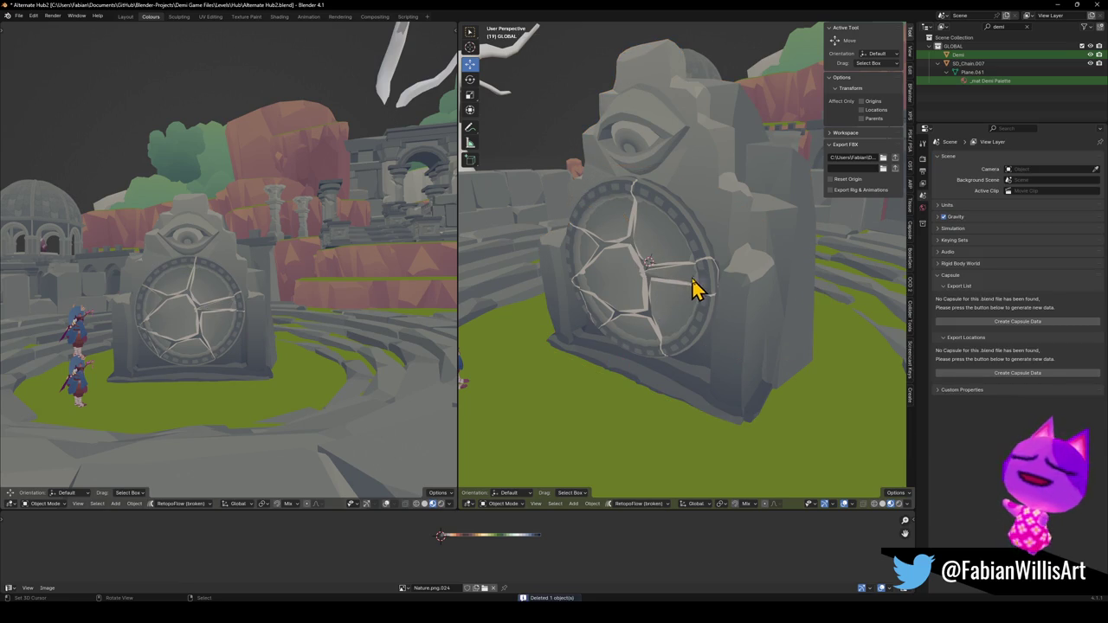
Remove the chain's Curve modifier, reposition the chain and reset its rotation.
{"action": "scroll", "coordinate": [692, 290], "scroll_direction": "down", "scroll_amount": 5}
{"action": "left_click", "coordinate": [663, 289]}
{"action": "scroll", "coordinate": [866, 289], "scroll_direction": "up", "scroll_amount": 3}
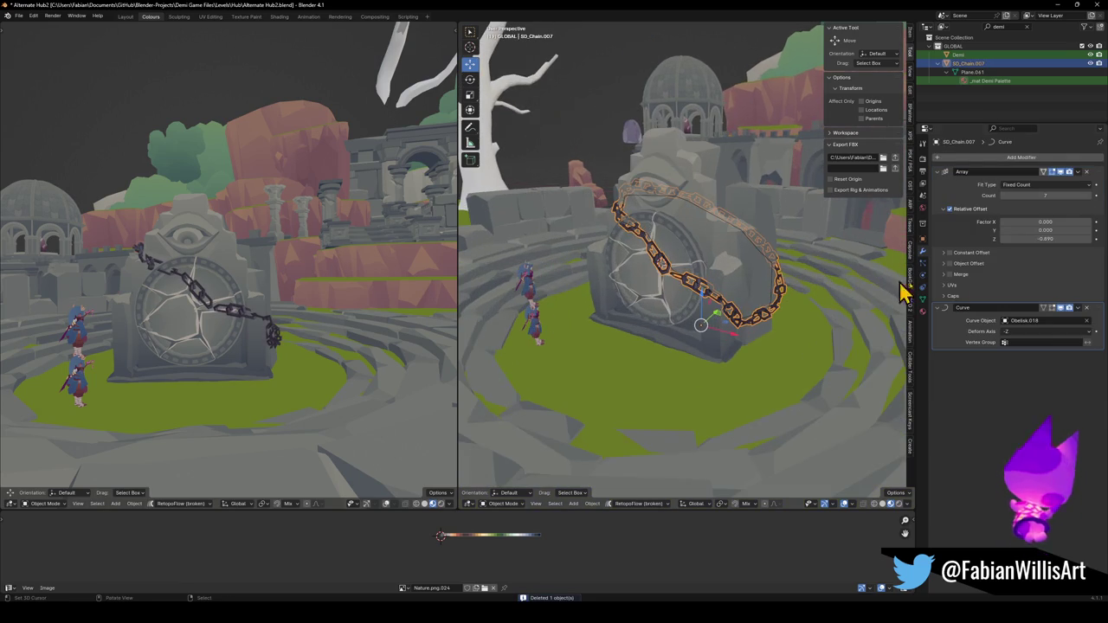
{"action": "left_click", "coordinate": [1088, 308]}
{"action": "middle_click_drag", "start_coordinate": [779, 311], "coordinate": [756, 329]}
{"action": "key", "text": "g"}
{"action": "left_click", "coordinate": [800, 391]}
{"action": "key", "text": "alt+r"}
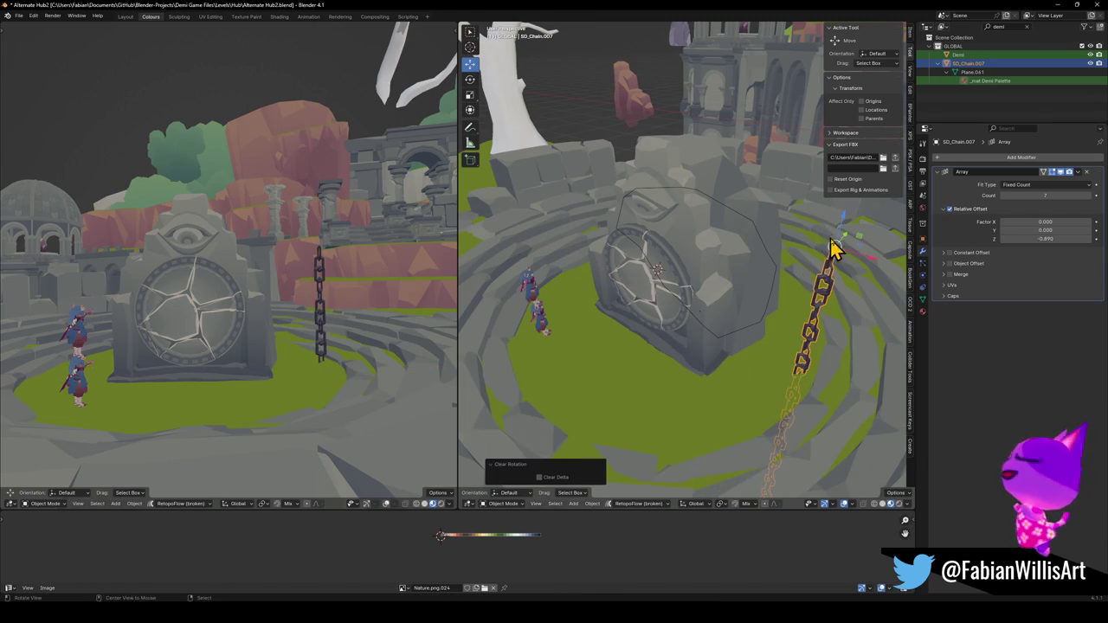
Reset the chain's scale and raise it vertically along Z.
{"action": "mouse_move", "coordinate": [835, 247]}
{"action": "middle_mouse_down"}
{"action": "mouse_move", "coordinate": [735, 350]}
{"action": "mouse_move", "coordinate": [774, 329]}
{"action": "mouse_move", "coordinate": [649, 346]}
{"action": "middle_mouse_up"}
{"action": "scroll", "coordinate": [762, 355], "scroll_direction": "up", "scroll_amount": 4}
{"action": "scroll", "coordinate": [769, 321], "scroll_direction": "down", "scroll_amount": 4}
{"action": "left_click", "coordinate": [651, 332]}
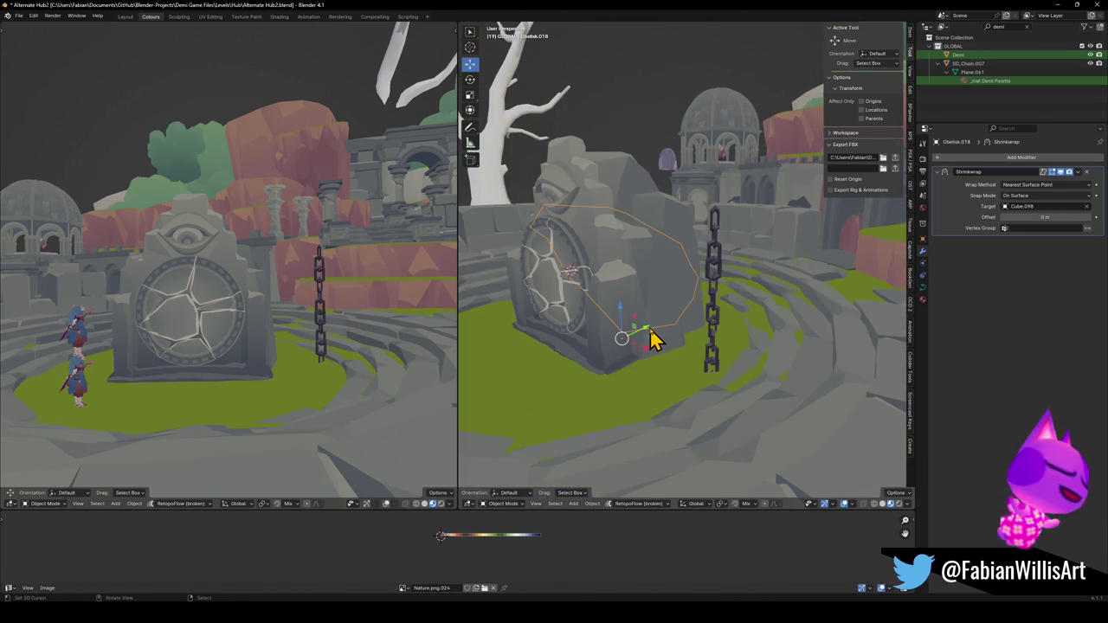
{"action": "left_click", "coordinate": [710, 292]}
{"action": "key", "text": "alt+s"}
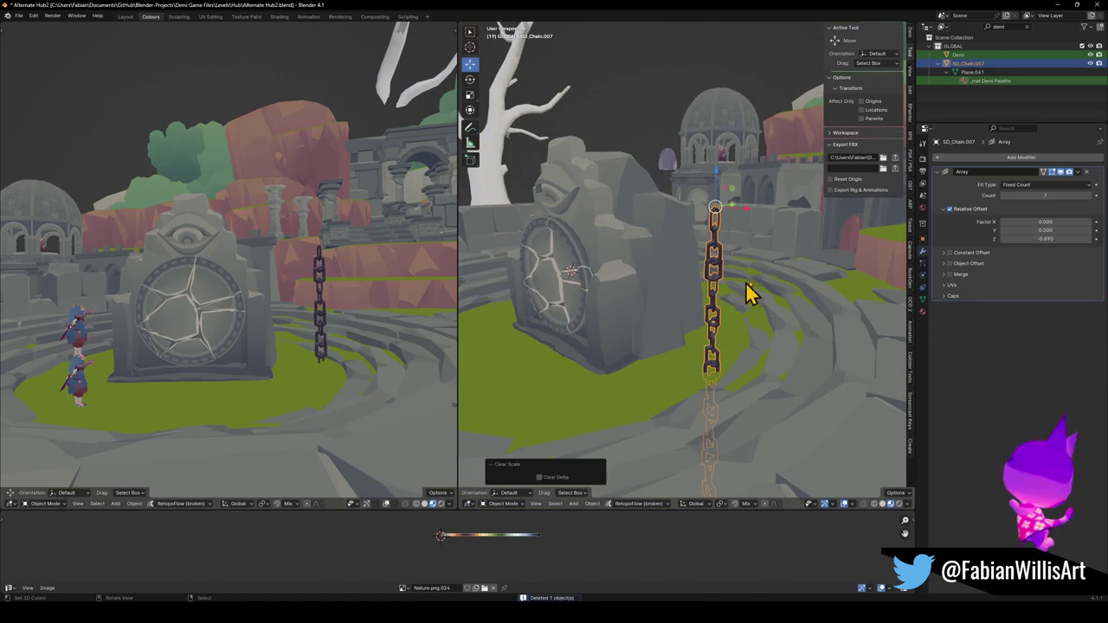
{"action": "key", "text": "s"}
{"action": "key", "text": "Escape"}
{"action": "key", "text": "g"}
{"action": "key", "text": "z"}
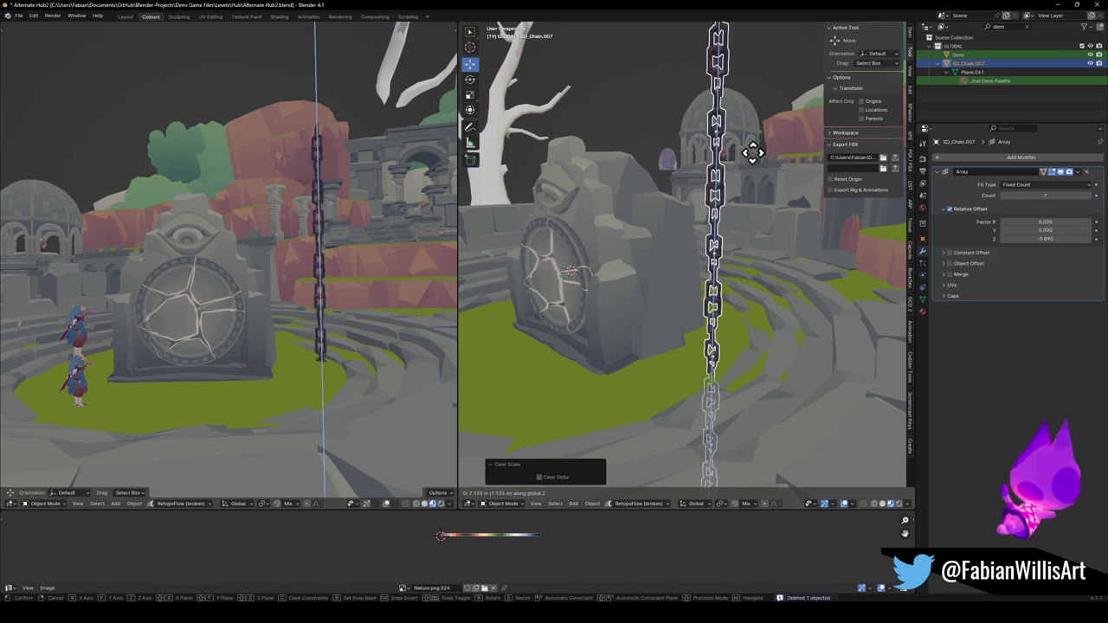
{"action": "left_click", "coordinate": [740, 279]}
{"action": "left_click", "coordinate": [715, 277]}
Add a Bezier circle and enlarge its points in Edit Mode.
{"action": "key", "text": "shift+a"}
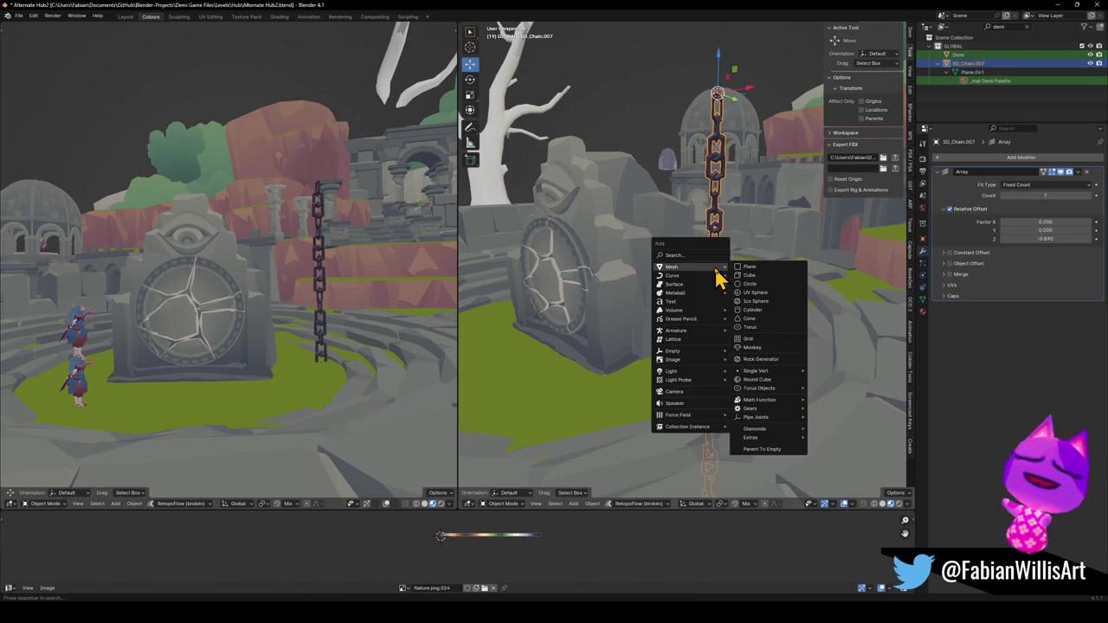
{"action": "left_click", "coordinate": [765, 285]}
{"action": "mouse_move", "coordinate": [767, 292]}
{"action": "middle_mouse_down"}
{"action": "mouse_move", "coordinate": [720, 307]}
{"action": "mouse_move", "coordinate": [752, 245]}
{"action": "mouse_move", "coordinate": [747, 314]}
{"action": "mouse_move", "coordinate": [725, 364]}
{"action": "mouse_move", "coordinate": [715, 333]}
{"action": "middle_mouse_up"}
{"action": "key", "text": "Tab"}
{"action": "key", "text": "s"}
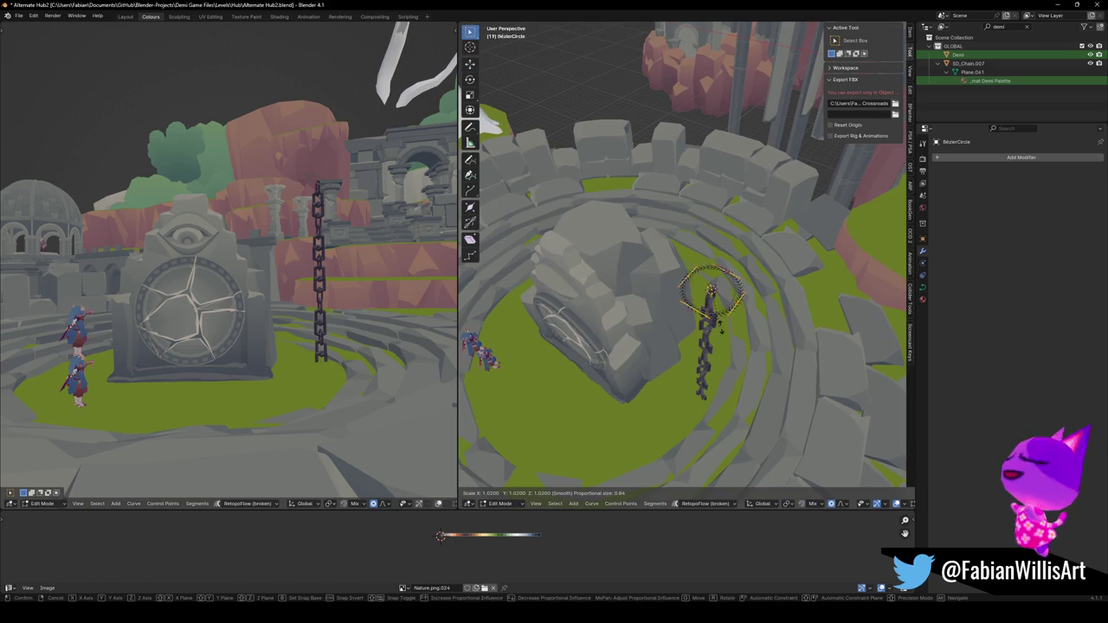
{"action": "key", "text": "Return"}
{"action": "key", "text": "Tab"}
Give the chain a Curve modifier using the BezierCircle as its path.
{"action": "left_click", "coordinate": [738, 320]}
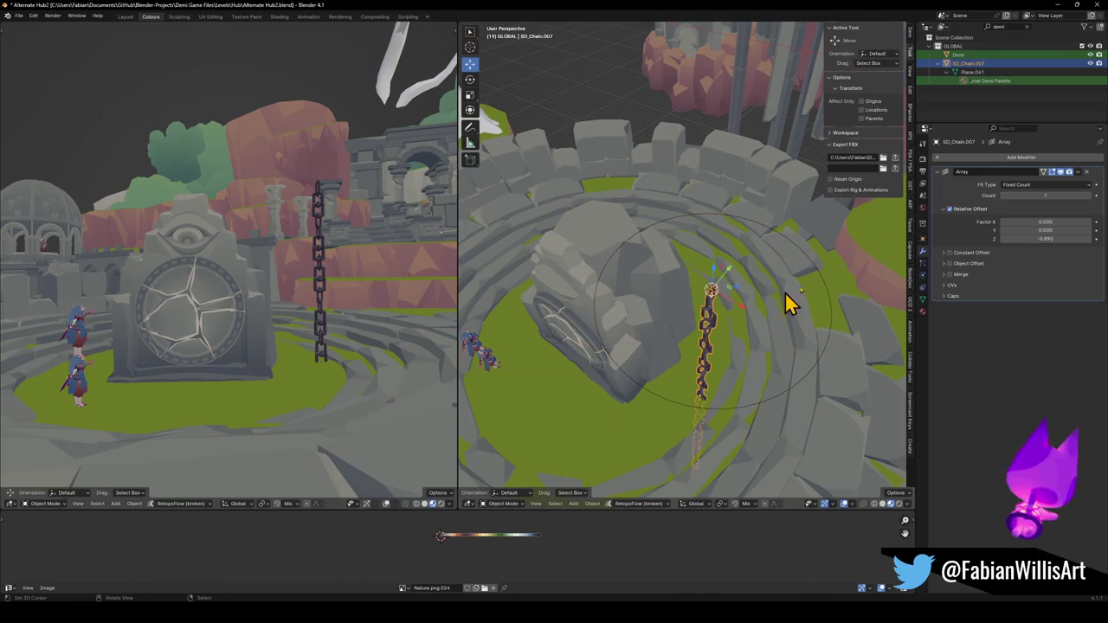
{"action": "left_click", "coordinate": [1043, 158]}
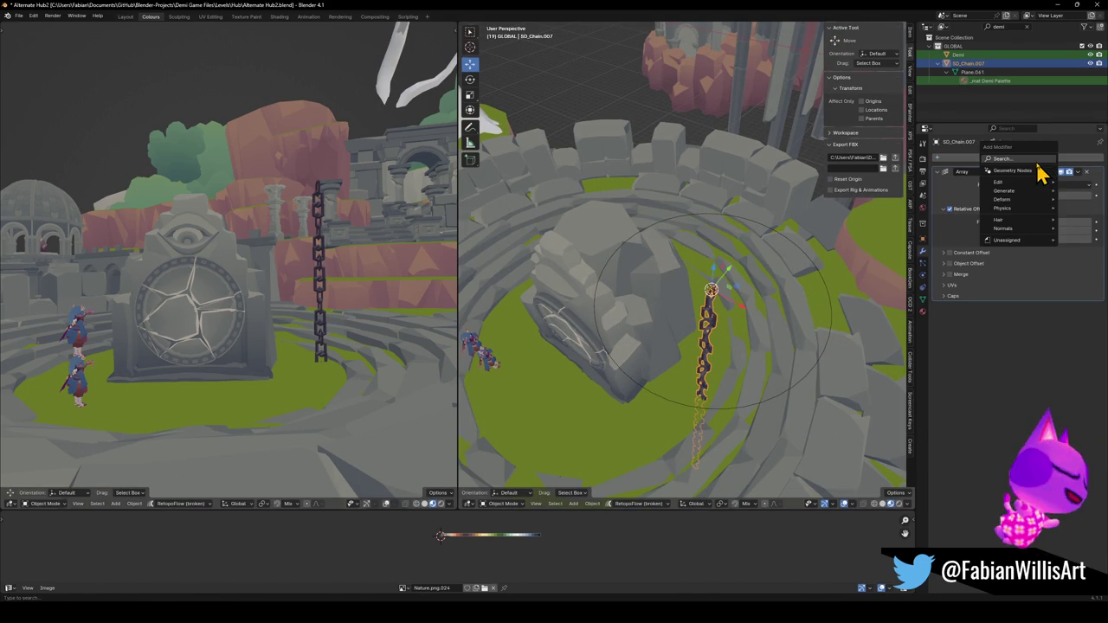
{"action": "type", "text": "cur"}
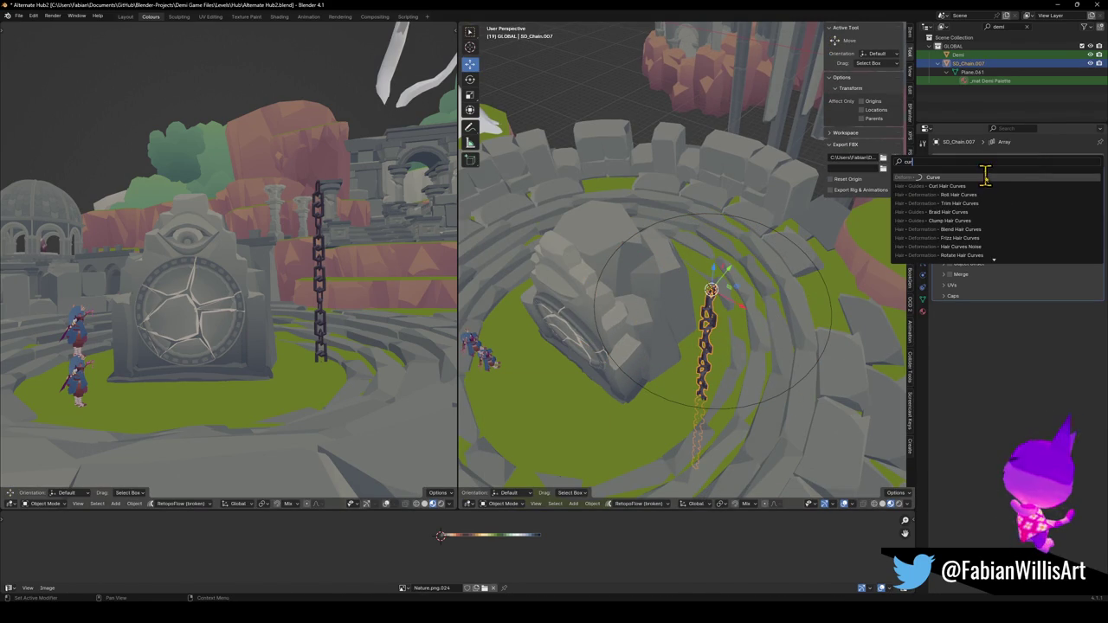
{"action": "left_click", "coordinate": [985, 177]}
{"action": "left_click", "coordinate": [1086, 322]}
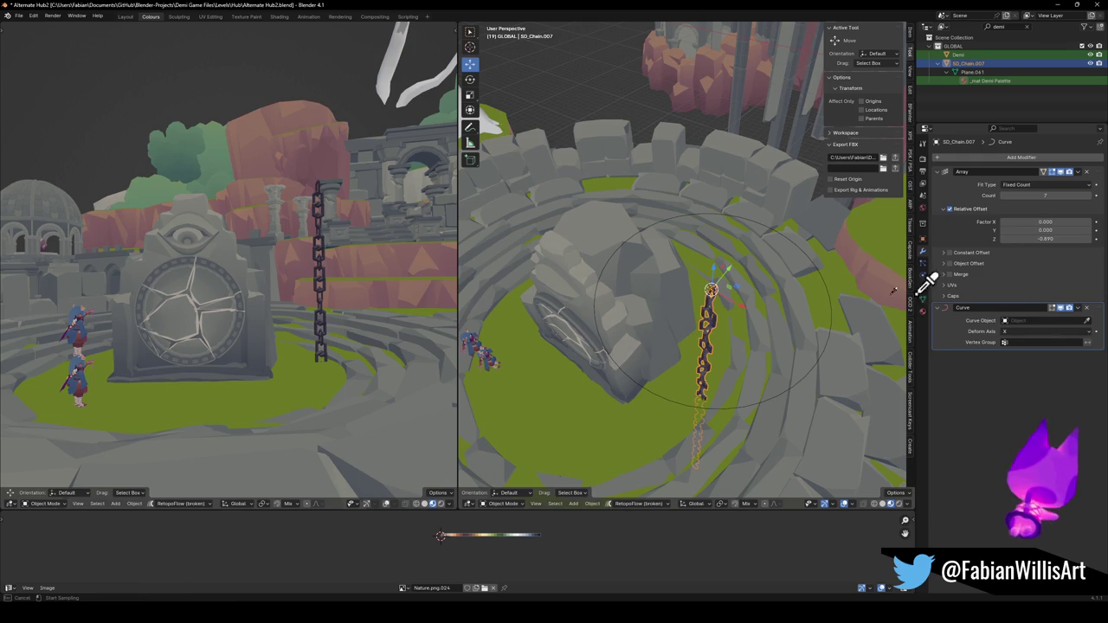
{"action": "left_click", "coordinate": [725, 402]}
Set the Curve deform axis to Z to close the ring and scale it to 0.838.
{"action": "mouse_move", "coordinate": [730, 416]}
{"action": "middle_mouse_down"}
{"action": "mouse_move", "coordinate": [687, 383]}
{"action": "mouse_move", "coordinate": [689, 356]}
{"action": "middle_mouse_up"}
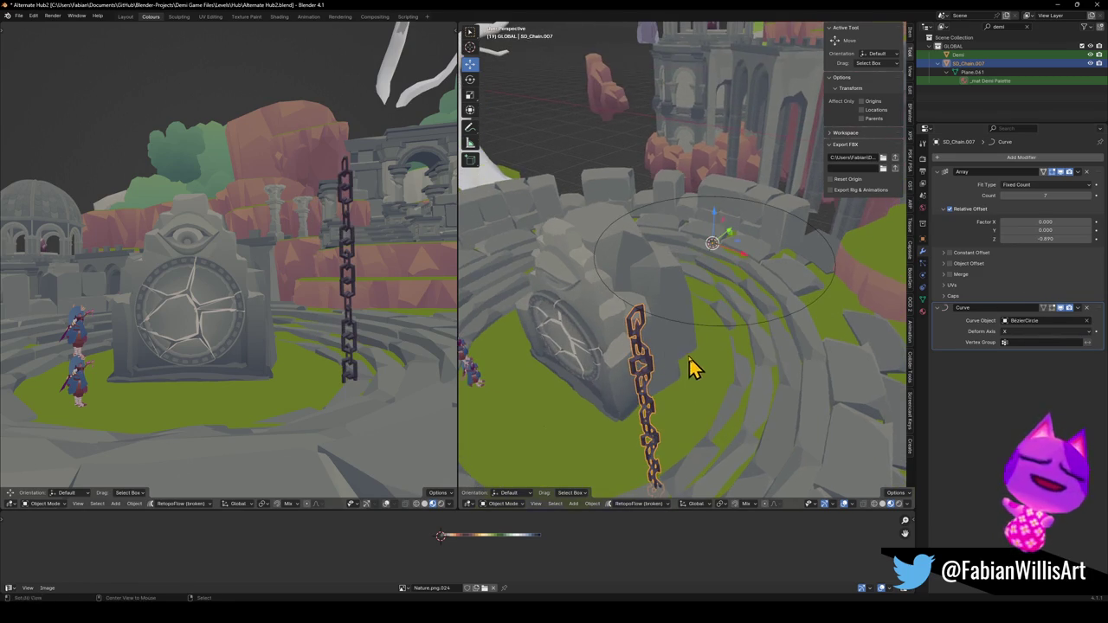
{"action": "left_click", "coordinate": [1026, 333]}
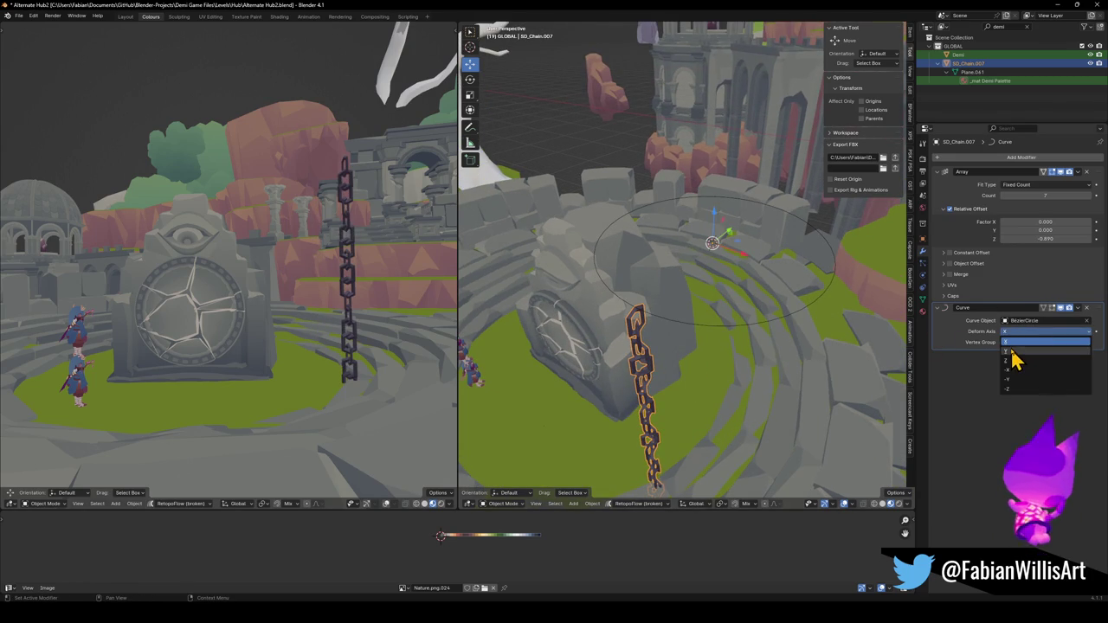
{"action": "left_click", "coordinate": [1015, 362]}
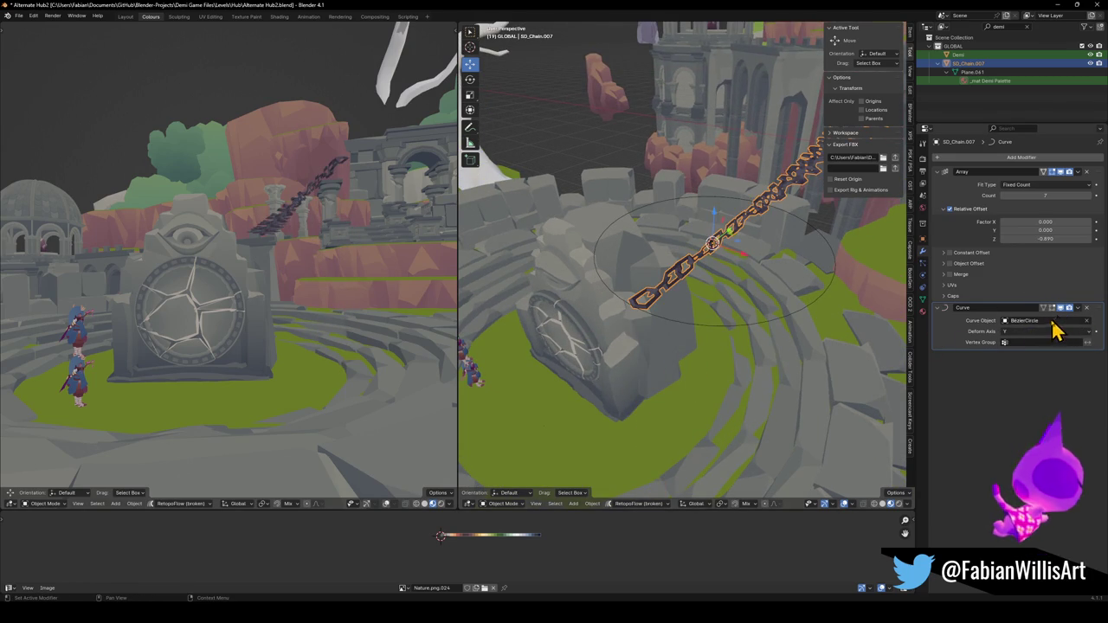
{"action": "left_click", "coordinate": [1023, 333]}
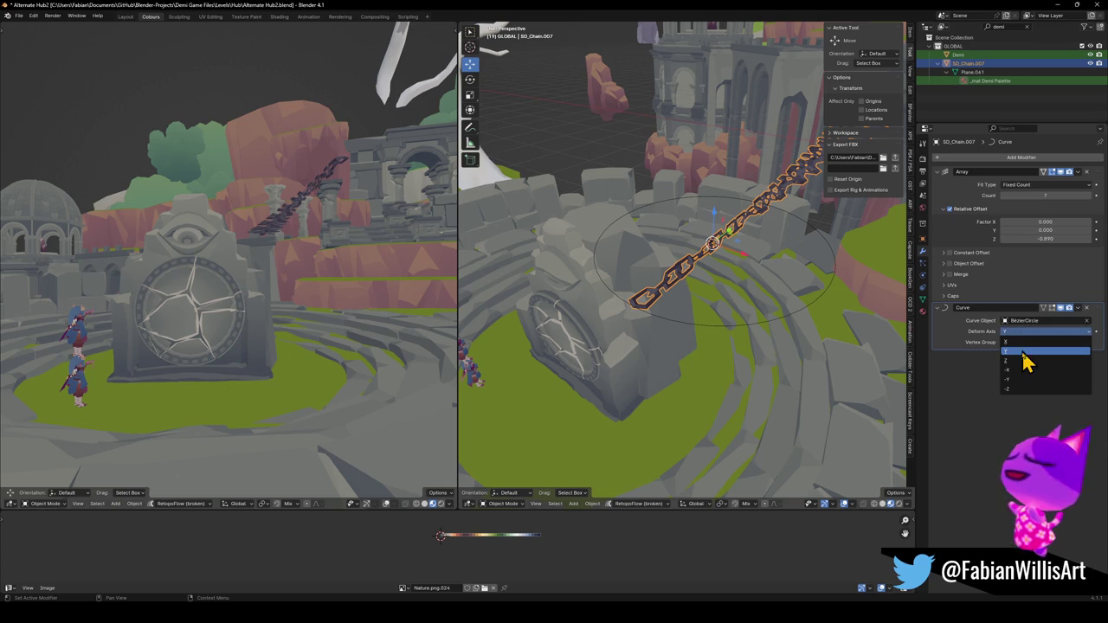
{"action": "left_click", "coordinate": [1020, 371]}
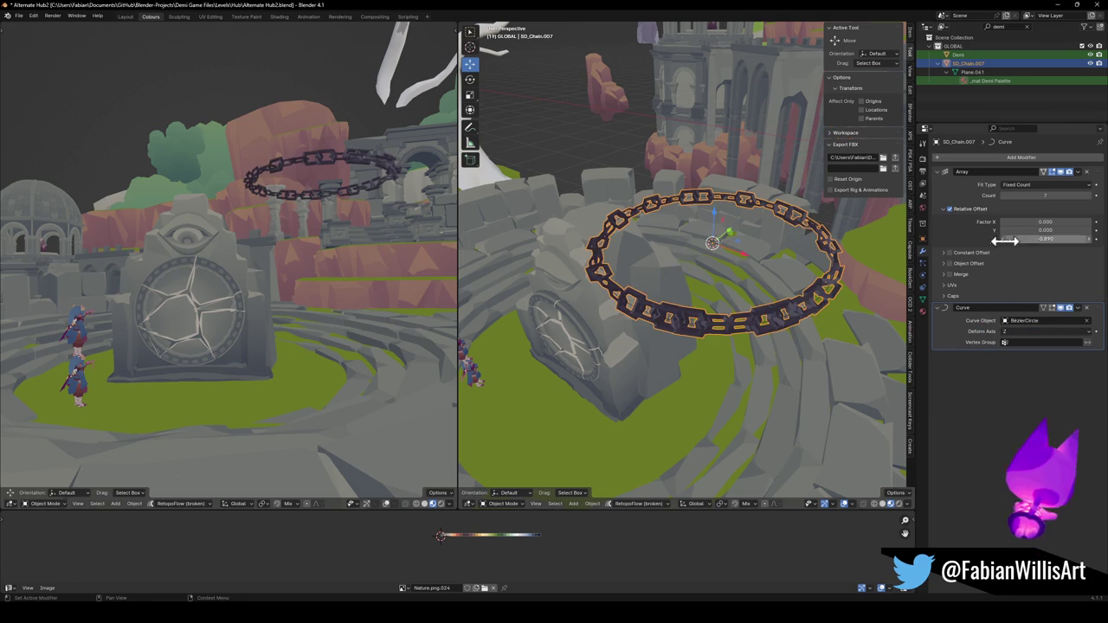
{"action": "key", "text": "s"}
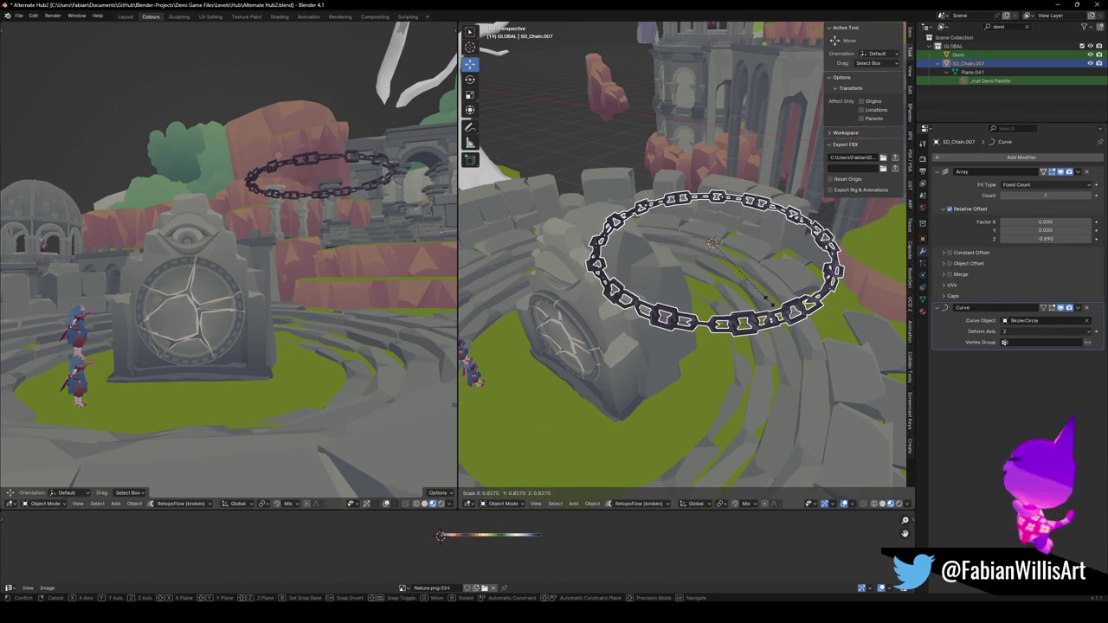
{"action": "left_click", "coordinate": [769, 308]}
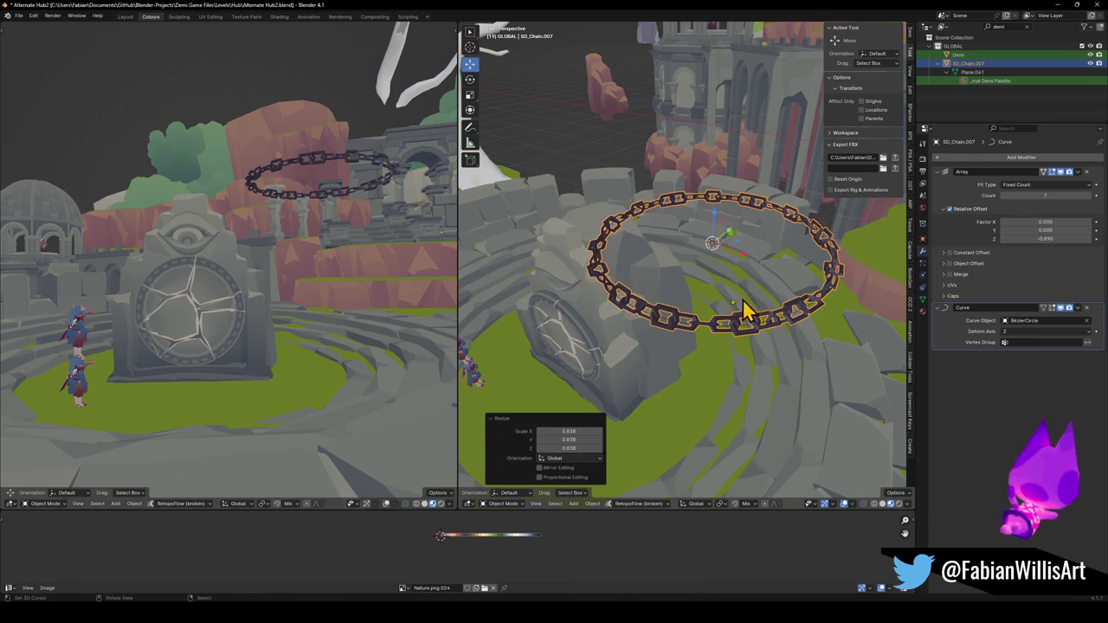
{"action": "left_click", "coordinate": [550, 331]}
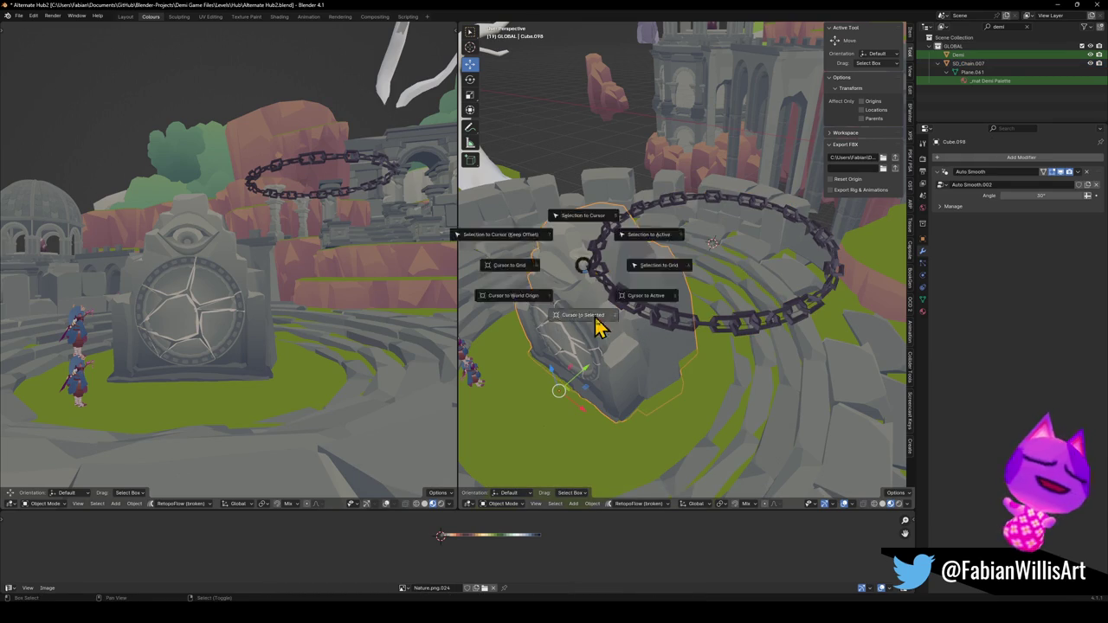
Snap the chain ring to the portal stone's centre via the 3D cursor.
{"action": "key", "text": "Tab"}
{"action": "key", "text": "a"}
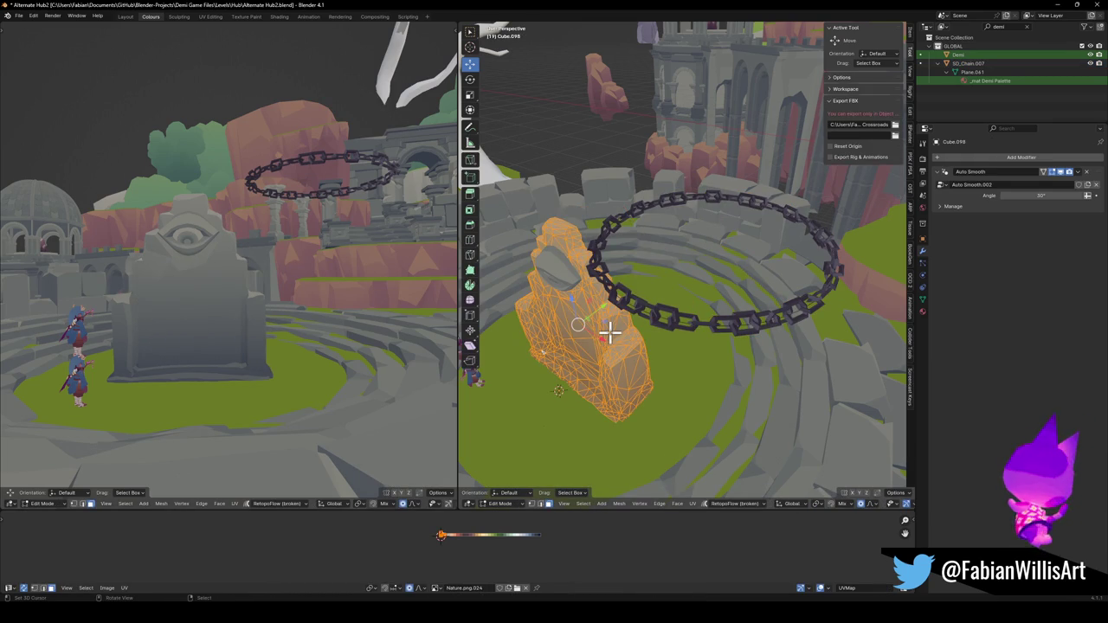
{"action": "key", "text": "Tab"}
{"action": "key", "text": "Tab"}
{"action": "key", "text": "Tab"}
{"action": "key", "text": "alt+a"}
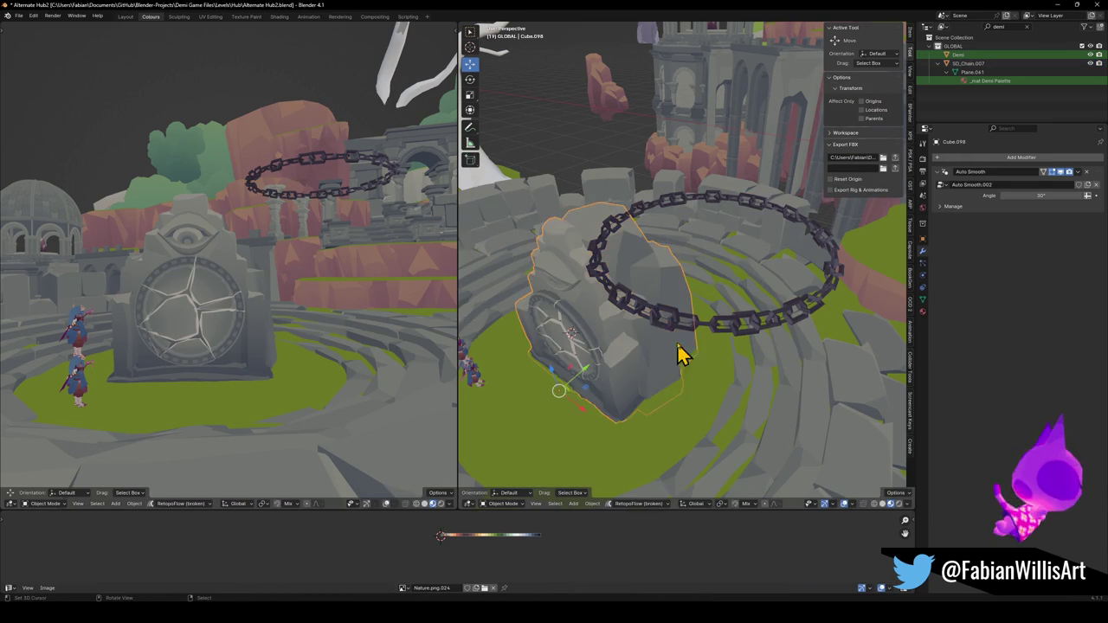
{"action": "left_click", "coordinate": [653, 320]}
{"action": "key", "text": "shift+s"}
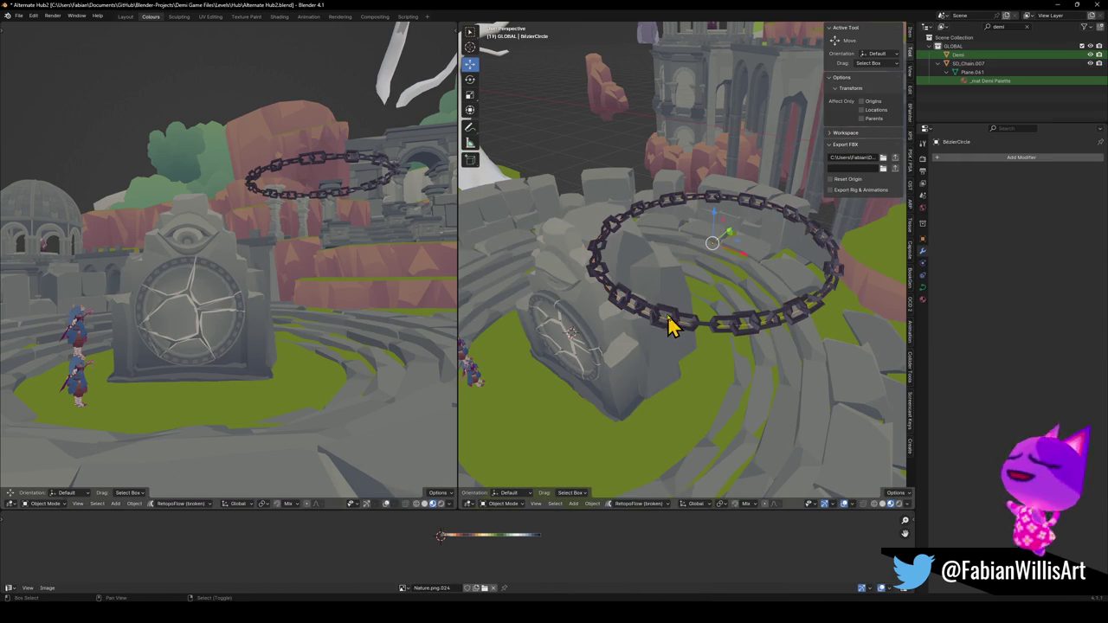
{"action": "left_click", "coordinate": [684, 316]}
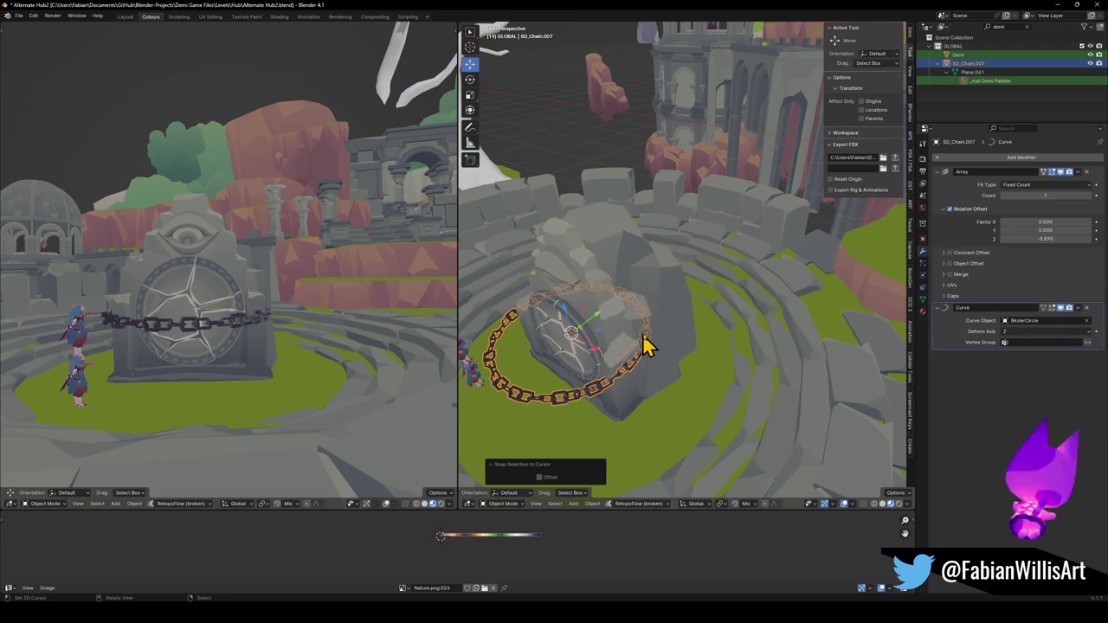
Move and enlarge the chain ring horizontally so it encircles the stone.
{"action": "middle_click_drag", "start_coordinate": [645, 347], "coordinate": [638, 353]}
{"action": "key", "text": "g"}
{"action": "left_click", "coordinate": [667, 311]}
{"action": "key", "text": "s"}
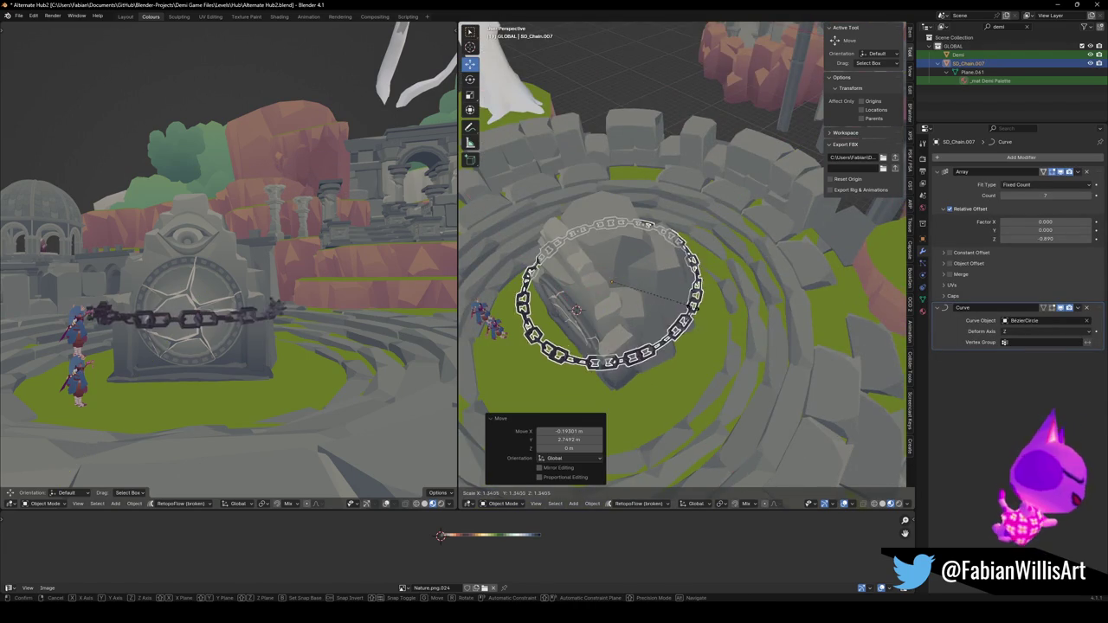
{"action": "left_click", "coordinate": [693, 315]}
{"action": "middle_click_drag", "start_coordinate": [692, 317], "coordinate": [687, 322]}
{"action": "key", "text": "g"}
{"action": "key", "text": "shift+z"}
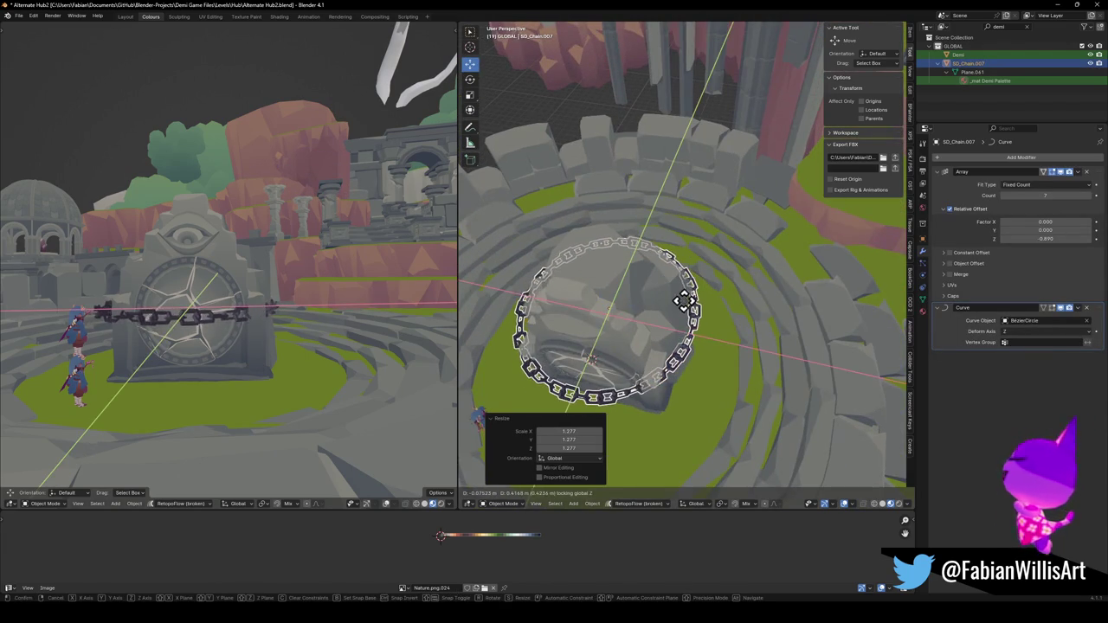
{"action": "left_click", "coordinate": [688, 312]}
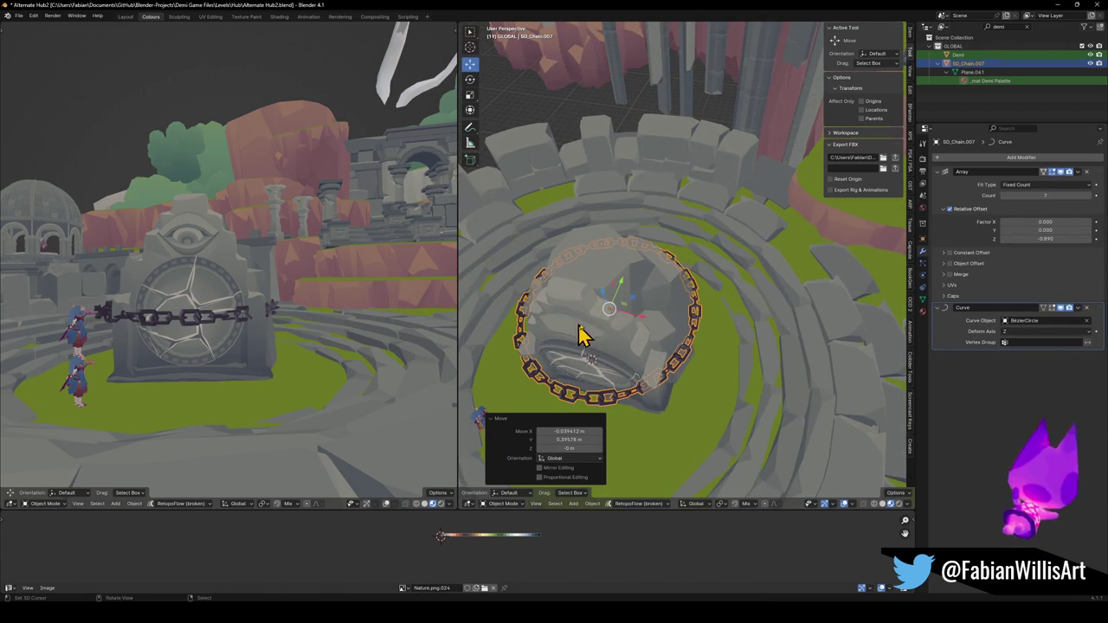
Fly the view to face the chained stone head-on and select the Bezier circle.
{"action": "mouse_move", "coordinate": [228, 314]}
{"action": "middle_mouse_down"}
{"action": "mouse_move", "coordinate": [316, 322]}
{"action": "mouse_move", "coordinate": [168, 324]}
{"action": "mouse_move", "coordinate": [112, 339]}
{"action": "mouse_move", "coordinate": [210, 339]}
{"action": "mouse_move", "coordinate": [268, 302]}
{"action": "middle_mouse_up"}
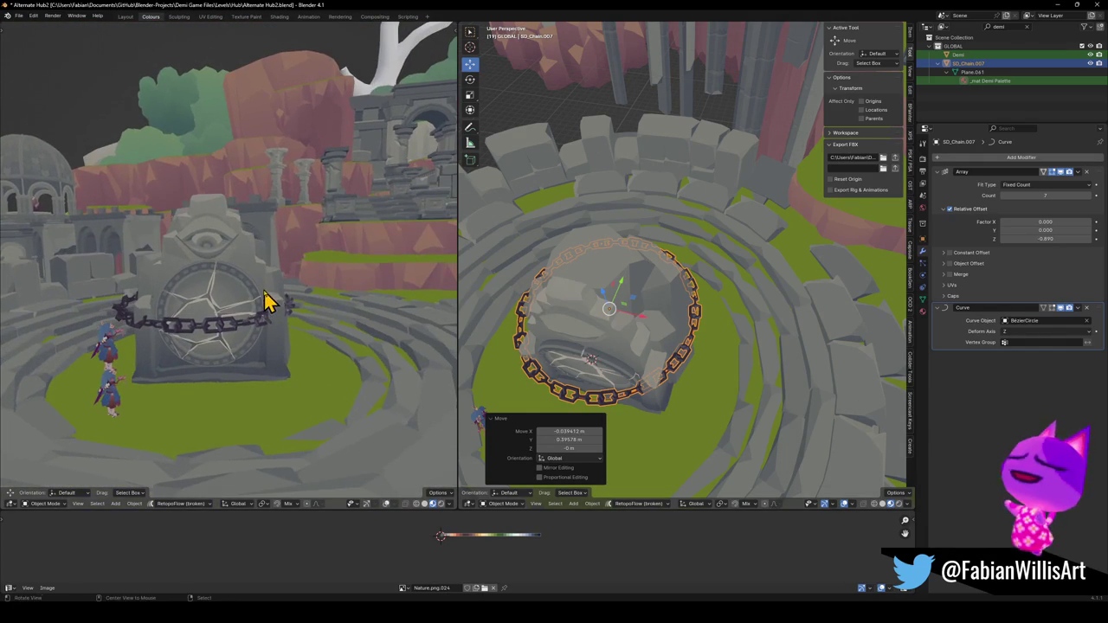
{"action": "left_click", "coordinate": [205, 296]}
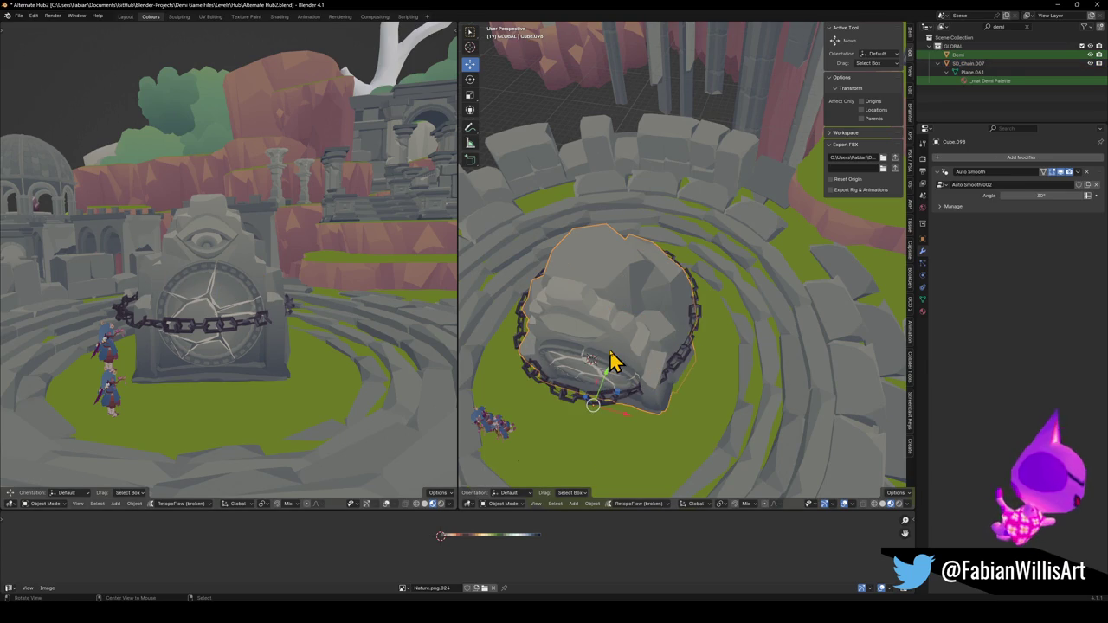
{"action": "key", "text": "shift+grave"}
{"action": "key", "text": "s"}
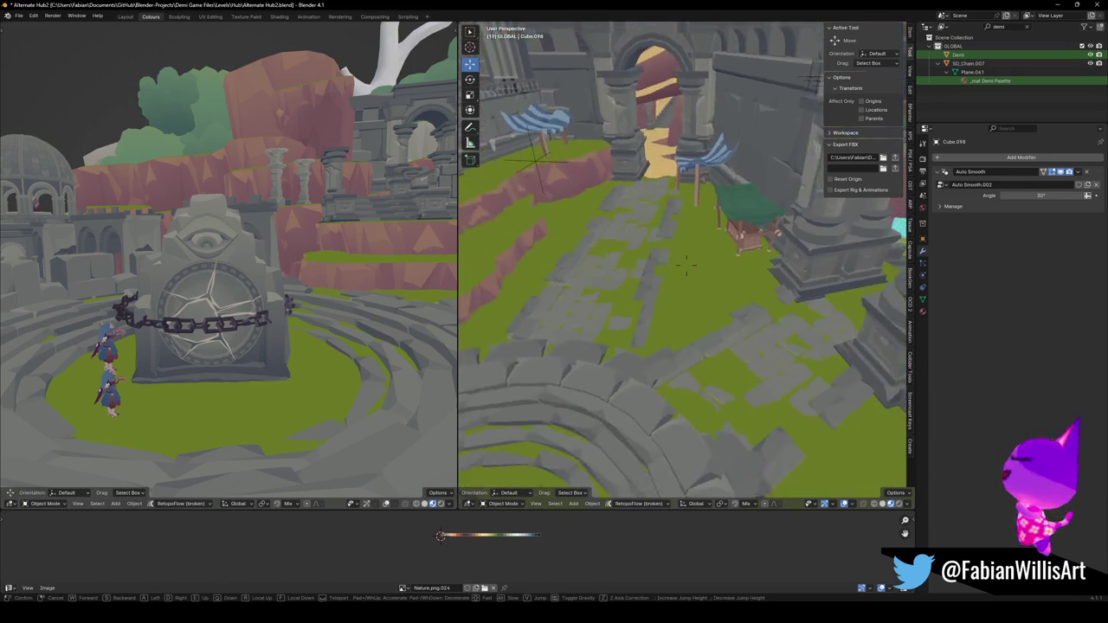
{"action": "key", "text": "w"}
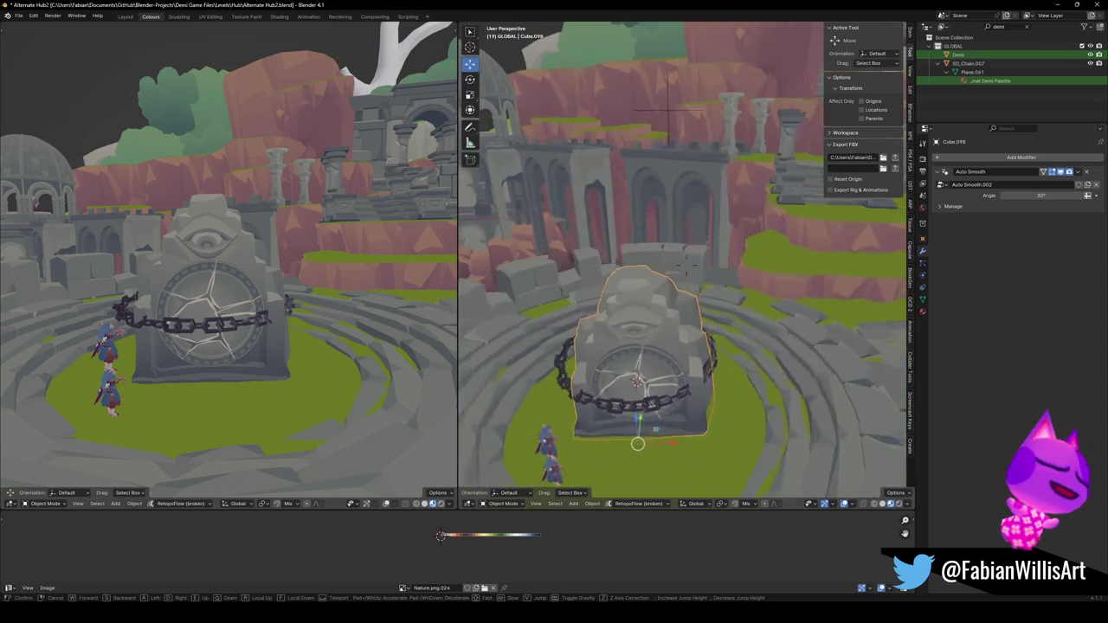
{"action": "left_click", "coordinate": [633, 356]}
{"action": "key", "text": "alt+a"}
{"action": "left_click", "coordinate": [703, 366]}
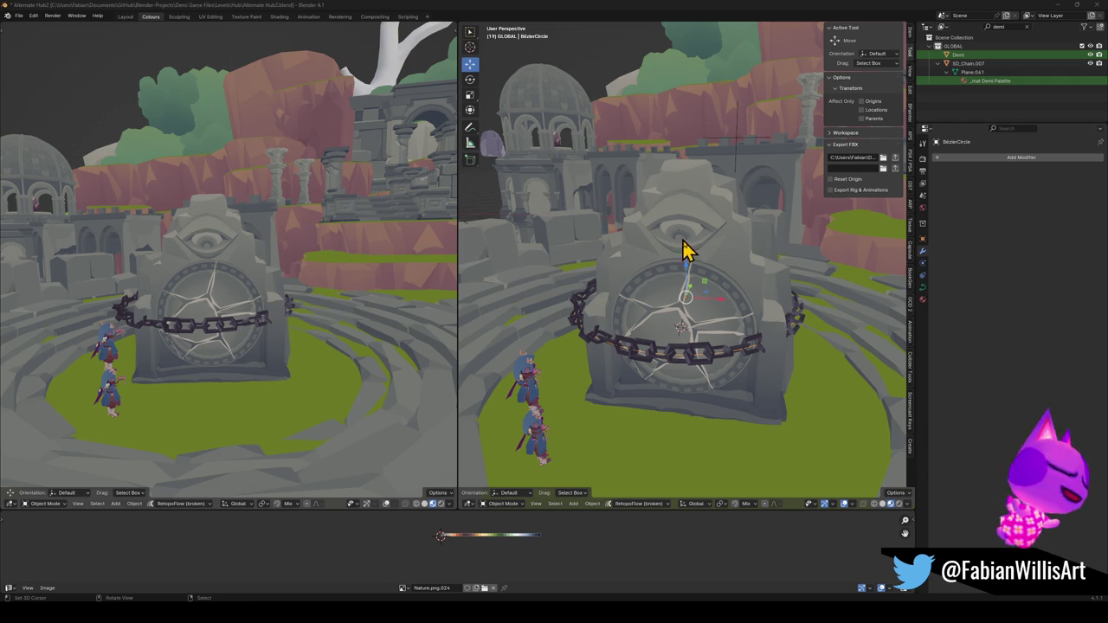
{"action": "scroll", "coordinate": [725, 287], "scroll_direction": "up", "scroll_amount": 3}
Edit the BezierCircle's points, lowering part of the chain along Z.
{"action": "middle_click_drag", "start_coordinate": [749, 260], "coordinate": [726, 270]}
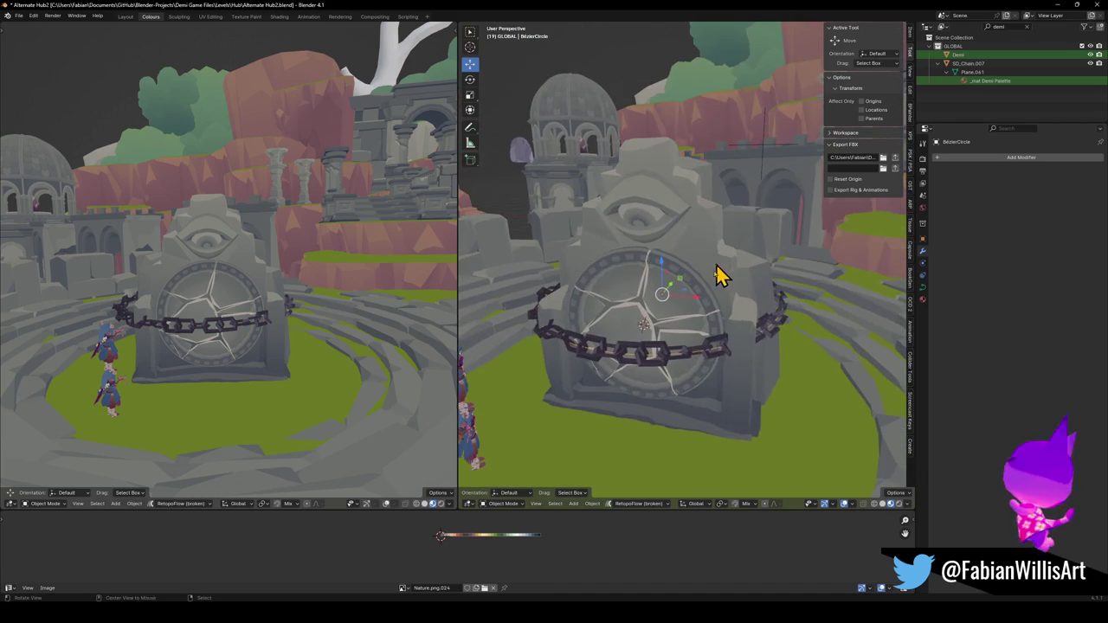
{"action": "left_click", "coordinate": [699, 364]}
{"action": "left_click", "coordinate": [699, 364]}
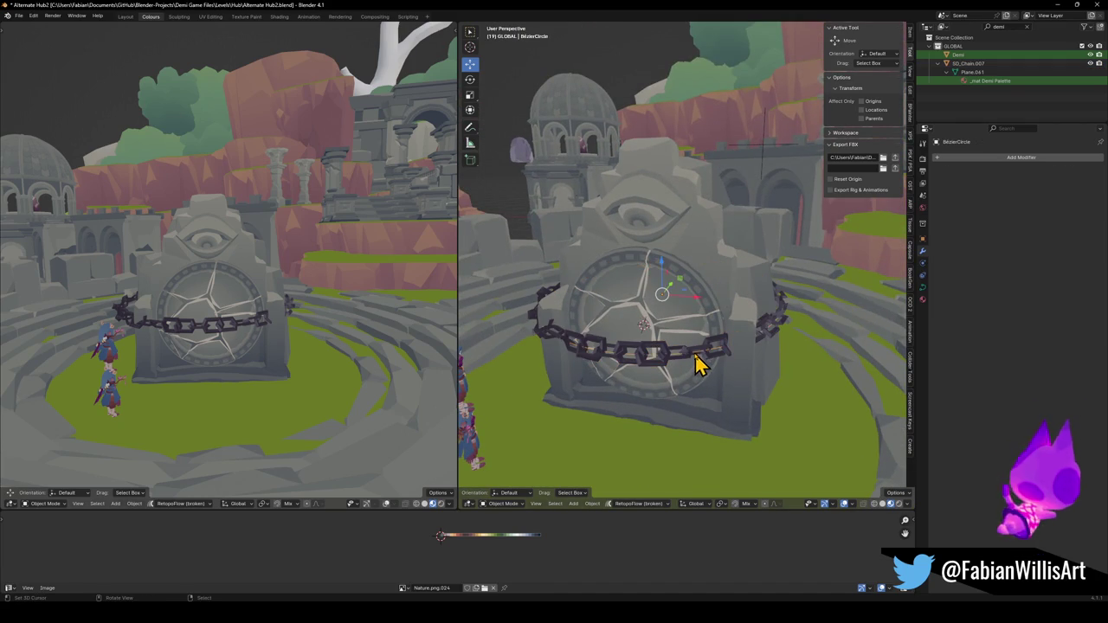
{"action": "key", "text": "Tab"}
{"action": "key", "text": "g"}
{"action": "key", "text": "z"}
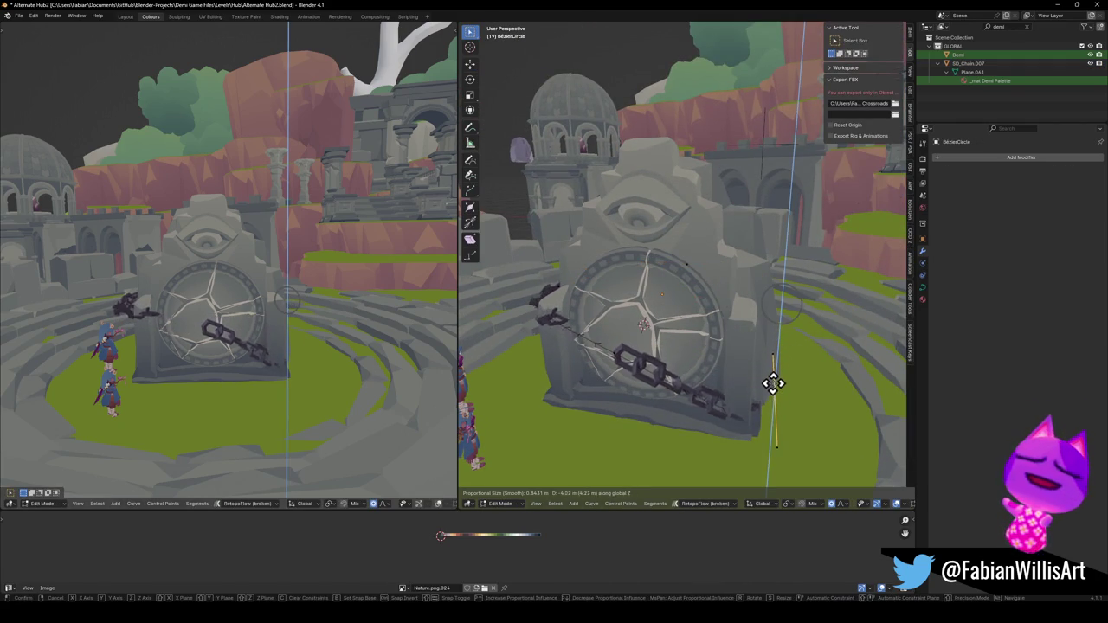
{"action": "left_click", "coordinate": [769, 363]}
{"action": "mouse_move", "coordinate": [762, 361]}
{"action": "middle_mouse_down"}
{"action": "mouse_move", "coordinate": [722, 386]}
{"action": "mouse_move", "coordinate": [799, 369]}
{"action": "middle_mouse_up"}
{"action": "key", "text": "g"}
{"action": "key", "text": "shift+z"}
{"action": "right_click", "coordinate": [765, 365]}
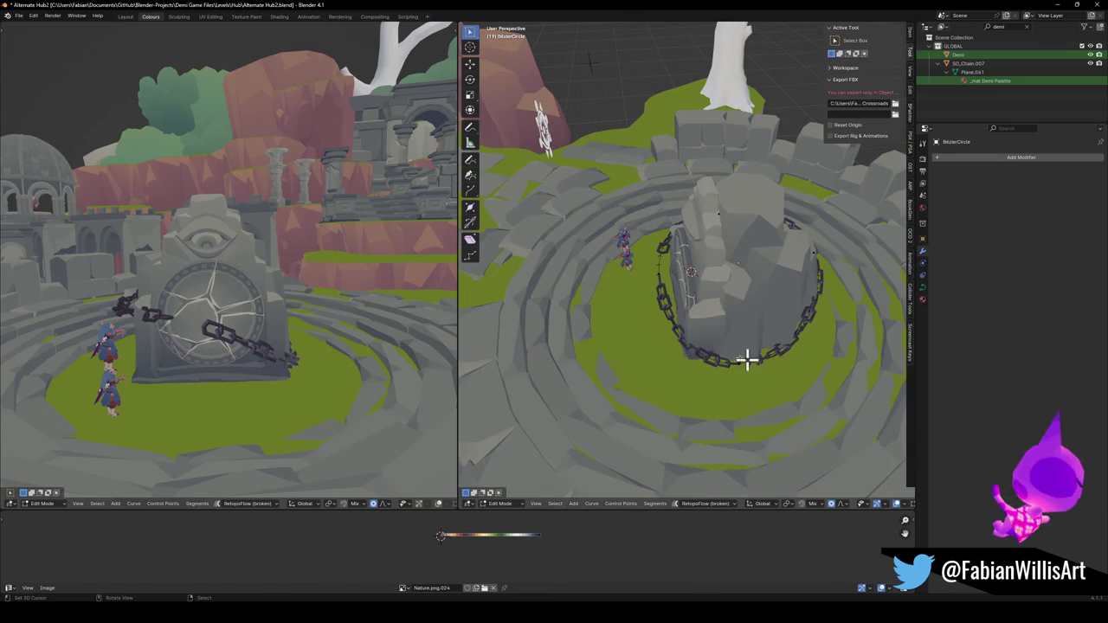
Shift curve points horizontally and drop a chain segment toward the door's lower right.
{"action": "middle_click_drag", "start_coordinate": [762, 368], "coordinate": [799, 349]}
{"action": "middle_click_drag", "start_coordinate": [611, 317], "coordinate": [656, 324]}
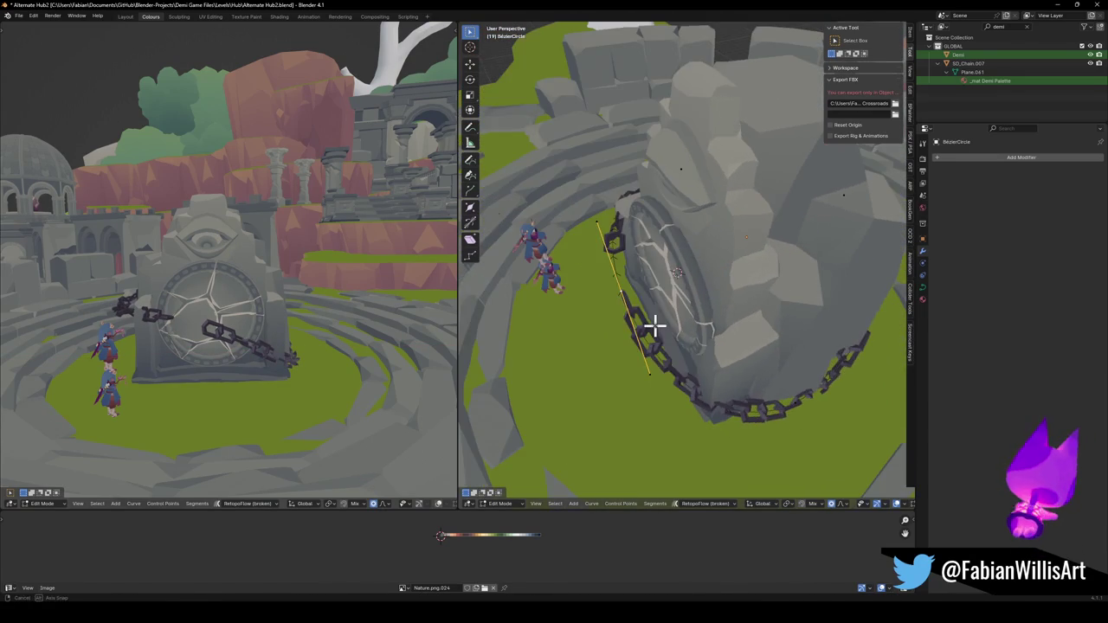
{"action": "key", "text": "g"}
{"action": "key", "text": "shift+z"}
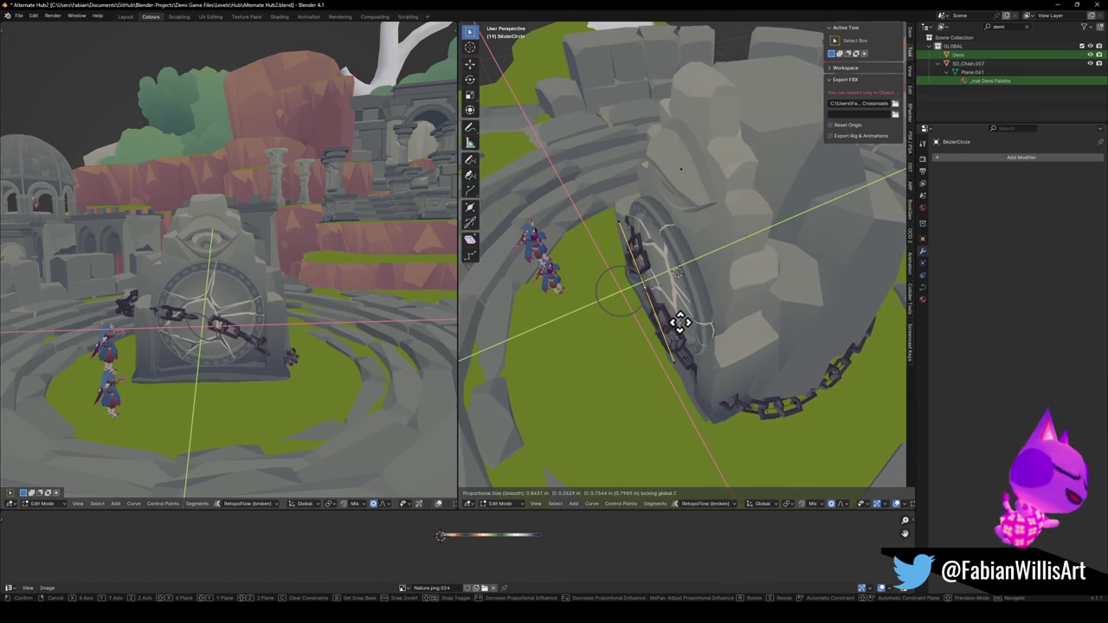
{"action": "left_click", "coordinate": [684, 324]}
{"action": "middle_click_drag", "start_coordinate": [695, 362], "coordinate": [718, 343]}
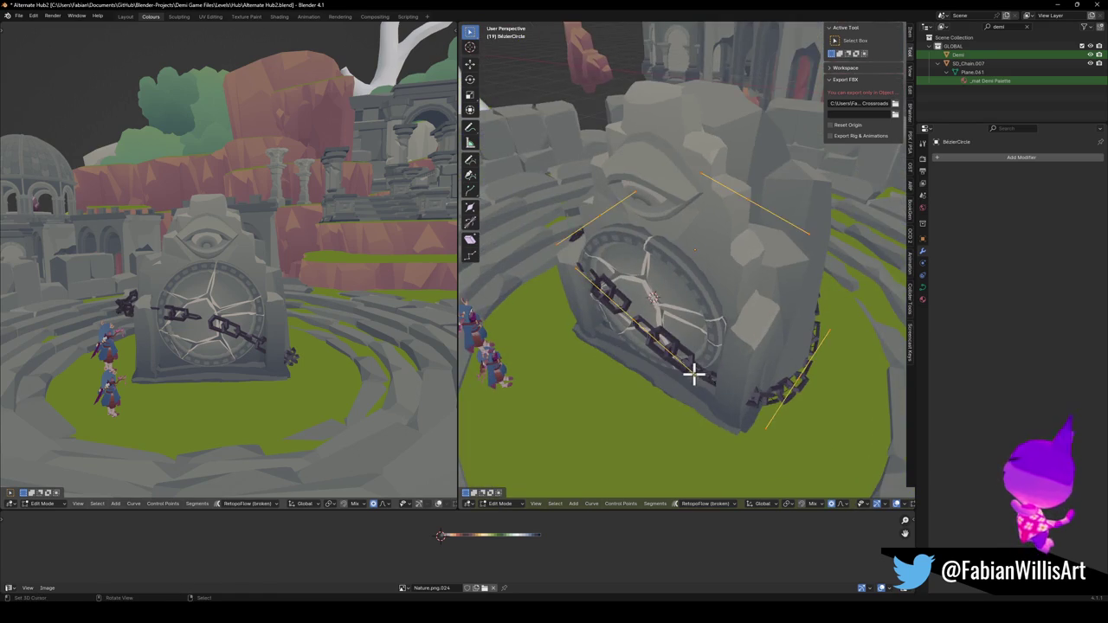
{"action": "key", "text": "g"}
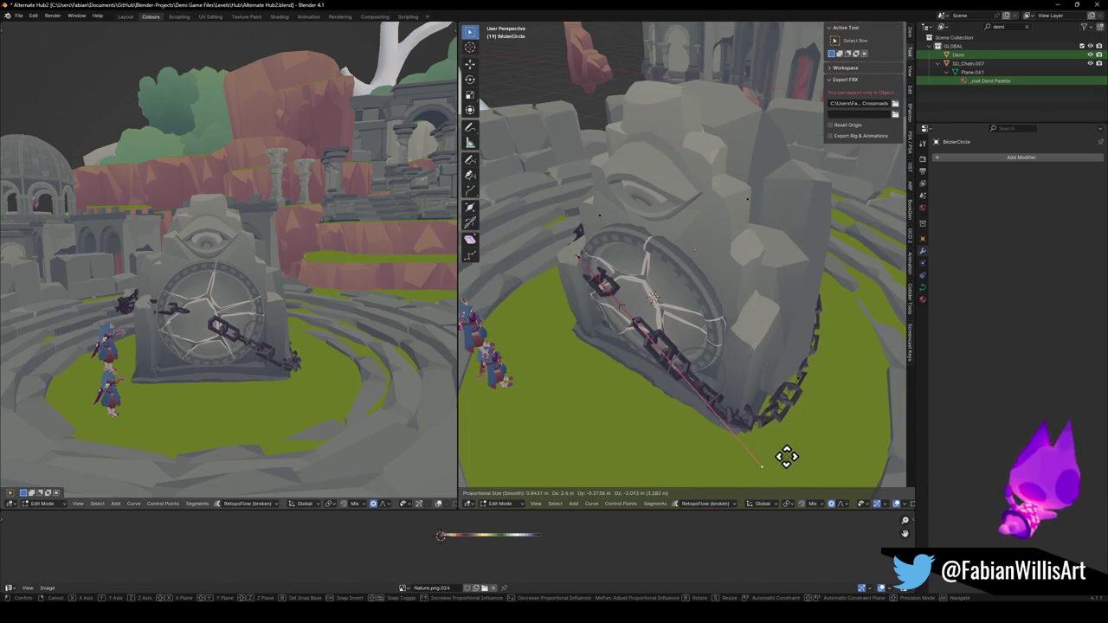
{"action": "left_click", "coordinate": [787, 446]}
Raise the chain's end point to upper left and pull the chain around the stone.
{"action": "middle_click_drag", "start_coordinate": [683, 329], "coordinate": [695, 313]}
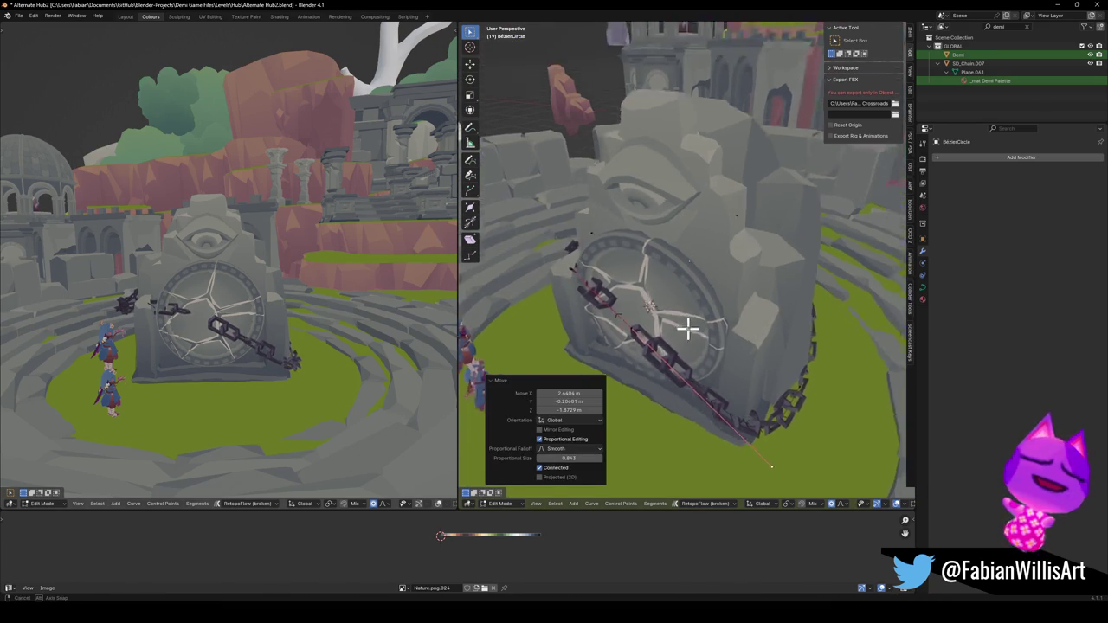
{"action": "key", "text": "g"}
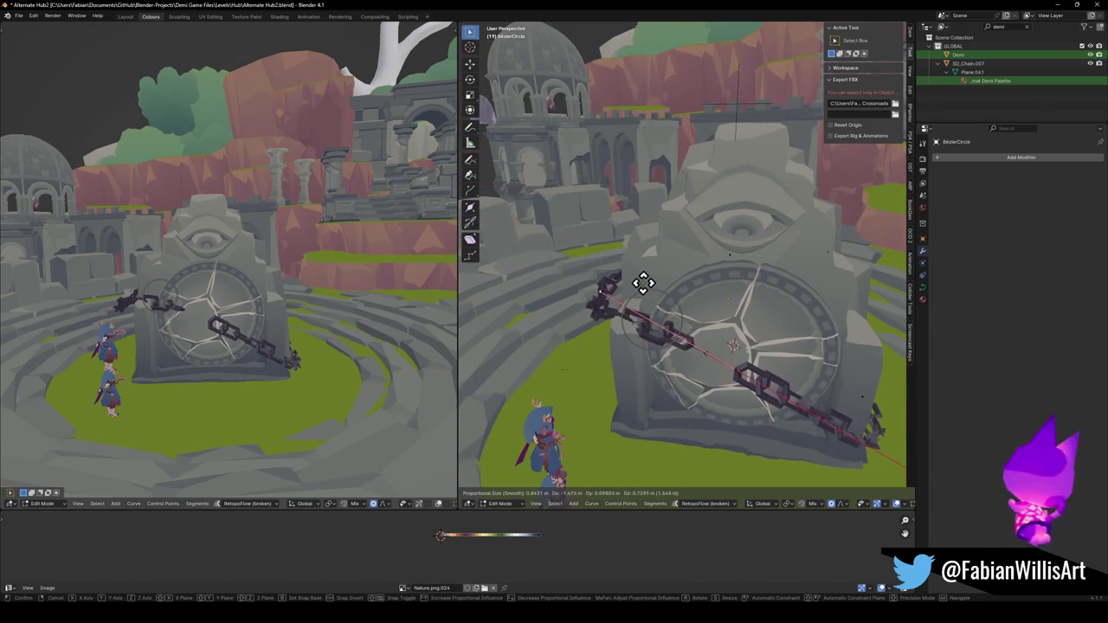
{"action": "left_click", "coordinate": [640, 273]}
{"action": "mouse_move", "coordinate": [640, 274]}
{"action": "middle_mouse_down"}
{"action": "mouse_move", "coordinate": [520, 317]}
{"action": "mouse_move", "coordinate": [597, 326]}
{"action": "mouse_move", "coordinate": [560, 349]}
{"action": "middle_mouse_up"}
{"action": "key", "text": "g"}
{"action": "key", "text": "shift+z"}
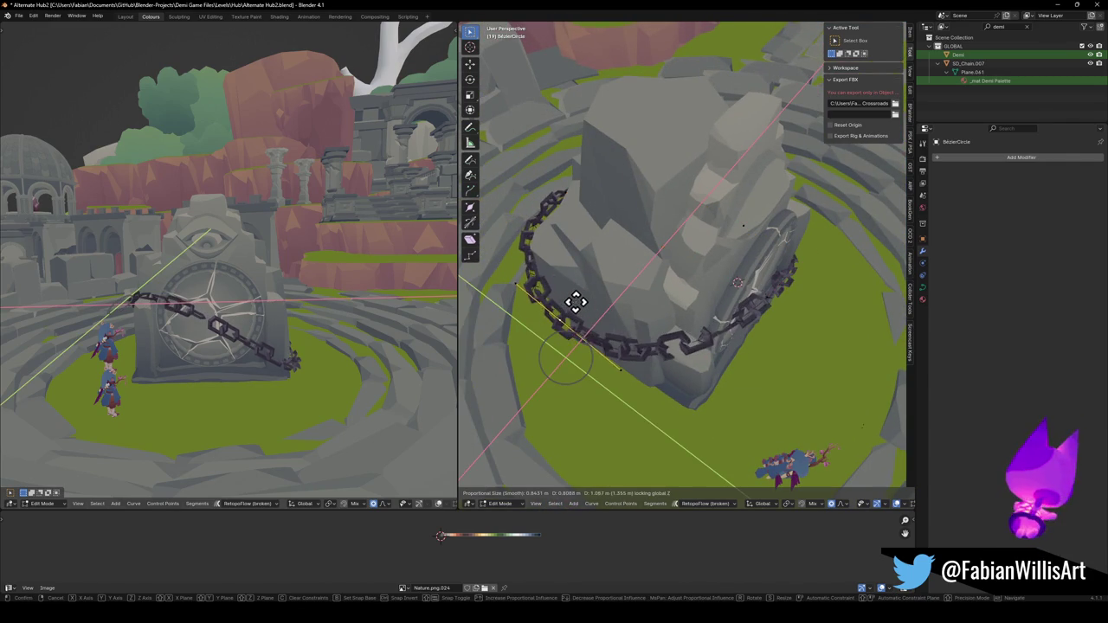
{"action": "left_click", "coordinate": [578, 300]}
Scale the curve points by 1.487 to widen the chain loop around the stone.
{"action": "key", "text": "s"}
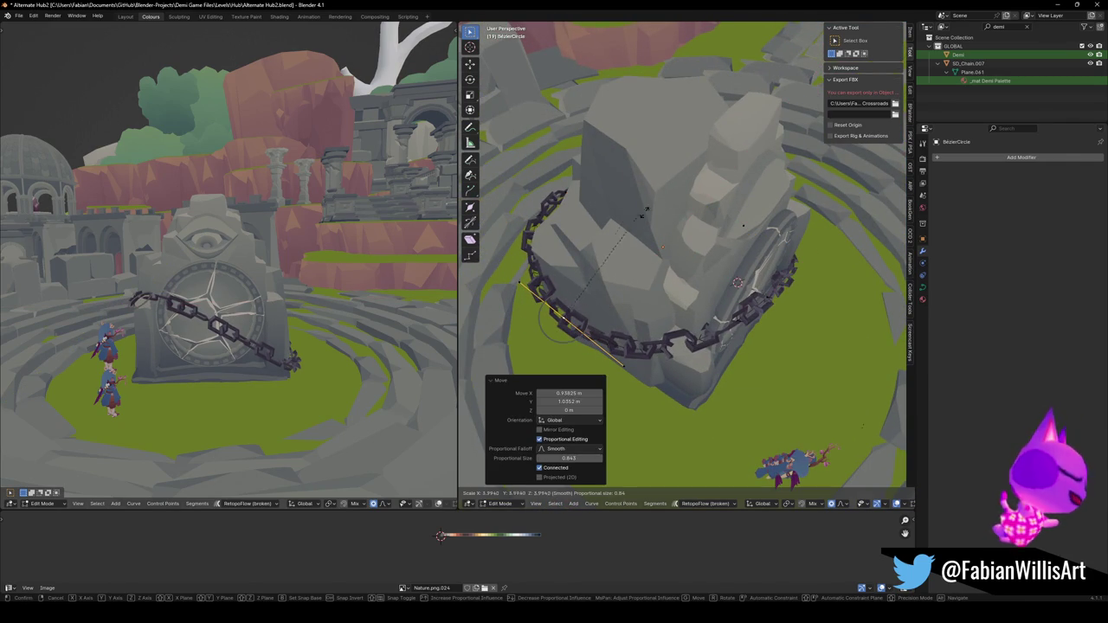
{"action": "key", "text": "Escape"}
{"action": "key", "text": "s"}
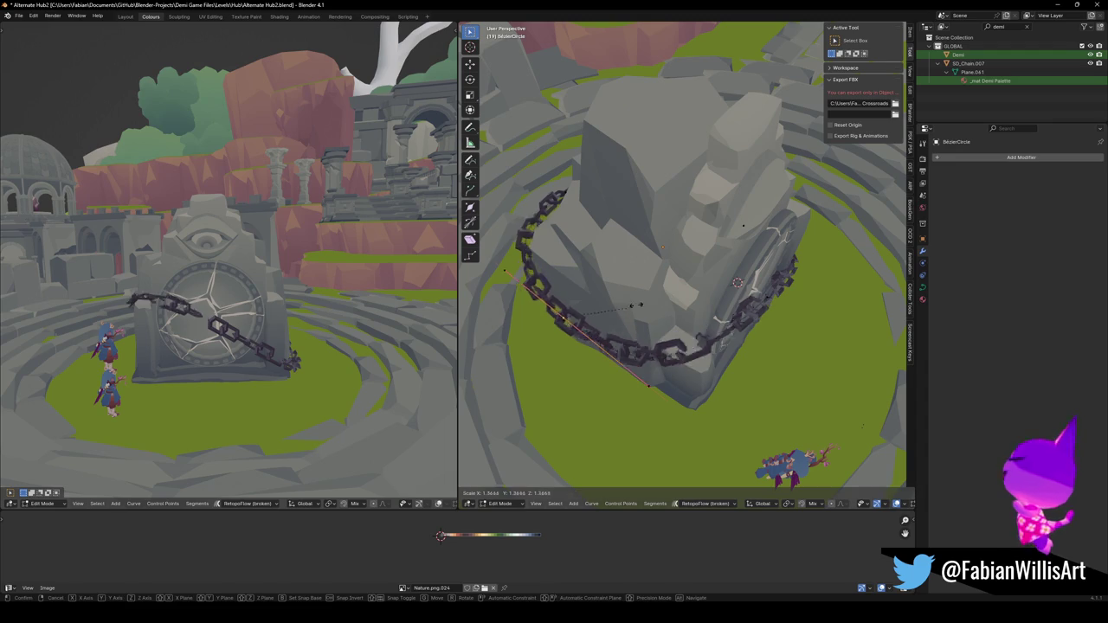
{"action": "left_click", "coordinate": [635, 302]}
{"action": "mouse_move", "coordinate": [634, 301]}
{"action": "middle_mouse_down"}
{"action": "mouse_move", "coordinate": [653, 282]}
{"action": "mouse_move", "coordinate": [539, 279]}
{"action": "mouse_move", "coordinate": [722, 302]}
{"action": "mouse_move", "coordinate": [606, 292]}
{"action": "mouse_move", "coordinate": [601, 324]}
{"action": "mouse_move", "coordinate": [809, 334]}
{"action": "mouse_move", "coordinate": [715, 302]}
{"action": "mouse_move", "coordinate": [698, 280]}
{"action": "mouse_move", "coordinate": [756, 332]}
{"action": "middle_mouse_up"}
{"action": "key", "text": "g"}
{"action": "key", "text": "shift+z"}
Enlarge the chain curve and turn it about 9 degrees around Z.
{"action": "left_click", "coordinate": [793, 345]}
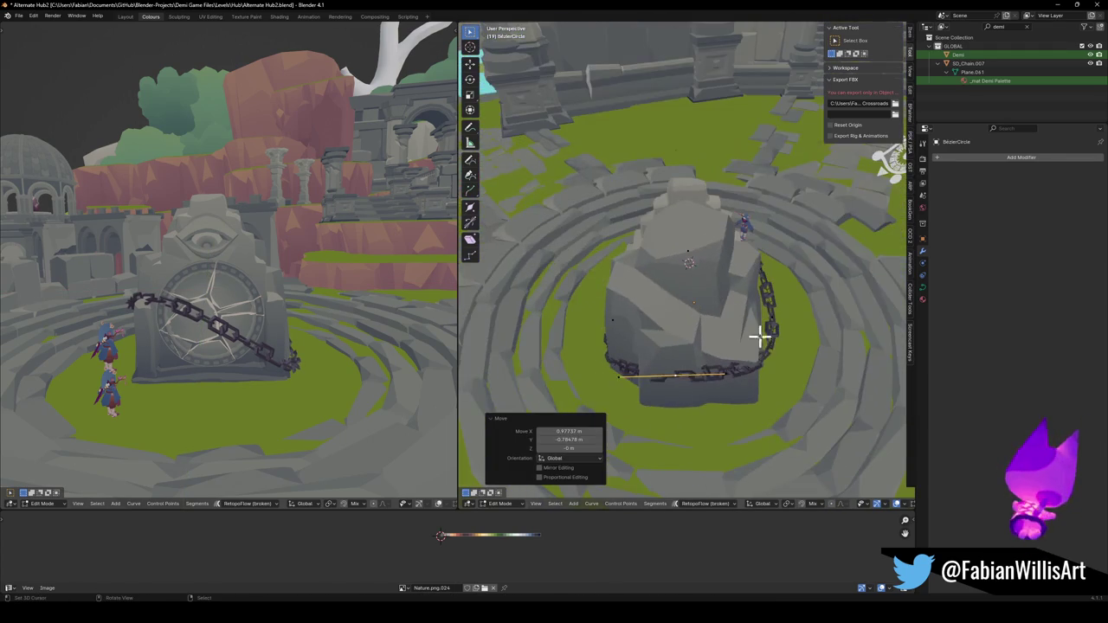
{"action": "left_click", "coordinate": [764, 353]}
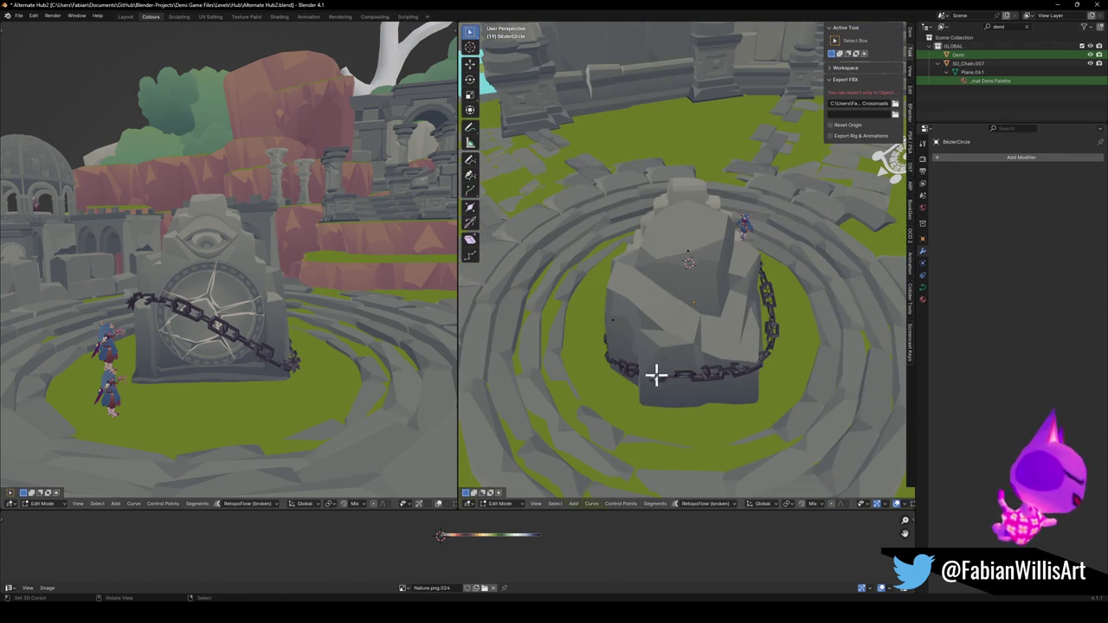
{"action": "key", "text": "s"}
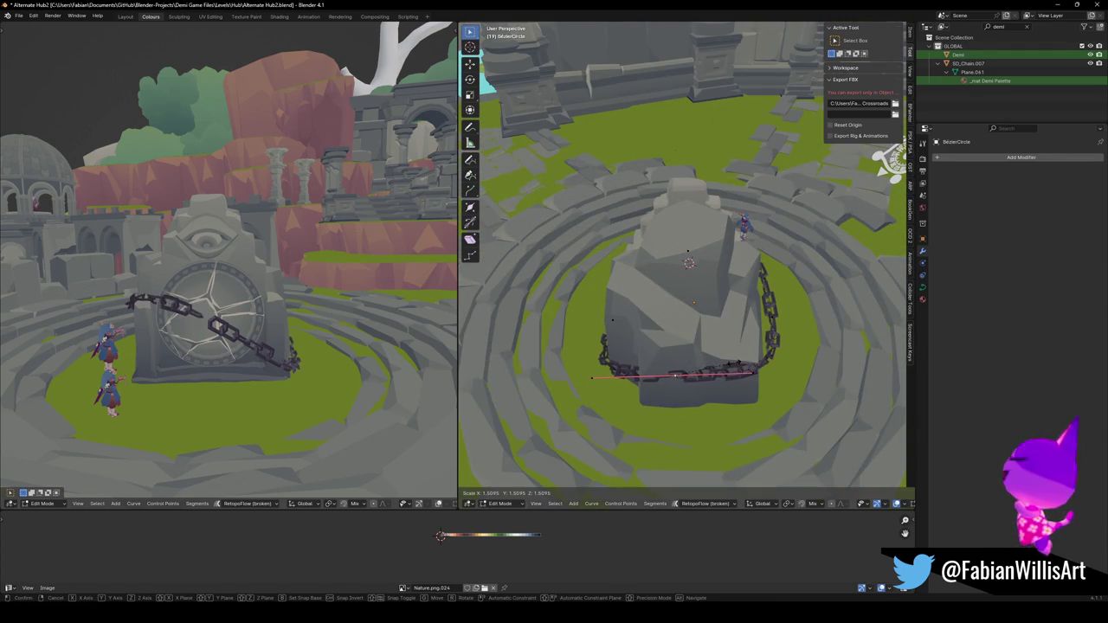
{"action": "left_click", "coordinate": [729, 364]}
{"action": "mouse_move", "coordinate": [729, 365]}
{"action": "middle_mouse_down"}
{"action": "mouse_move", "coordinate": [717, 372]}
{"action": "mouse_move", "coordinate": [787, 361]}
{"action": "middle_mouse_up"}
{"action": "key", "text": "r"}
{"action": "key", "text": "z"}
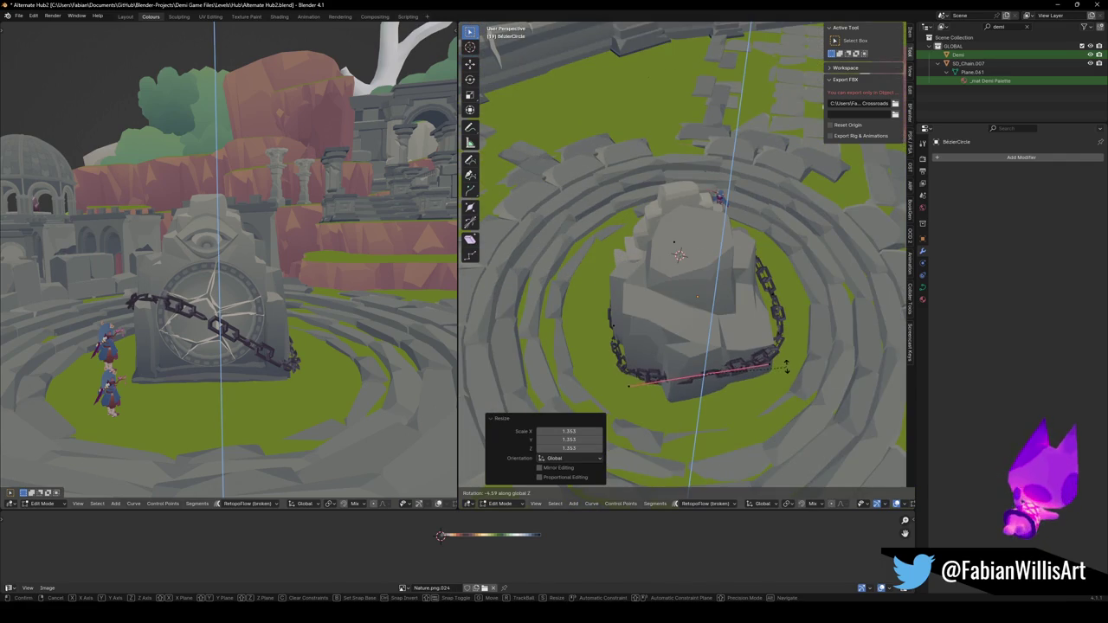
{"action": "left_click", "coordinate": [771, 368]}
Shift the curve points horizontally so the chain wraps around the rock.
{"action": "scroll", "coordinate": [735, 359], "scroll_direction": "up", "scroll_amount": 5}
{"action": "mouse_move", "coordinate": [689, 332]}
{"action": "middle_mouse_down"}
{"action": "mouse_move", "coordinate": [718, 316]}
{"action": "mouse_move", "coordinate": [704, 334]}
{"action": "middle_mouse_up"}
{"action": "key", "text": "g"}
{"action": "key", "text": "shift+z"}
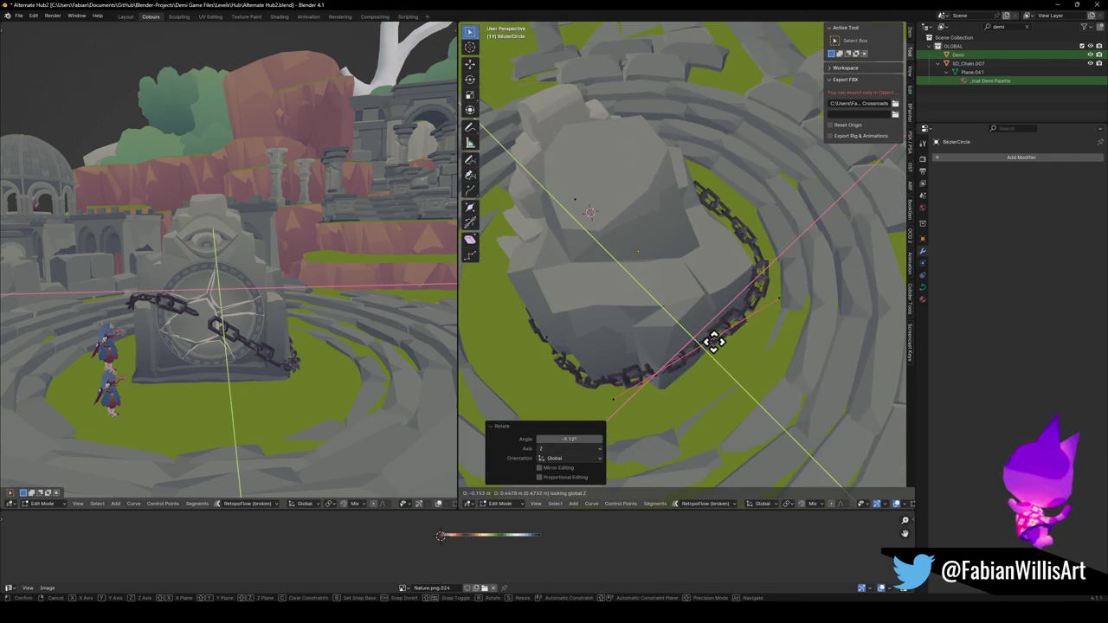
{"action": "right_click", "coordinate": [642, 389]}
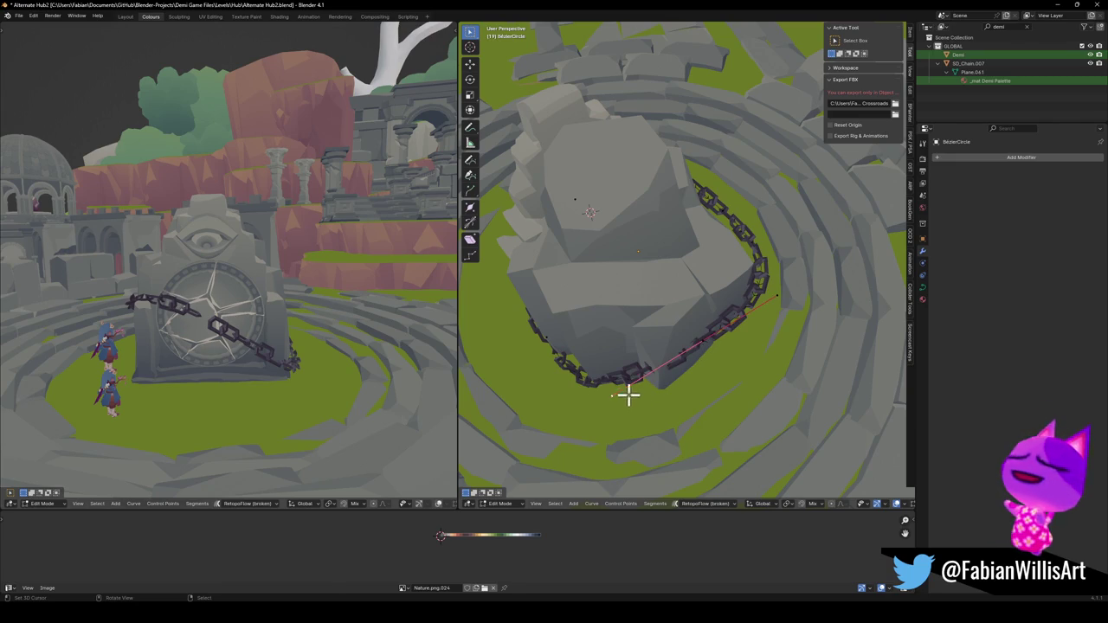
{"action": "key", "text": "g"}
{"action": "key", "text": "shift+z"}
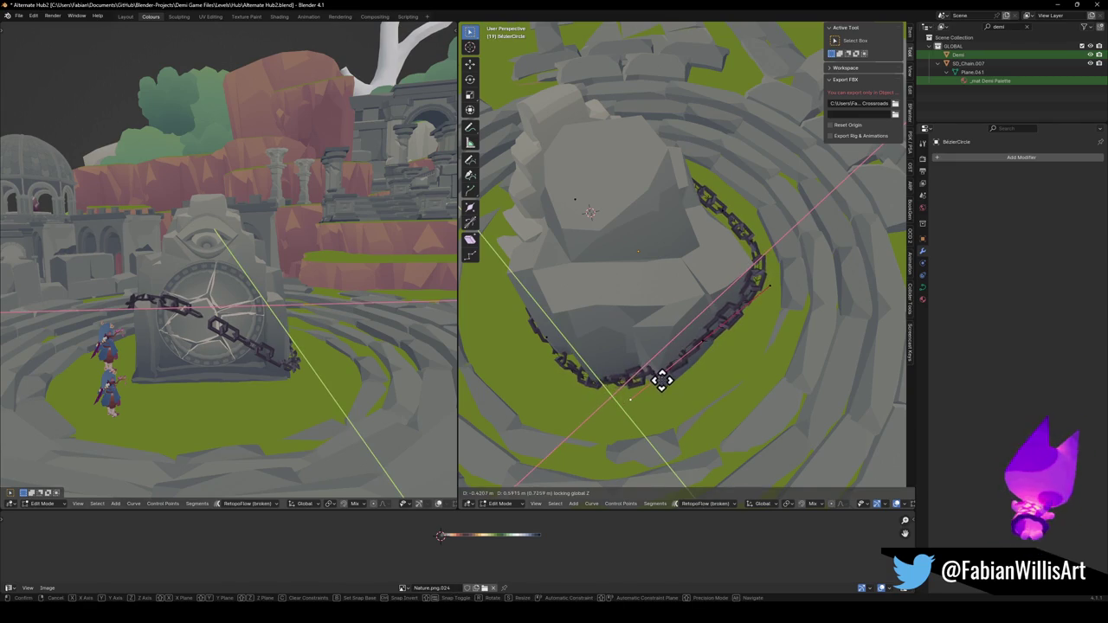
{"action": "left_click", "coordinate": [662, 379]}
{"action": "mouse_move", "coordinate": [656, 384]}
{"action": "middle_mouse_down"}
{"action": "mouse_move", "coordinate": [638, 349]}
{"action": "mouse_move", "coordinate": [713, 350]}
{"action": "mouse_move", "coordinate": [643, 326]}
{"action": "mouse_move", "coordinate": [520, 357]}
{"action": "mouse_move", "coordinate": [547, 369]}
{"action": "mouse_move", "coordinate": [717, 349]}
{"action": "middle_mouse_up"}
Rotate the chain curve further around the vertical axis.
{"action": "key", "text": "r"}
{"action": "key", "text": "z"}
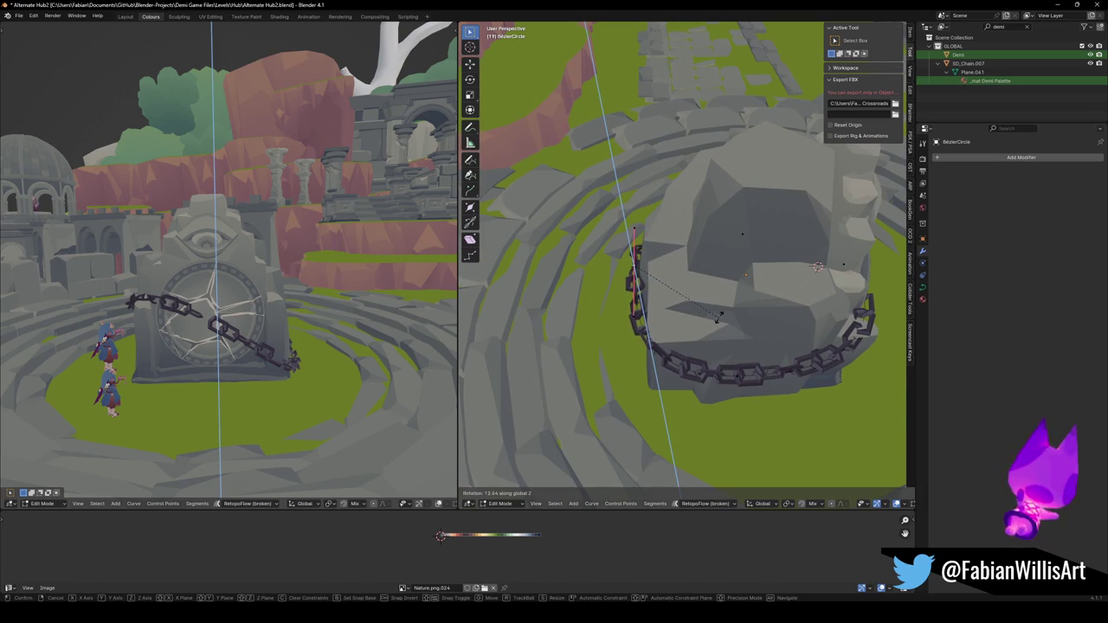
{"action": "left_click", "coordinate": [717, 319]}
{"action": "mouse_move", "coordinate": [685, 302]}
{"action": "middle_mouse_down"}
{"action": "mouse_move", "coordinate": [791, 304]}
{"action": "mouse_move", "coordinate": [742, 285]}
{"action": "mouse_move", "coordinate": [774, 270]}
{"action": "mouse_move", "coordinate": [782, 292]}
{"action": "mouse_move", "coordinate": [735, 314]}
{"action": "mouse_move", "coordinate": [726, 377]}
{"action": "mouse_move", "coordinate": [735, 358]}
{"action": "mouse_move", "coordinate": [710, 331]}
{"action": "mouse_move", "coordinate": [754, 317]}
{"action": "mouse_move", "coordinate": [739, 338]}
{"action": "middle_mouse_up"}
{"action": "scroll", "coordinate": [773, 342], "scroll_direction": "up", "scroll_amount": 3}
{"action": "scroll", "coordinate": [759, 317], "scroll_direction": "up", "scroll_amount": 2}
Raise the chain curve along Z so it climbs across the portal's upper left.
{"action": "key", "text": "g"}
{"action": "key", "text": "z"}
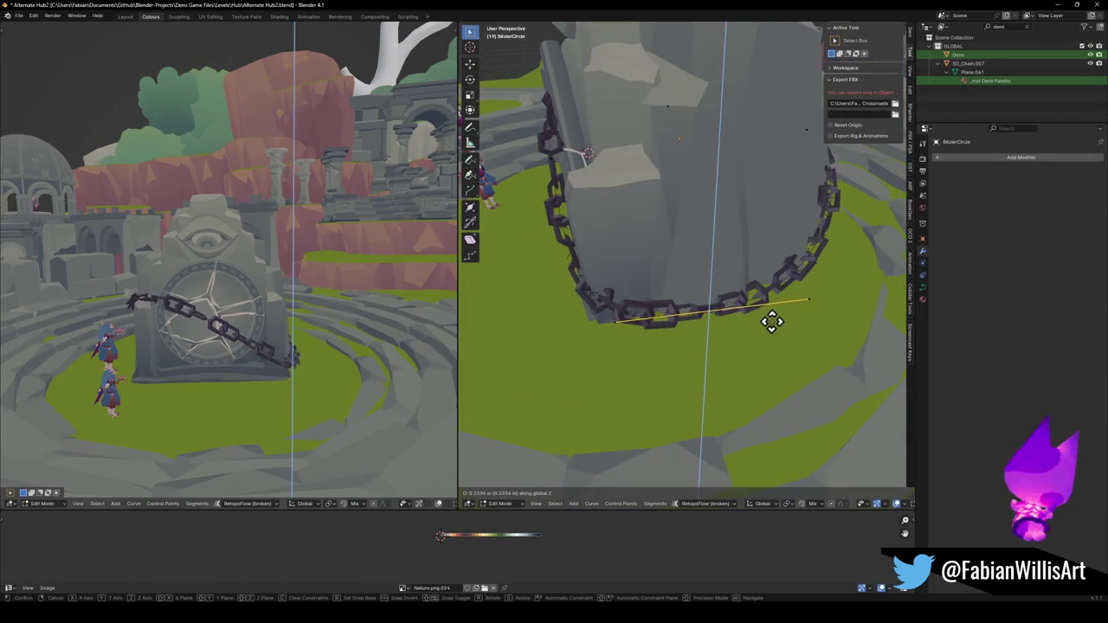
{"action": "right_click", "coordinate": [767, 314]}
{"action": "mouse_move", "coordinate": [583, 274]}
{"action": "middle_mouse_down"}
{"action": "mouse_move", "coordinate": [631, 287]}
{"action": "mouse_move", "coordinate": [630, 245]}
{"action": "middle_mouse_up"}
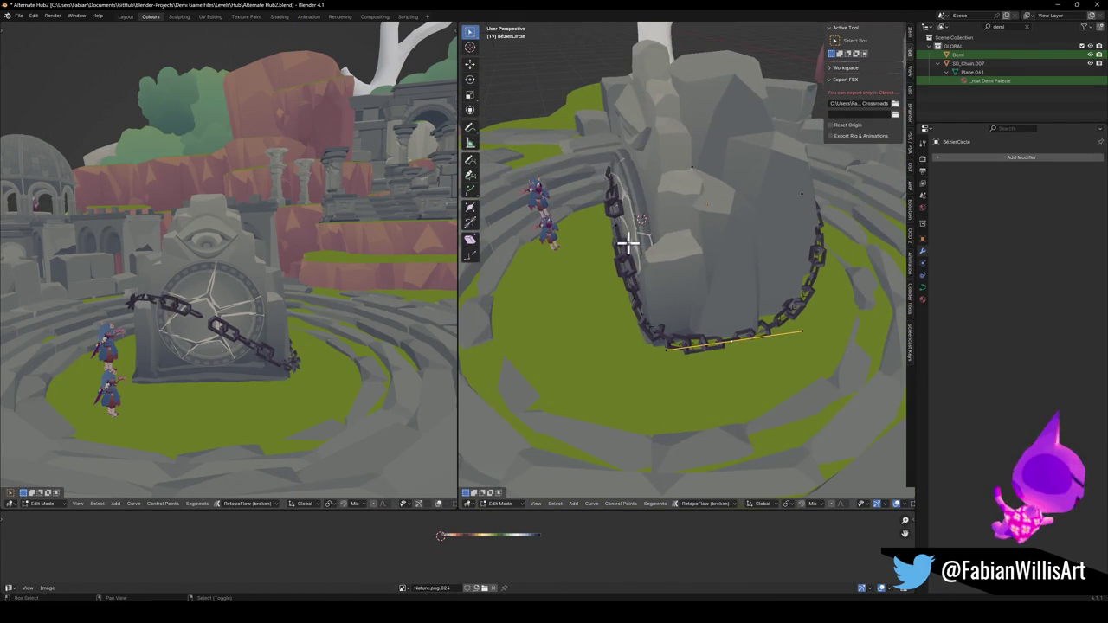
{"action": "key", "text": "g"}
{"action": "key", "text": "z"}
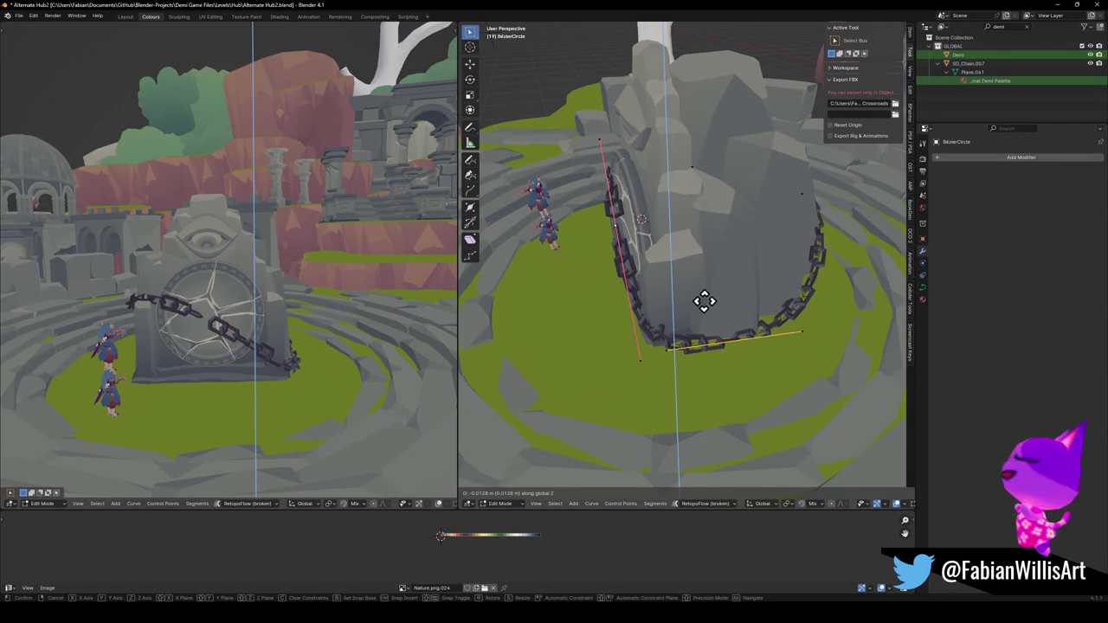
{"action": "left_click", "coordinate": [742, 352]}
{"action": "key", "text": "g"}
{"action": "key", "text": "z"}
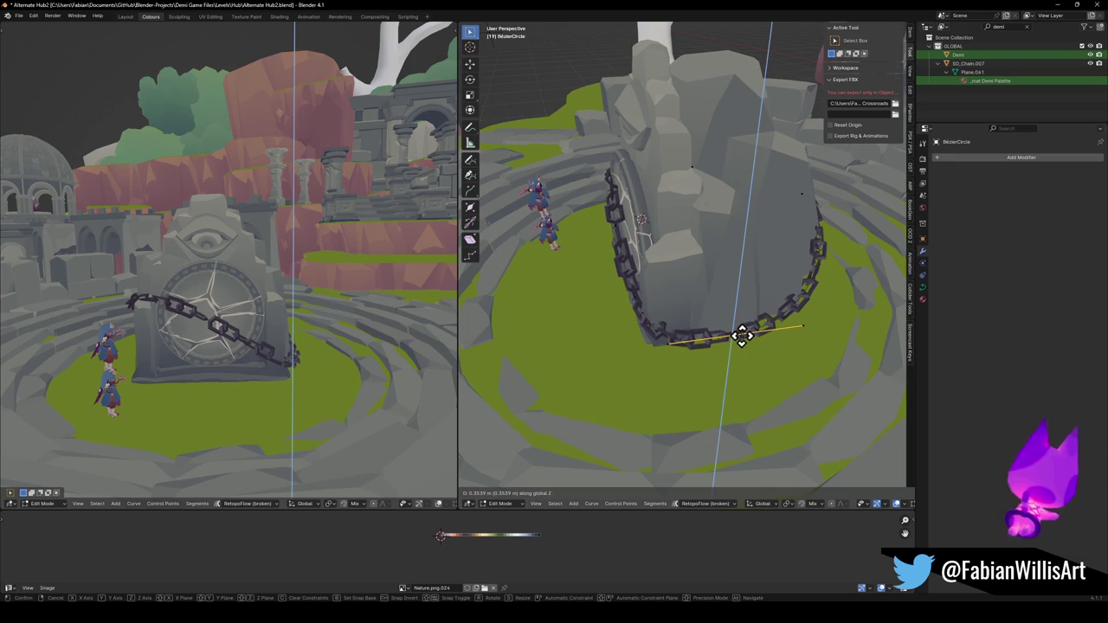
{"action": "left_click", "coordinate": [738, 336]}
Orbit both views to inspect the chain behind the portal stone.
{"action": "mouse_move", "coordinate": [739, 336]}
{"action": "middle_mouse_down"}
{"action": "mouse_move", "coordinate": [663, 309]}
{"action": "mouse_move", "coordinate": [709, 285]}
{"action": "mouse_move", "coordinate": [667, 275]}
{"action": "mouse_move", "coordinate": [697, 301]}
{"action": "mouse_move", "coordinate": [683, 294]}
{"action": "middle_mouse_up"}
{"action": "mouse_move", "coordinate": [148, 217]}
{"action": "middle_mouse_down"}
{"action": "mouse_move", "coordinate": [272, 303]}
{"action": "mouse_move", "coordinate": [166, 302]}
{"action": "mouse_move", "coordinate": [347, 299]}
{"action": "mouse_move", "coordinate": [211, 321]}
{"action": "mouse_move", "coordinate": [205, 306]}
{"action": "mouse_move", "coordinate": [282, 317]}
{"action": "mouse_move", "coordinate": [118, 319]}
{"action": "mouse_move", "coordinate": [237, 324]}
{"action": "mouse_move", "coordinate": [304, 312]}
{"action": "mouse_move", "coordinate": [270, 315]}
{"action": "middle_mouse_up"}
{"action": "mouse_move", "coordinate": [600, 298]}
{"action": "middle_mouse_down"}
{"action": "mouse_move", "coordinate": [712, 307]}
{"action": "mouse_move", "coordinate": [633, 321]}
{"action": "middle_mouse_up"}
{"action": "mouse_move", "coordinate": [557, 341]}
{"action": "middle_mouse_down"}
{"action": "mouse_move", "coordinate": [589, 340]}
{"action": "mouse_move", "coordinate": [564, 409]}
{"action": "mouse_move", "coordinate": [613, 338]}
{"action": "middle_mouse_up"}
Reposition the chain curve vertically along Z.
{"action": "key", "text": "g"}
{"action": "key", "text": "z"}
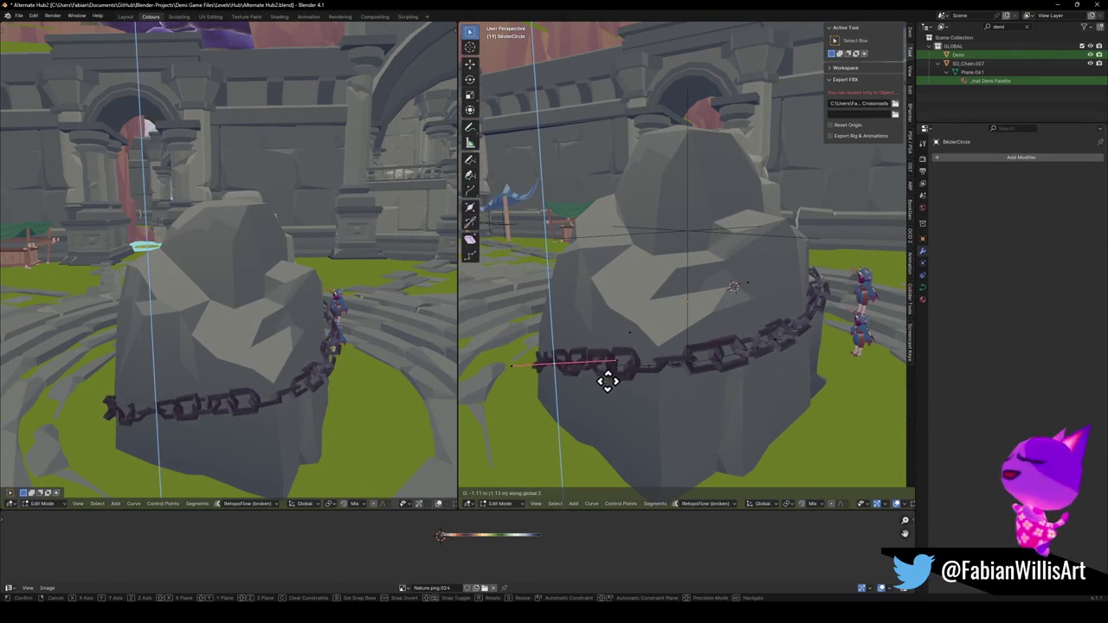
{"action": "left_click", "coordinate": [598, 403]}
{"action": "mouse_move", "coordinate": [286, 363]}
{"action": "middle_mouse_down"}
{"action": "mouse_move", "coordinate": [217, 341]}
{"action": "mouse_move", "coordinate": [267, 324]}
{"action": "mouse_move", "coordinate": [360, 319]}
{"action": "mouse_move", "coordinate": [240, 306]}
{"action": "mouse_move", "coordinate": [285, 304]}
{"action": "mouse_move", "coordinate": [245, 317]}
{"action": "mouse_move", "coordinate": [260, 337]}
{"action": "middle_mouse_up"}
{"action": "scroll", "coordinate": [642, 268], "scroll_direction": "down", "scroll_amount": 4}
{"action": "mouse_move", "coordinate": [642, 268]}
{"action": "middle_mouse_down"}
{"action": "mouse_move", "coordinate": [675, 304]}
{"action": "mouse_move", "coordinate": [661, 277]}
{"action": "mouse_move", "coordinate": [636, 316]}
{"action": "middle_mouse_up"}
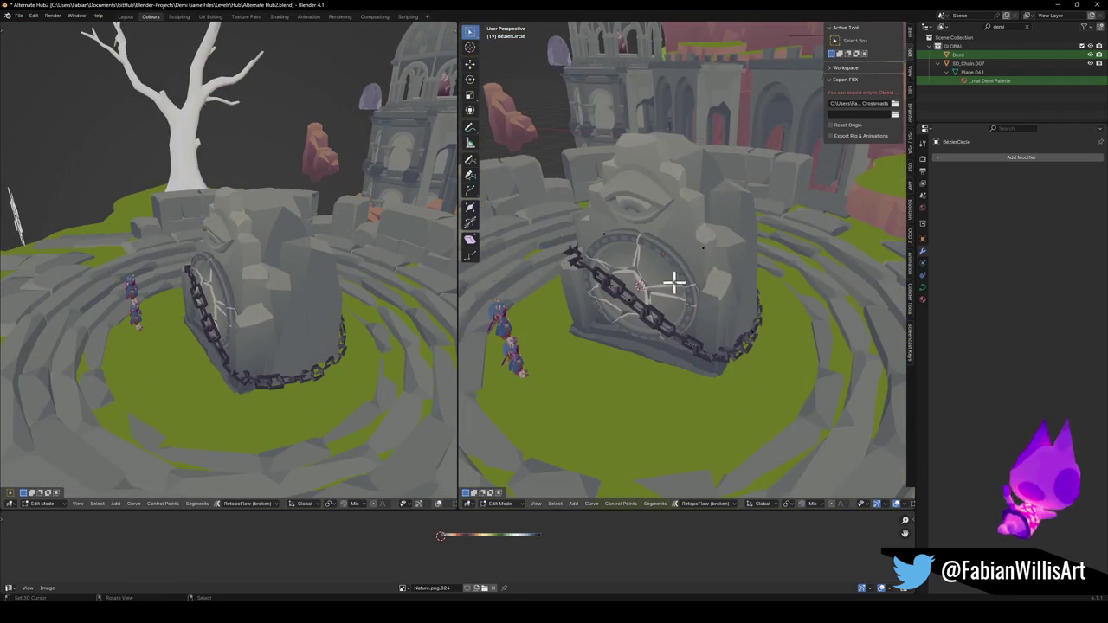
{"action": "middle_click_drag", "start_coordinate": [665, 266], "coordinate": [656, 287]}
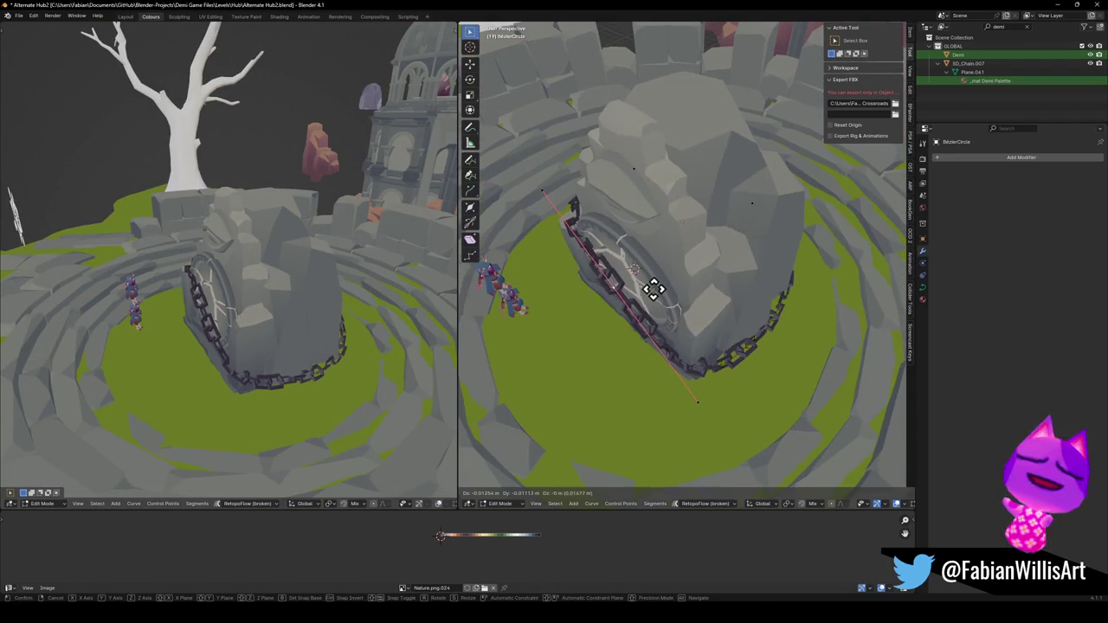
Shift the chain curve along the Y axis.
{"action": "key", "text": "g"}
{"action": "key", "text": "y"}
{"action": "left_click", "coordinate": [616, 280]}
{"action": "mouse_move", "coordinate": [259, 286]}
{"action": "middle_mouse_down"}
{"action": "mouse_move", "coordinate": [372, 228]}
{"action": "mouse_move", "coordinate": [370, 246]}
{"action": "middle_mouse_up"}
{"action": "scroll", "coordinate": [302, 267], "scroll_direction": "up", "scroll_amount": 3}
{"action": "mouse_move", "coordinate": [589, 241]}
{"action": "middle_mouse_down"}
{"action": "mouse_move", "coordinate": [638, 217]}
{"action": "mouse_move", "coordinate": [578, 282]}
{"action": "middle_mouse_up"}
Readjust the chain curve's height along Z from a front view.
{"action": "key", "text": "g"}
{"action": "key", "text": "z"}
{"action": "left_click", "coordinate": [544, 257]}
{"action": "mouse_move", "coordinate": [259, 268]}
{"action": "middle_mouse_down"}
{"action": "mouse_move", "coordinate": [235, 265]}
{"action": "mouse_move", "coordinate": [279, 302]}
{"action": "mouse_move", "coordinate": [243, 309]}
{"action": "middle_mouse_up"}
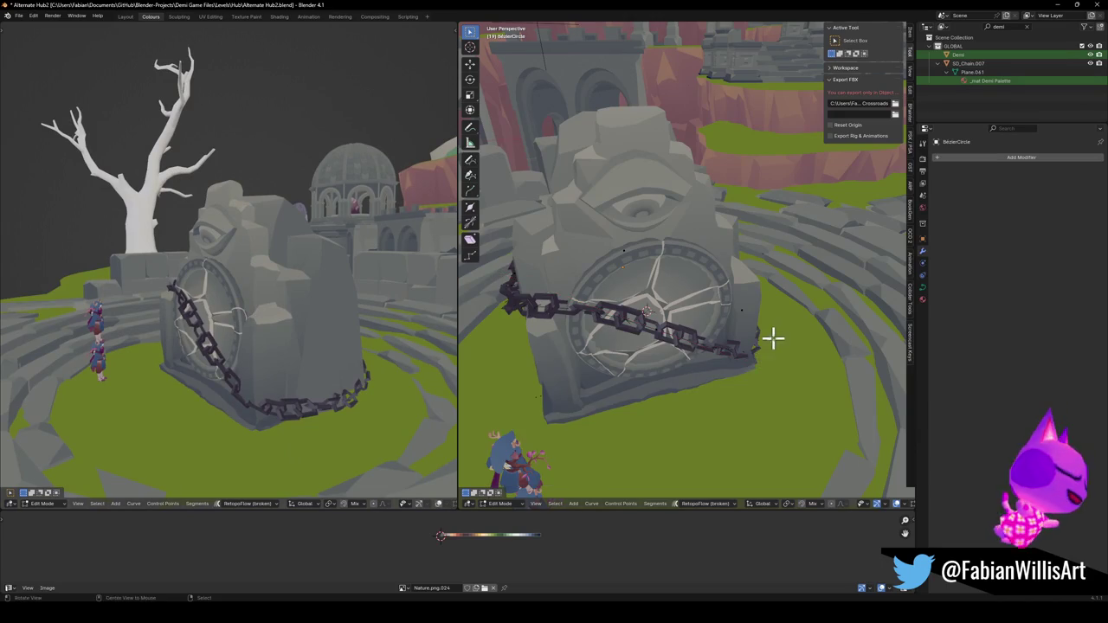
{"action": "middle_click_drag", "start_coordinate": [774, 335], "coordinate": [678, 364]}
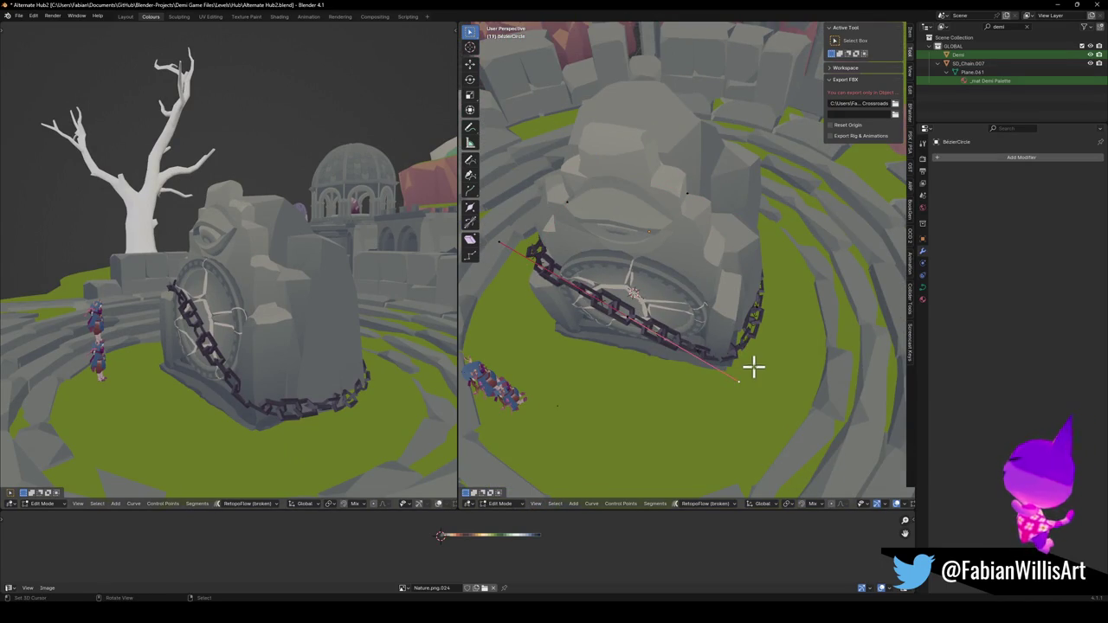
Move the curve along Y, scale the selected points, and nudge them along Y.
{"action": "key", "text": "g"}
{"action": "key", "text": "y"}
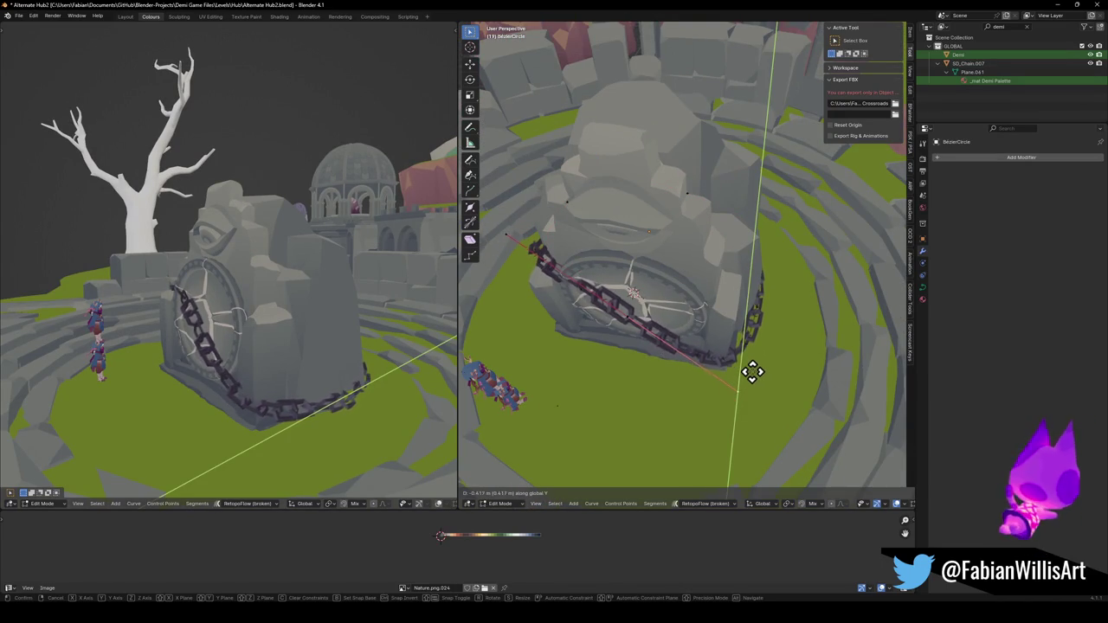
{"action": "left_click", "coordinate": [755, 367]}
{"action": "key", "text": "s"}
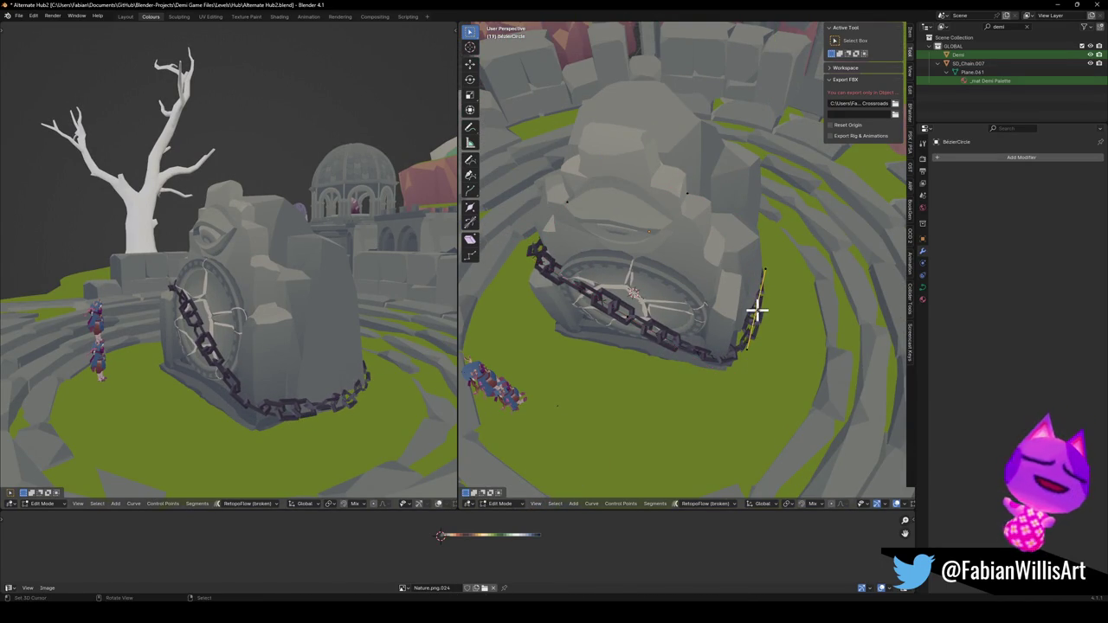
{"action": "middle_click_drag", "start_coordinate": [754, 309], "coordinate": [762, 309]}
{"action": "left_click", "coordinate": [712, 369]}
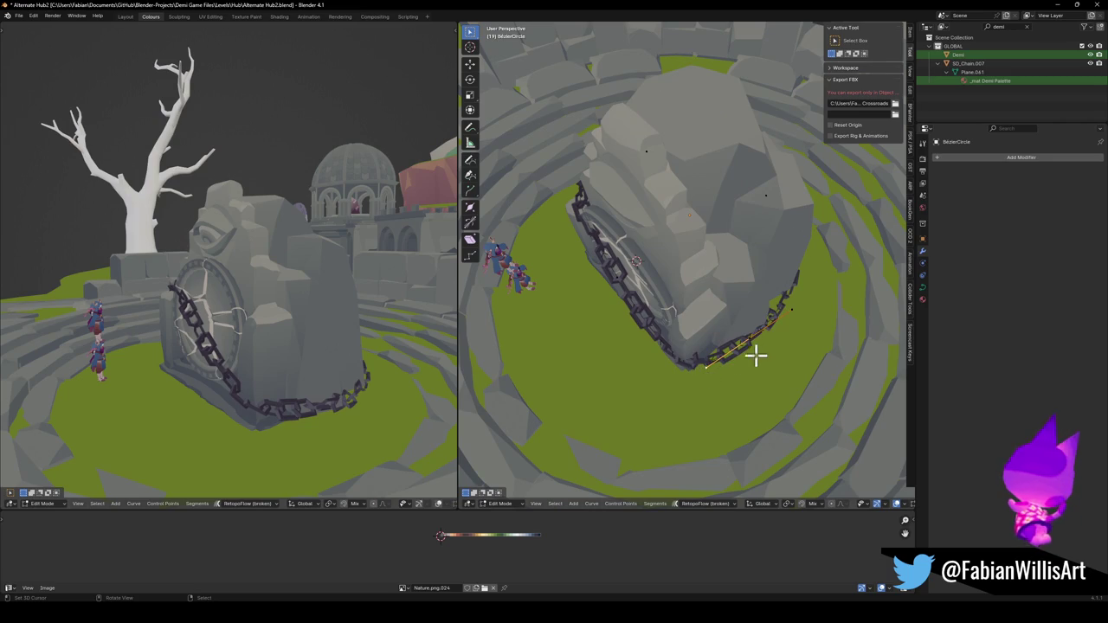
{"action": "key", "text": "y"}
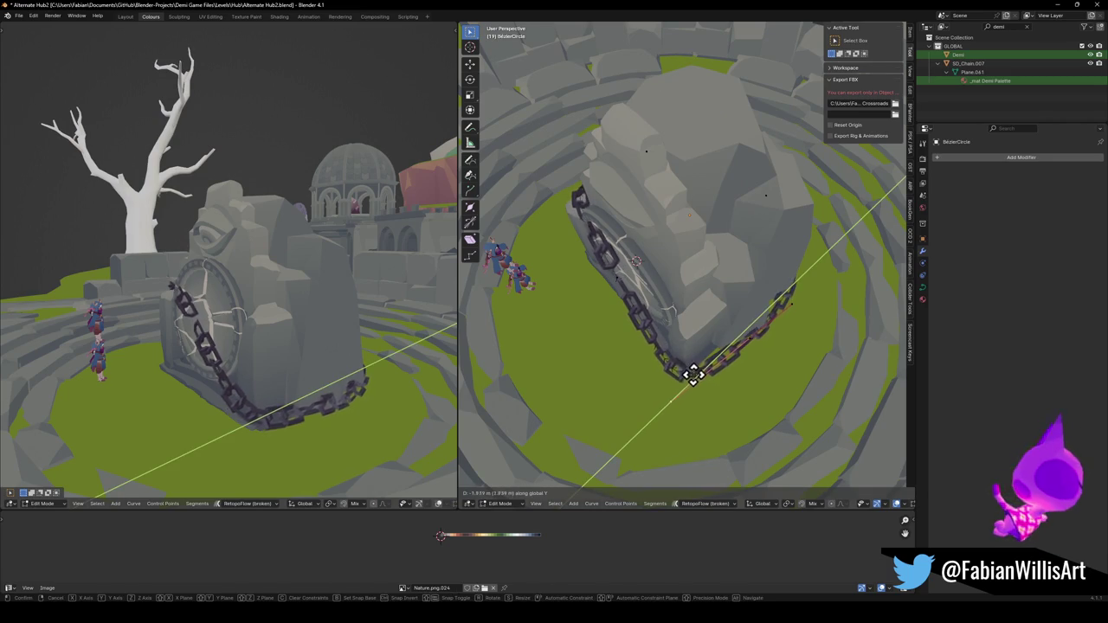
{"action": "left_click", "coordinate": [701, 370]}
Move the selected curve points along global Y, viewed from above.
{"action": "scroll", "coordinate": [315, 329], "scroll_direction": "up", "scroll_amount": 3}
{"action": "mouse_move", "coordinate": [315, 329]}
{"action": "middle_mouse_down"}
{"action": "mouse_move", "coordinate": [173, 327]}
{"action": "mouse_move", "coordinate": [339, 339]}
{"action": "mouse_move", "coordinate": [314, 326]}
{"action": "middle_mouse_up"}
{"action": "scroll", "coordinate": [172, 326], "scroll_direction": "down", "scroll_amount": 3}
{"action": "mouse_move", "coordinate": [718, 317]}
{"action": "middle_mouse_down"}
{"action": "mouse_move", "coordinate": [762, 388]}
{"action": "mouse_move", "coordinate": [681, 361]}
{"action": "mouse_move", "coordinate": [735, 311]}
{"action": "mouse_move", "coordinate": [710, 337]}
{"action": "mouse_move", "coordinate": [692, 276]}
{"action": "mouse_move", "coordinate": [693, 346]}
{"action": "middle_mouse_up"}
{"action": "key", "text": "g"}
{"action": "key", "text": "y"}
{"action": "left_click", "coordinate": [678, 359]}
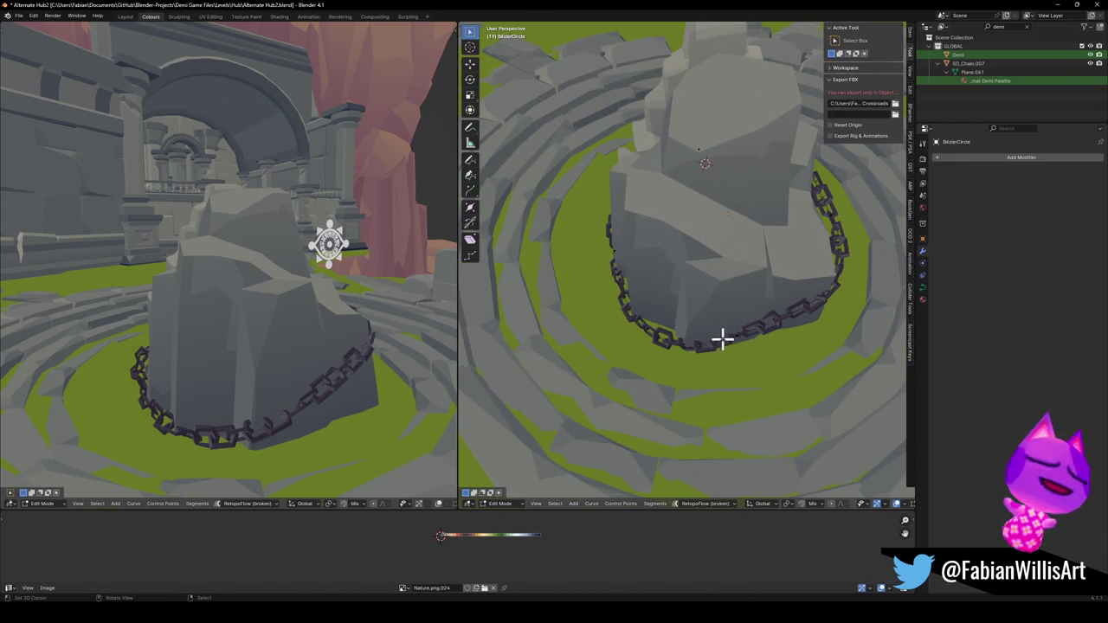
Slide a curve point horizontally and along Y, then scale its handle.
{"action": "key", "text": "g"}
{"action": "key", "text": "shift+z"}
{"action": "left_click", "coordinate": [683, 346]}
{"action": "middle_click_drag", "start_coordinate": [683, 347], "coordinate": [764, 329]}
{"action": "key", "text": "g"}
{"action": "key", "text": "y"}
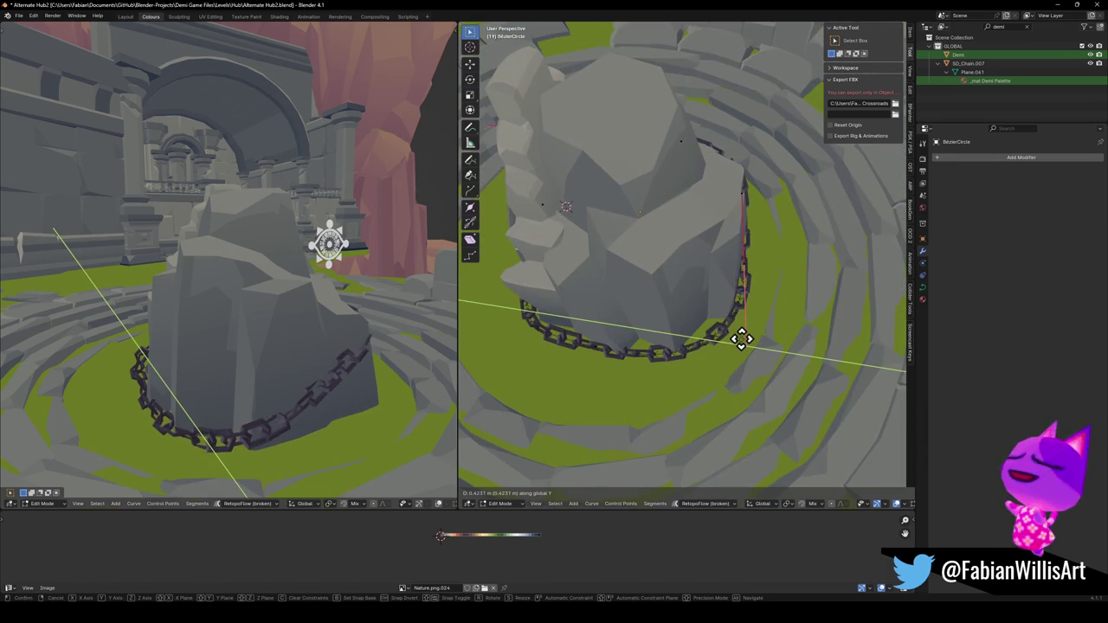
{"action": "left_click", "coordinate": [737, 338]}
{"action": "key", "text": "s"}
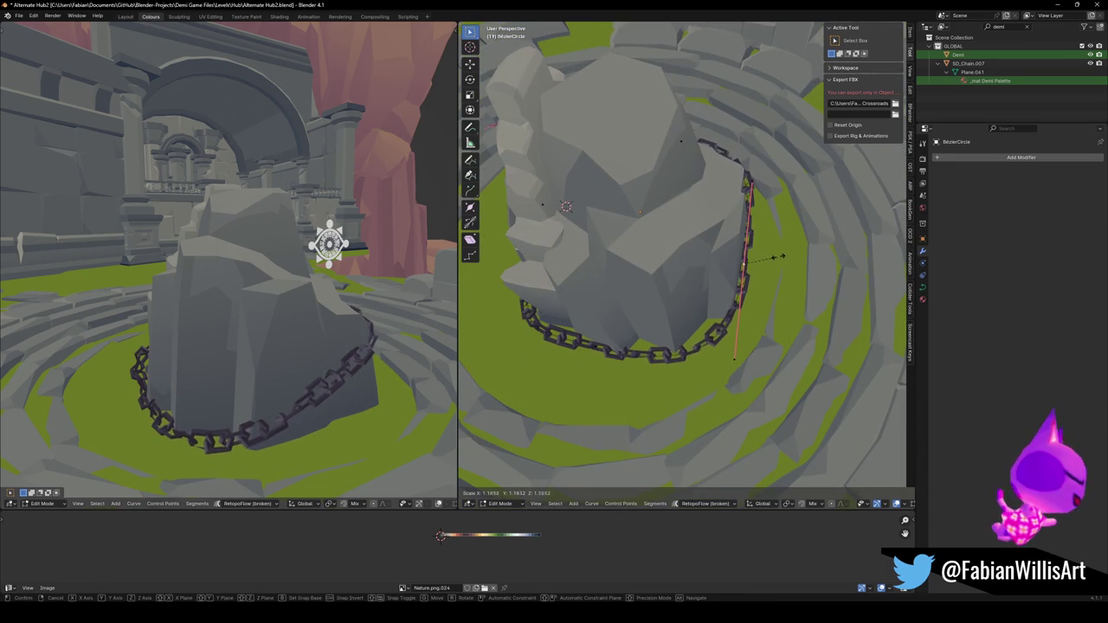
{"action": "left_click", "coordinate": [718, 257]}
{"action": "mouse_move", "coordinate": [312, 346]}
{"action": "middle_mouse_down"}
{"action": "mouse_move", "coordinate": [271, 359]}
{"action": "mouse_move", "coordinate": [148, 329]}
{"action": "mouse_move", "coordinate": [279, 309]}
{"action": "mouse_move", "coordinate": [235, 321]}
{"action": "mouse_move", "coordinate": [325, 350]}
{"action": "mouse_move", "coordinate": [285, 322]}
{"action": "mouse_move", "coordinate": [289, 297]}
{"action": "middle_mouse_up"}
Save Alternate Hub2.blend.
{"action": "key", "text": "ctrl+s"}
{"action": "scroll", "coordinate": [289, 297], "scroll_direction": "up", "scroll_amount": 3}
{"action": "mouse_move", "coordinate": [730, 223]}
{"action": "middle_mouse_down"}
{"action": "mouse_move", "coordinate": [562, 241]}
{"action": "mouse_move", "coordinate": [700, 254]}
{"action": "mouse_move", "coordinate": [663, 262]}
{"action": "mouse_move", "coordinate": [663, 300]}
{"action": "middle_mouse_up"}
Shift the curve points across the portal face along Y and leave Edit Mode.
{"action": "left_click", "coordinate": [681, 400]}
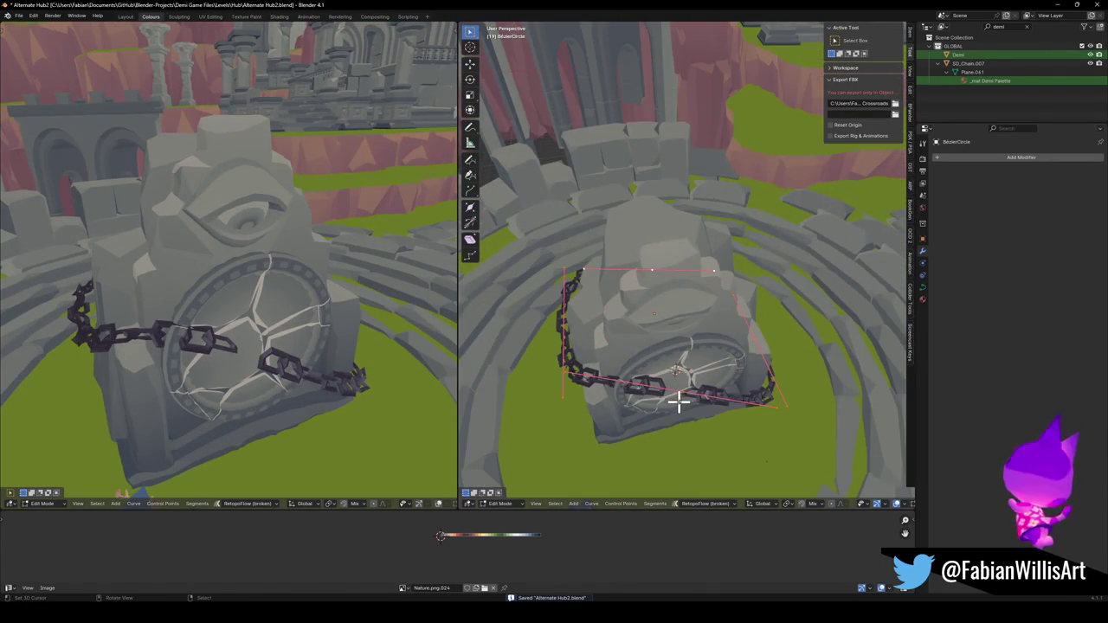
{"action": "key", "text": "g"}
{"action": "key", "text": "y"}
{"action": "left_click", "coordinate": [618, 370]}
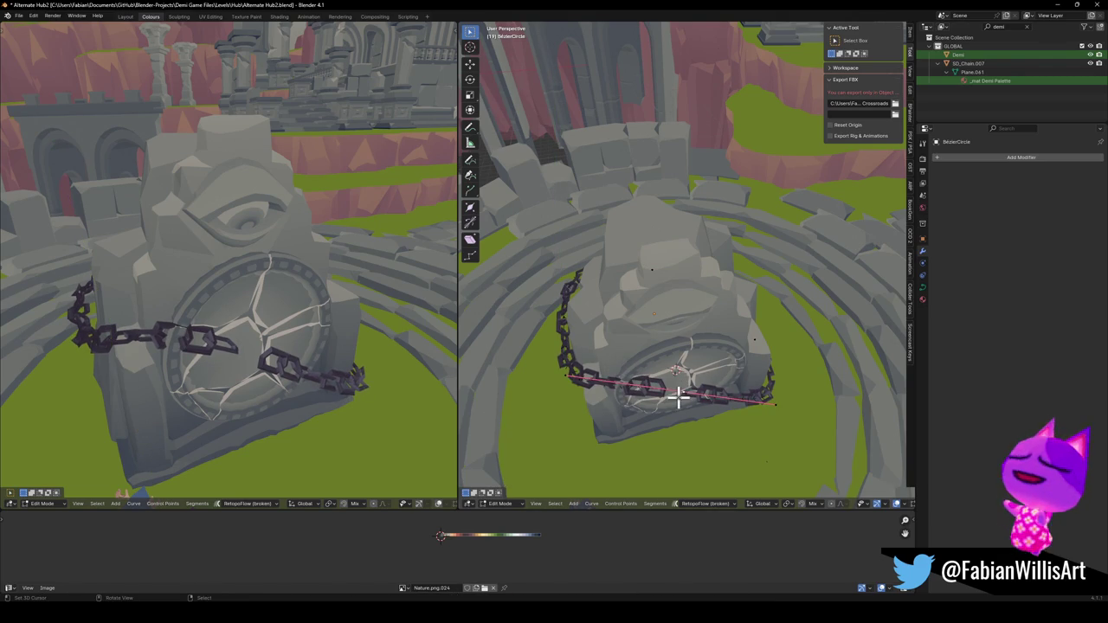
{"action": "key", "text": "y"}
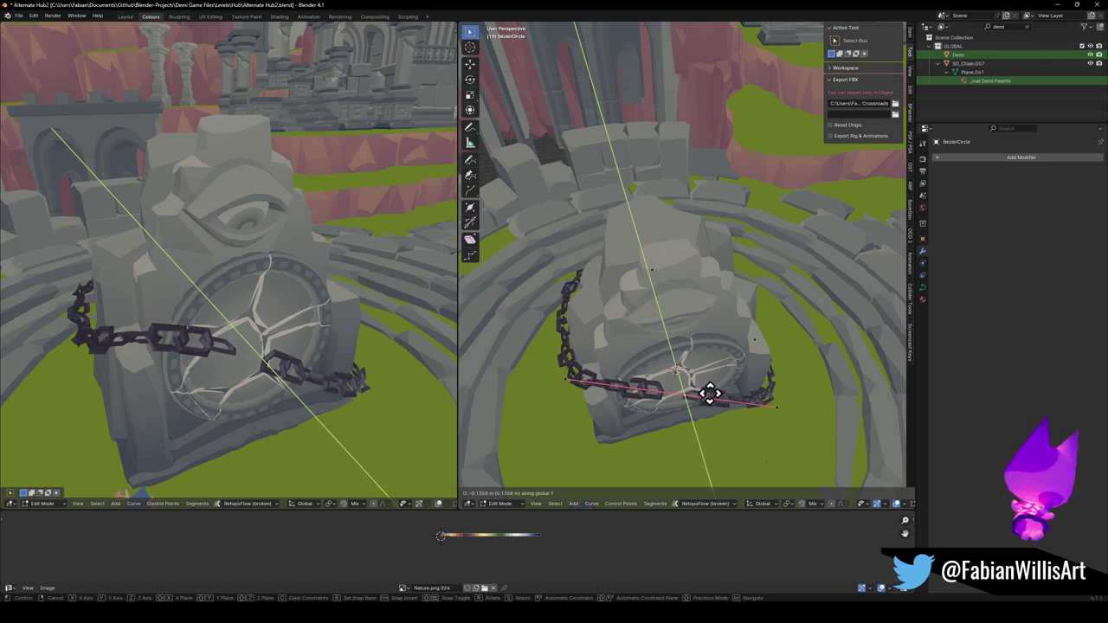
{"action": "left_click", "coordinate": [710, 394]}
{"action": "key", "text": "Tab"}
{"action": "middle_click_drag", "start_coordinate": [710, 390], "coordinate": [705, 355]}
Scale the SD_Chain.007 chain up to 1.041.
{"action": "left_click", "coordinate": [614, 339]}
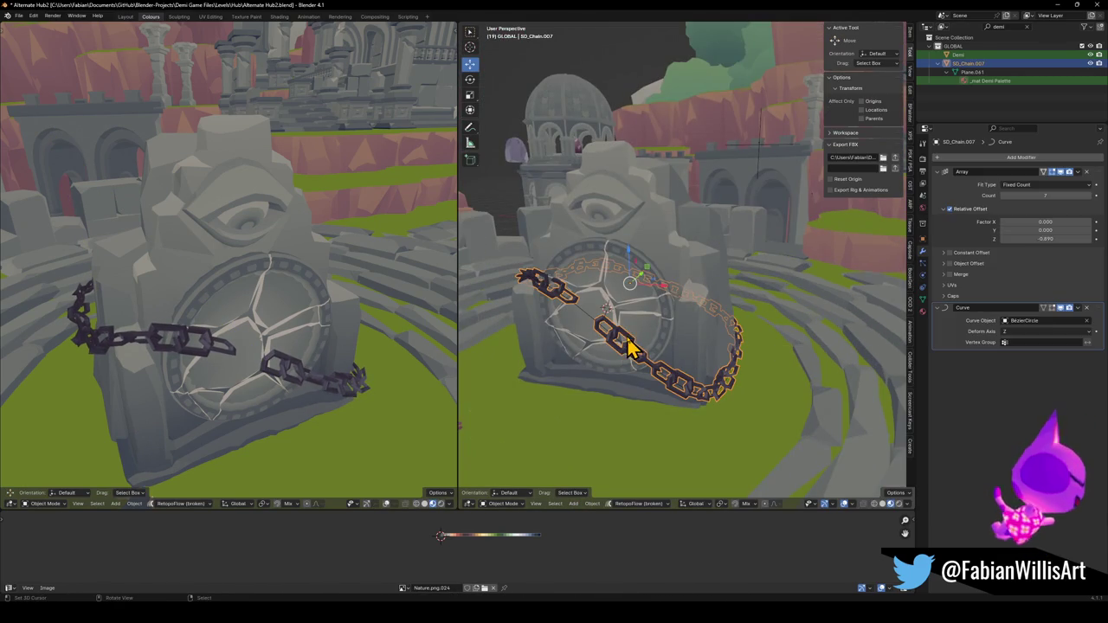
{"action": "key", "text": "s"}
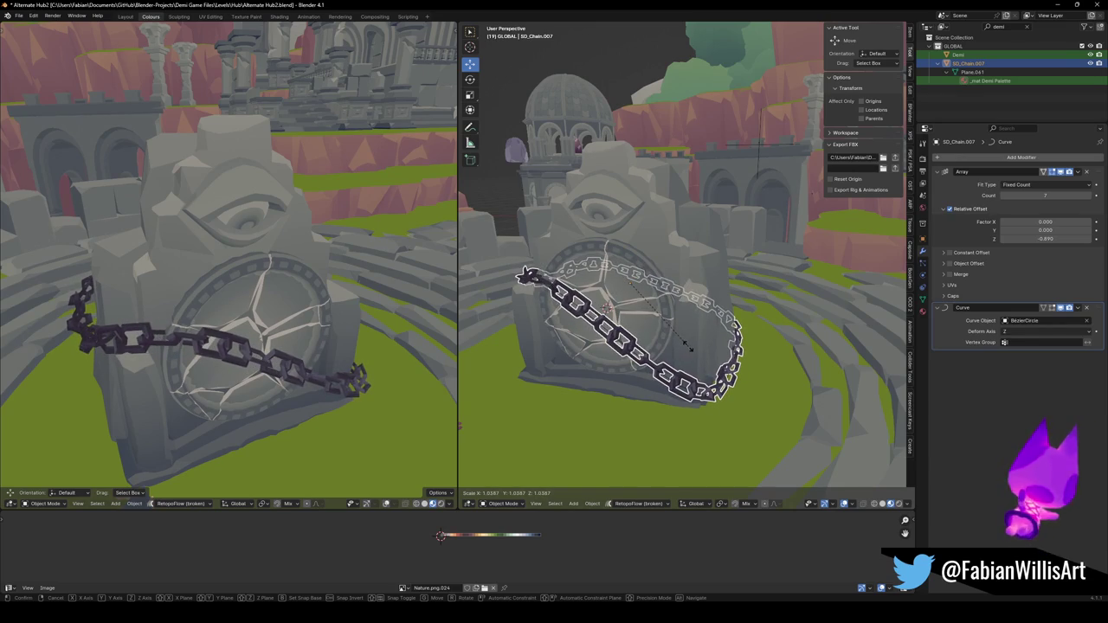
{"action": "left_click", "coordinate": [690, 346]}
{"action": "mouse_move", "coordinate": [277, 329]}
{"action": "middle_mouse_down"}
{"action": "mouse_move", "coordinate": [178, 316]}
{"action": "mouse_move", "coordinate": [269, 316]}
{"action": "mouse_move", "coordinate": [205, 280]}
{"action": "mouse_move", "coordinate": [173, 297]}
{"action": "middle_mouse_up"}
Save Alternate Hub2.blend and zoom the view out.
{"action": "key", "text": "ctrl+s"}
{"action": "scroll", "coordinate": [302, 306], "scroll_direction": "down", "scroll_amount": 3}
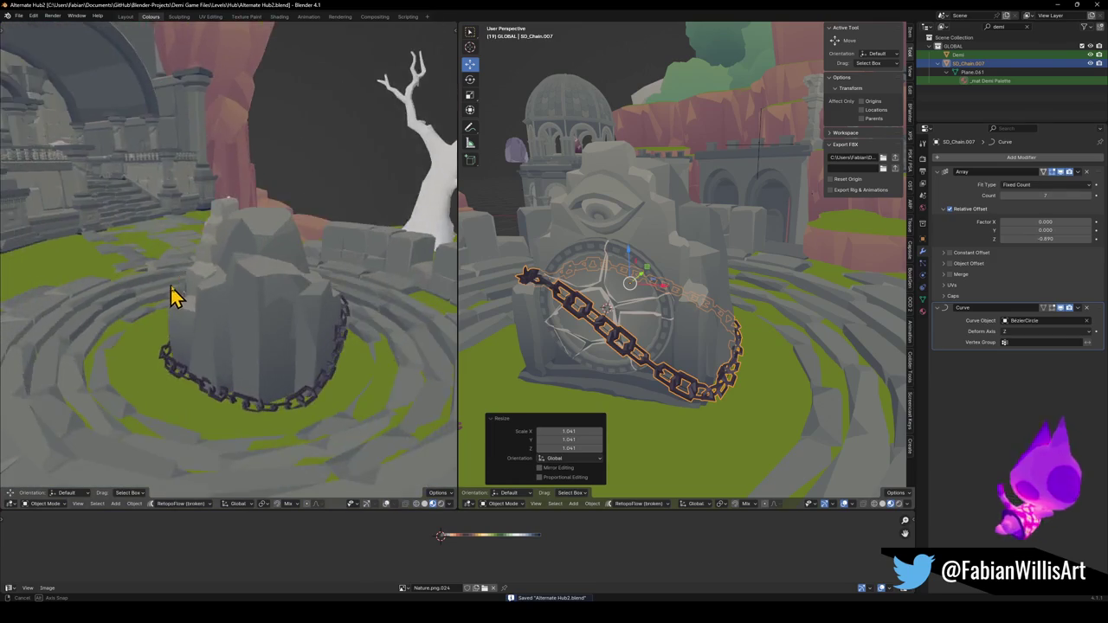
{"action": "scroll", "coordinate": [289, 290], "scroll_direction": "down", "scroll_amount": 3}
{"action": "scroll", "coordinate": [267, 289], "scroll_direction": "down", "scroll_amount": 3}
{"action": "scroll", "coordinate": [267, 289], "scroll_direction": "down", "scroll_amount": 2}
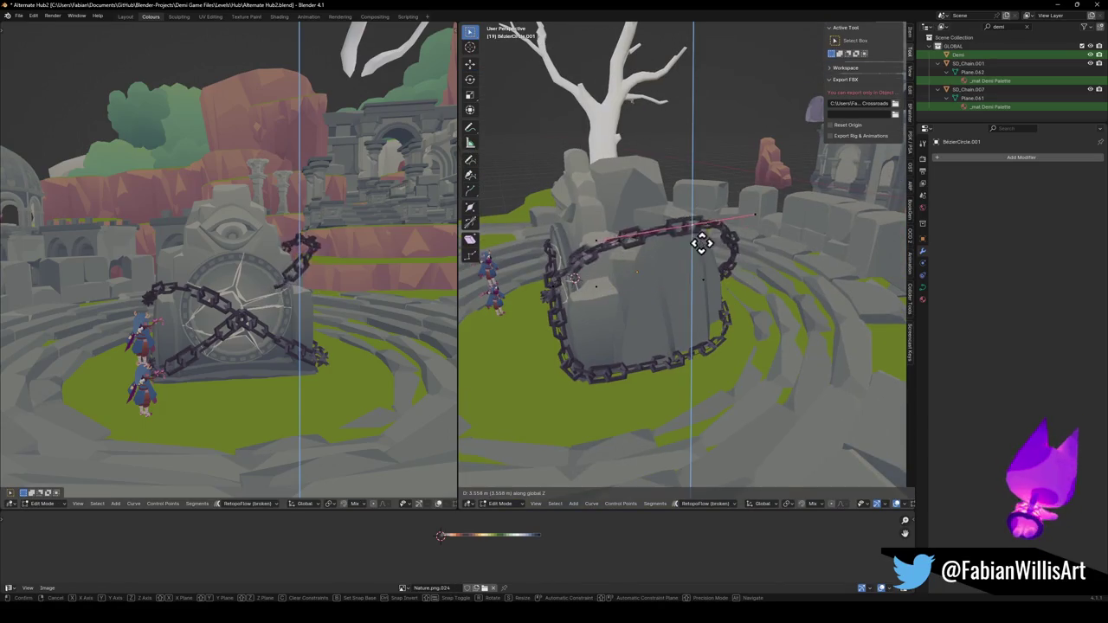
Raise the second chain's loop along Z, then shift it along X.
{"action": "left_click", "coordinate": [664, 247]}
{"action": "middle_click_drag", "start_coordinate": [664, 246], "coordinate": [754, 267]}
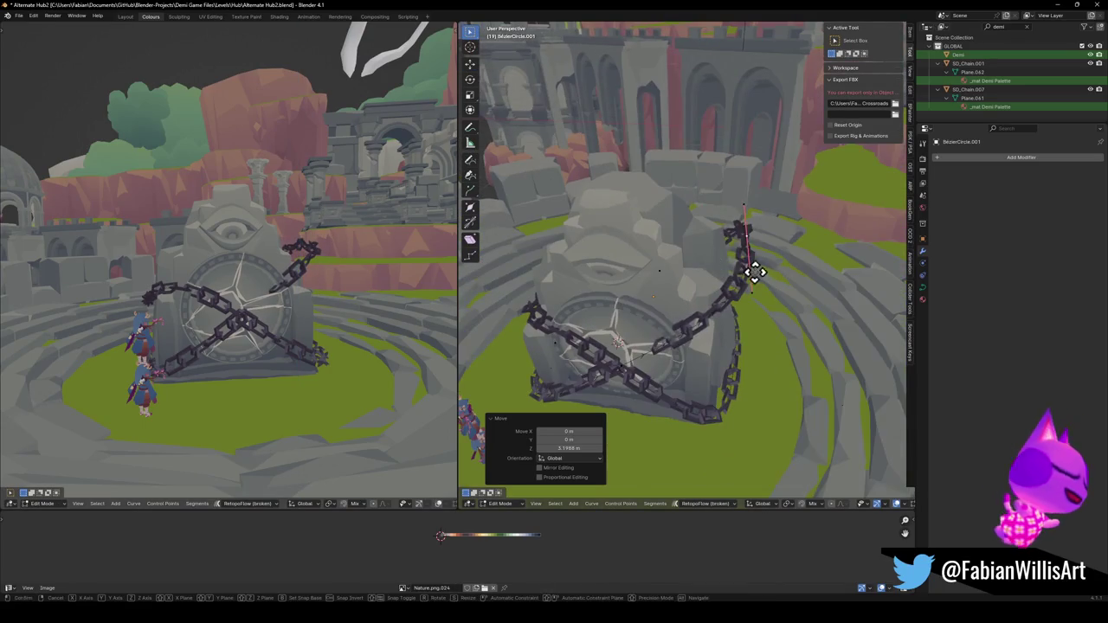
{"action": "key", "text": "g"}
{"action": "key", "text": "x"}
{"action": "left_click", "coordinate": [718, 267]}
Lift the crossing chain's points along Z and nudge them slightly along X.
{"action": "key", "text": "g"}
{"action": "key", "text": "z"}
{"action": "left_click", "coordinate": [733, 269]}
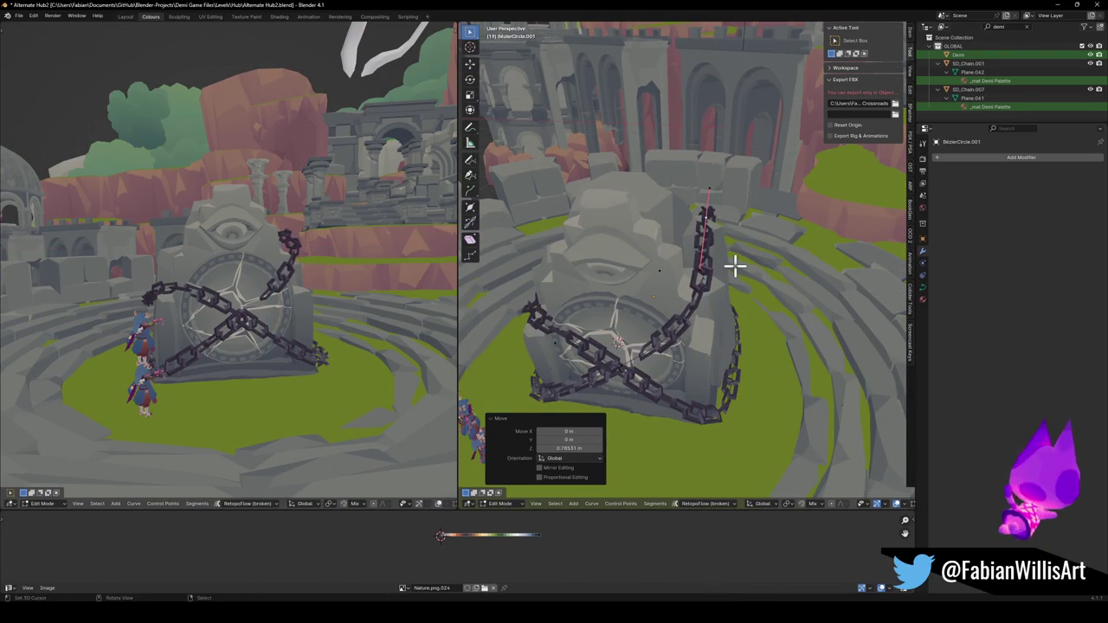
{"action": "middle_click_drag", "start_coordinate": [735, 264], "coordinate": [732, 272]}
{"action": "key", "text": "g"}
{"action": "key", "text": "x"}
{"action": "left_click", "coordinate": [736, 274]}
Move the crossing chain's curve points along Y around the rock.
{"action": "mouse_move", "coordinate": [747, 274]}
{"action": "middle_mouse_down"}
{"action": "mouse_move", "coordinate": [579, 257]}
{"action": "mouse_move", "coordinate": [742, 271]}
{"action": "mouse_move", "coordinate": [709, 324]}
{"action": "middle_mouse_up"}
{"action": "scroll", "coordinate": [742, 272], "scroll_direction": "up", "scroll_amount": 3}
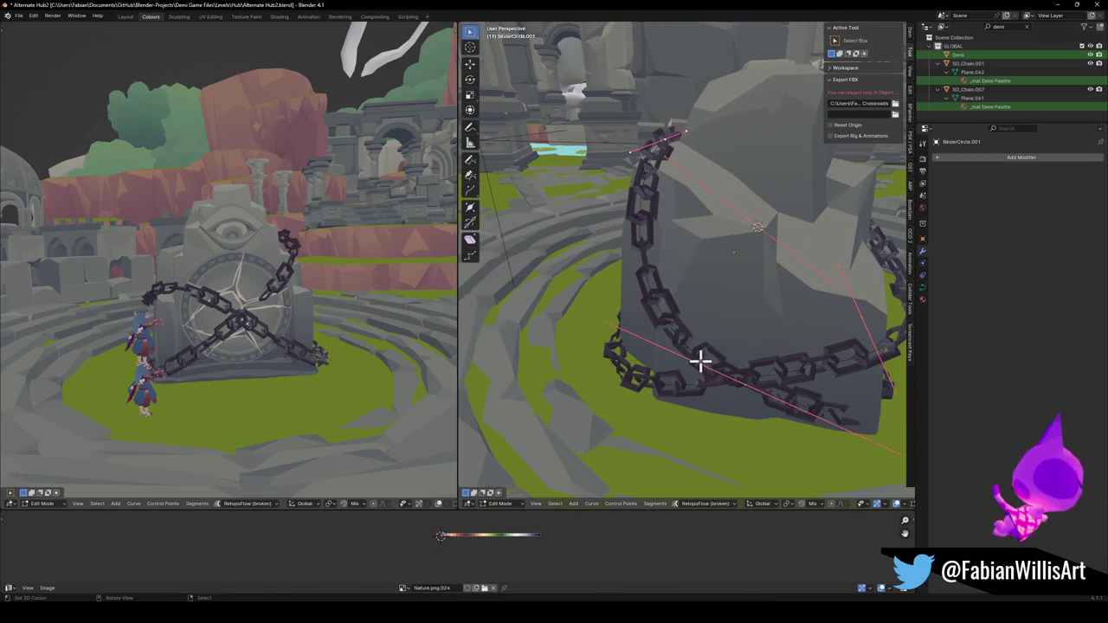
{"action": "mouse_move", "coordinate": [792, 384]}
{"action": "middle_mouse_down"}
{"action": "mouse_move", "coordinate": [712, 361]}
{"action": "mouse_move", "coordinate": [799, 375]}
{"action": "mouse_move", "coordinate": [742, 372]}
{"action": "mouse_move", "coordinate": [742, 347]}
{"action": "mouse_move", "coordinate": [735, 353]}
{"action": "middle_mouse_up"}
{"action": "key", "text": "s"}
{"action": "key", "text": "g"}
{"action": "key", "text": "y"}
{"action": "left_click", "coordinate": [742, 373]}
Raise the chain along Z and tilt it by 15°.
{"action": "key", "text": "g"}
{"action": "key", "text": "z"}
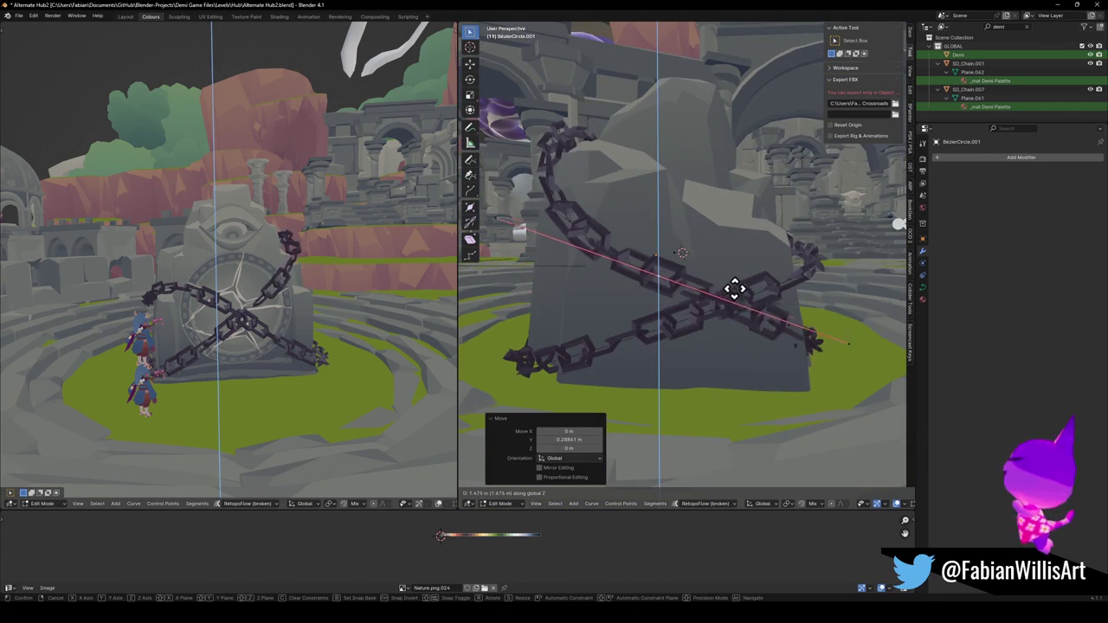
{"action": "left_click", "coordinate": [733, 281]}
{"action": "mouse_move", "coordinate": [733, 281]}
{"action": "middle_mouse_down"}
{"action": "mouse_move", "coordinate": [704, 306]}
{"action": "mouse_move", "coordinate": [713, 317]}
{"action": "middle_mouse_up"}
{"action": "key", "text": "r"}
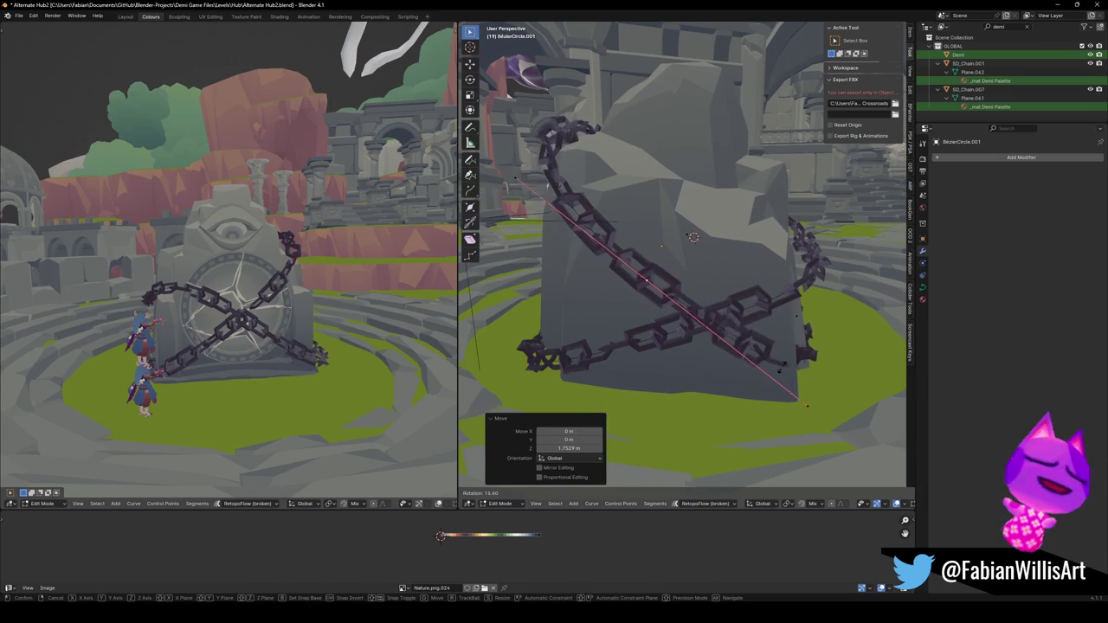
{"action": "left_click", "coordinate": [782, 354]}
Reposition the back curve points horizontally behind the rock, with height locked.
{"action": "mouse_move", "coordinate": [782, 354]}
{"action": "middle_mouse_down"}
{"action": "mouse_move", "coordinate": [795, 370]}
{"action": "mouse_move", "coordinate": [779, 366]}
{"action": "mouse_move", "coordinate": [812, 398]}
{"action": "mouse_move", "coordinate": [769, 362]}
{"action": "mouse_move", "coordinate": [742, 364]}
{"action": "middle_mouse_up"}
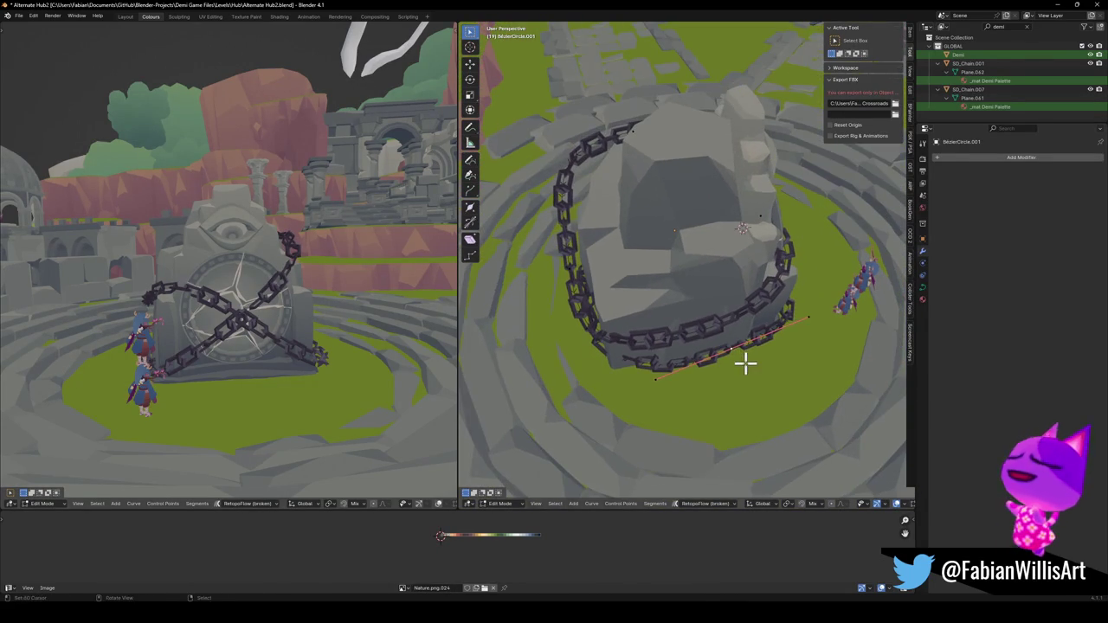
{"action": "key", "text": "g"}
{"action": "key", "text": "shift+z"}
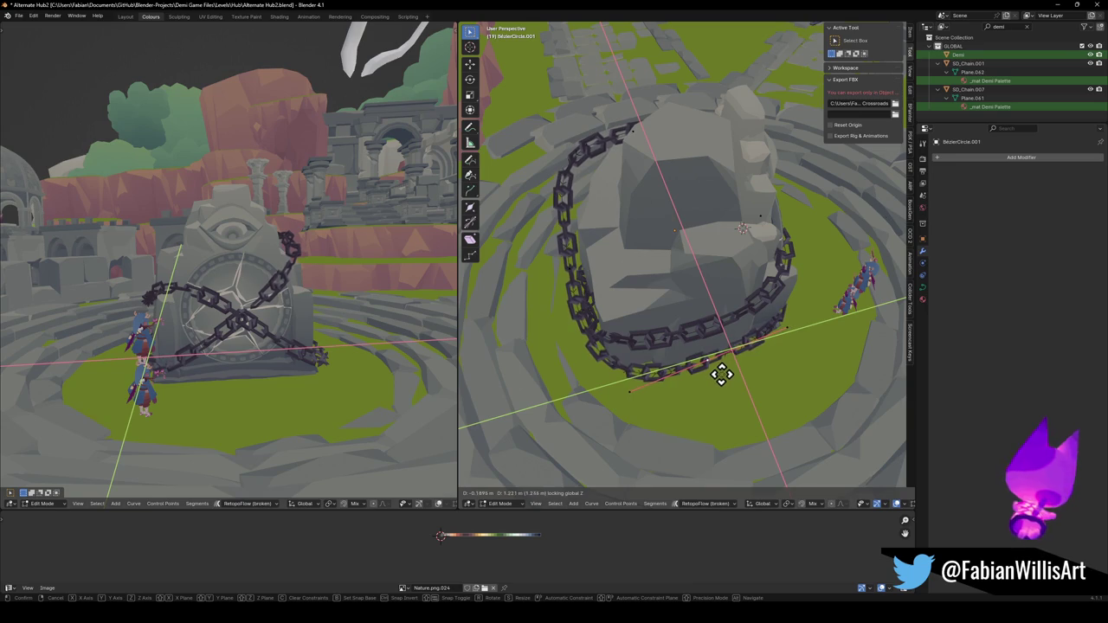
{"action": "left_click", "coordinate": [721, 375]}
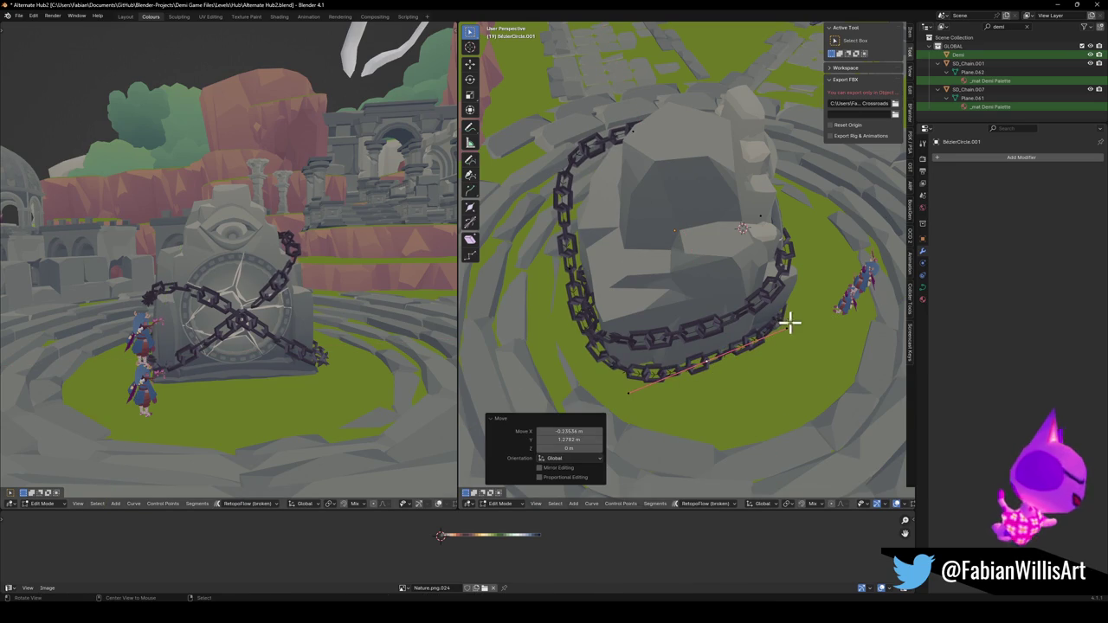
{"action": "scroll", "coordinate": [248, 289], "scroll_direction": "up", "scroll_amount": 5}
{"action": "middle_click_drag", "start_coordinate": [248, 289], "coordinate": [329, 269]}
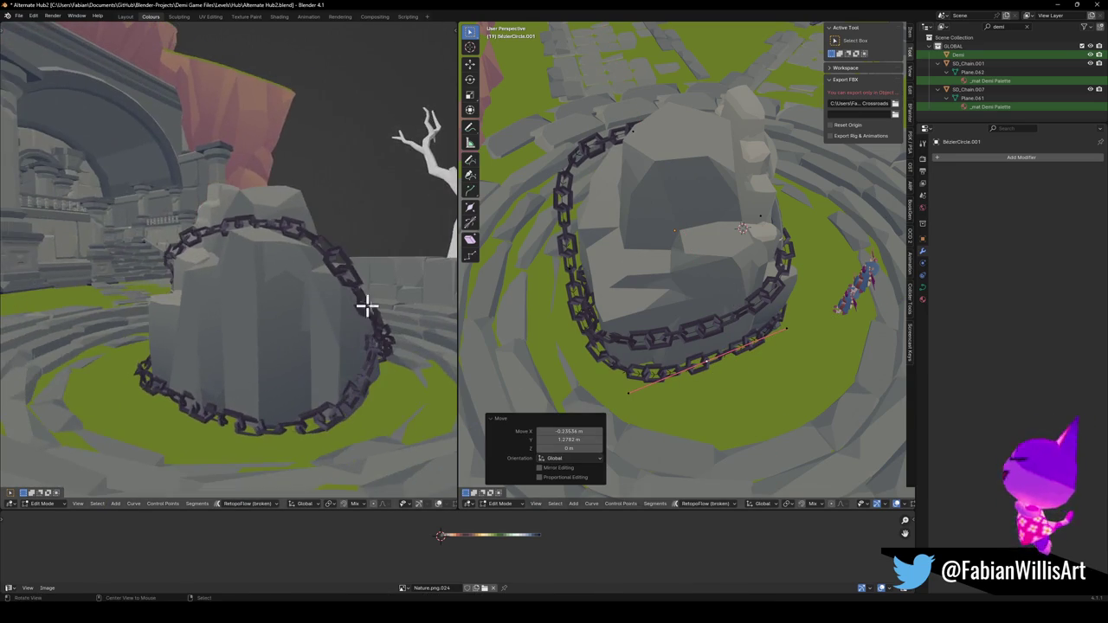
{"action": "middle_click_drag", "start_coordinate": [645, 246], "coordinate": [641, 371]}
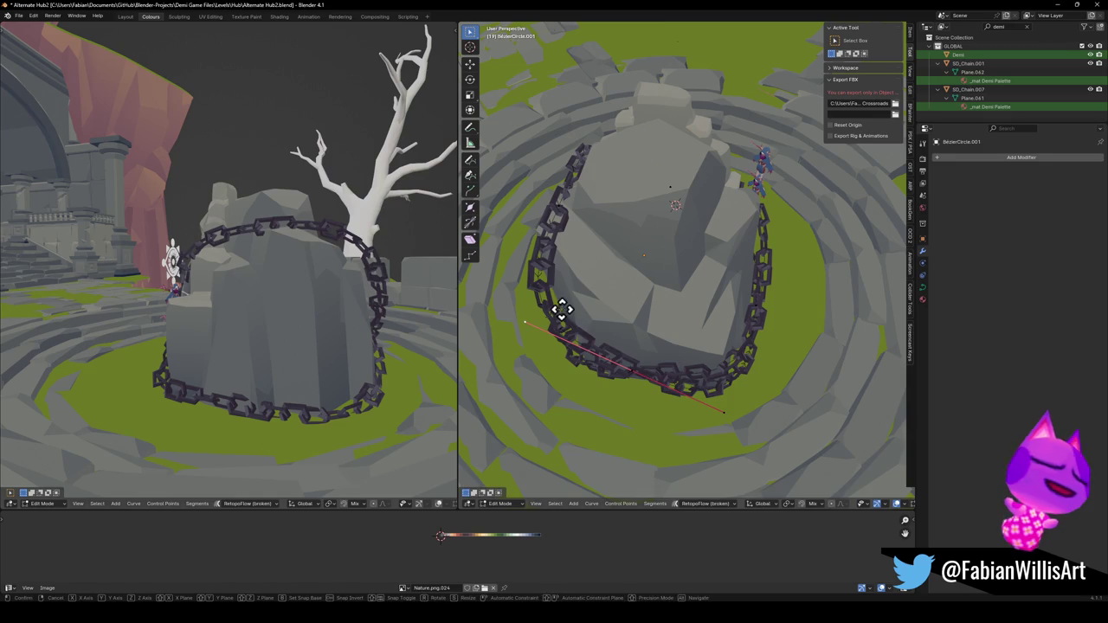
Shift the chain's points along Y, then place them freely.
{"action": "key", "text": "r"}
{"action": "key", "text": "g"}
{"action": "key", "text": "y"}
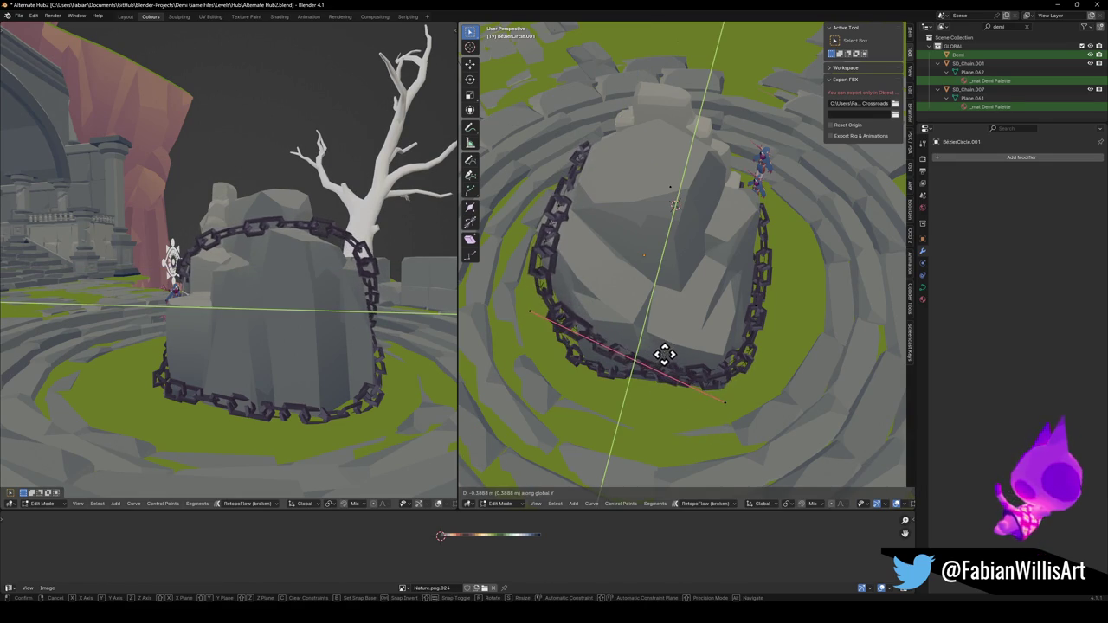
{"action": "left_click", "coordinate": [664, 353]}
{"action": "mouse_move", "coordinate": [688, 349]}
{"action": "middle_mouse_down"}
{"action": "mouse_move", "coordinate": [660, 294]}
{"action": "mouse_move", "coordinate": [637, 327]}
{"action": "mouse_move", "coordinate": [623, 396]}
{"action": "mouse_move", "coordinate": [696, 371]}
{"action": "mouse_move", "coordinate": [735, 378]}
{"action": "middle_mouse_up"}
{"action": "key", "text": "g"}
{"action": "left_click", "coordinate": [760, 402]}
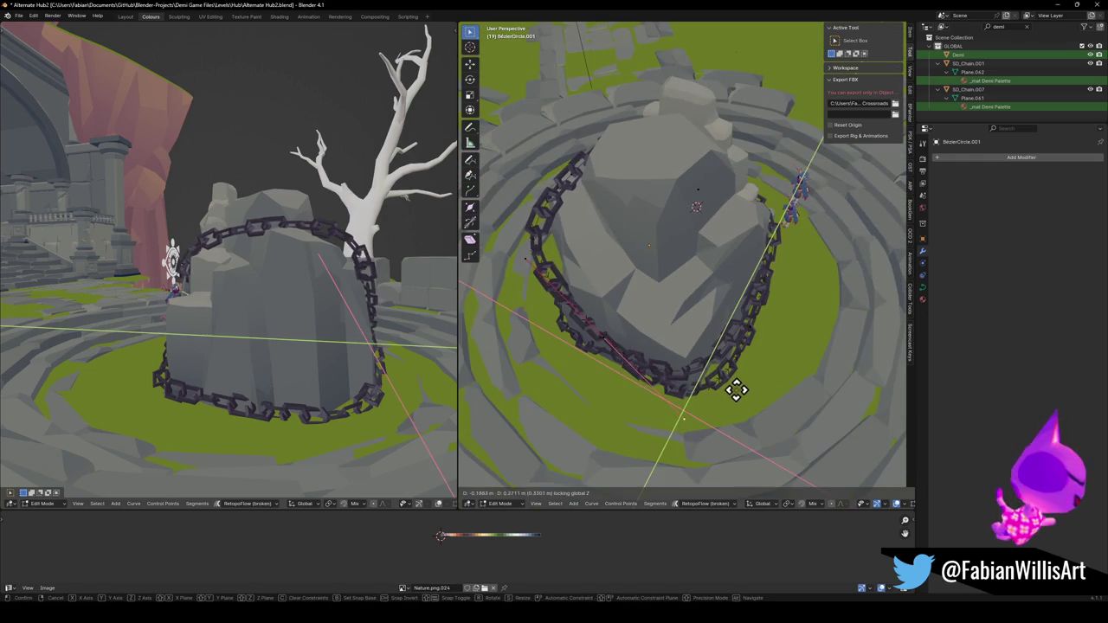
Shrink the selected curve segment by 0.648 so the chains cross in an X.
{"action": "key", "text": "s"}
{"action": "left_click", "coordinate": [595, 170]}
{"action": "mouse_move", "coordinate": [286, 260]}
{"action": "middle_mouse_down"}
{"action": "mouse_move", "coordinate": [346, 271]}
{"action": "mouse_move", "coordinate": [295, 281]}
{"action": "mouse_move", "coordinate": [331, 260]}
{"action": "mouse_move", "coordinate": [304, 285]}
{"action": "mouse_move", "coordinate": [339, 250]}
{"action": "mouse_move", "coordinate": [353, 283]}
{"action": "middle_mouse_up"}
{"action": "mouse_move", "coordinate": [606, 286]}
{"action": "middle_mouse_down"}
{"action": "mouse_move", "coordinate": [762, 250]}
{"action": "mouse_move", "coordinate": [638, 280]}
{"action": "middle_mouse_up"}
{"action": "left_click", "coordinate": [638, 297]}
Nudge BezierCircle.001's points twice along Y, about -0.066 m in total.
{"action": "middle_click_drag", "start_coordinate": [631, 317], "coordinate": [656, 329]}
{"action": "key", "text": "g"}
{"action": "key", "text": "y"}
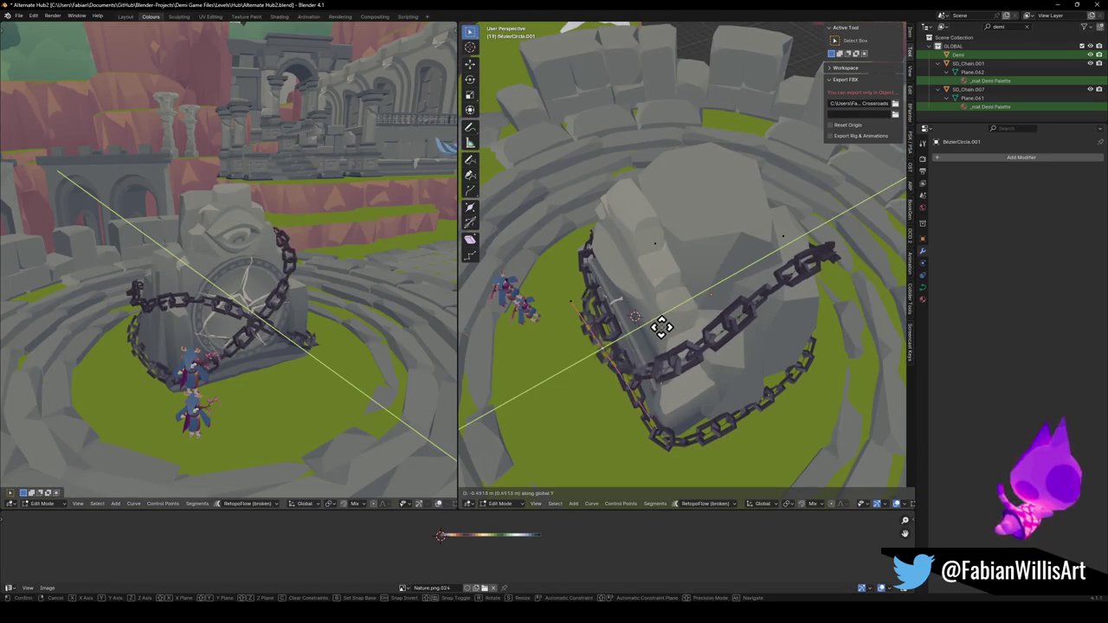
{"action": "left_click", "coordinate": [662, 324]}
{"action": "mouse_move", "coordinate": [292, 326]}
{"action": "middle_mouse_down"}
{"action": "mouse_move", "coordinate": [279, 303]}
{"action": "mouse_move", "coordinate": [372, 295]}
{"action": "middle_mouse_up"}
{"action": "scroll", "coordinate": [280, 302], "scroll_direction": "up", "scroll_amount": 3}
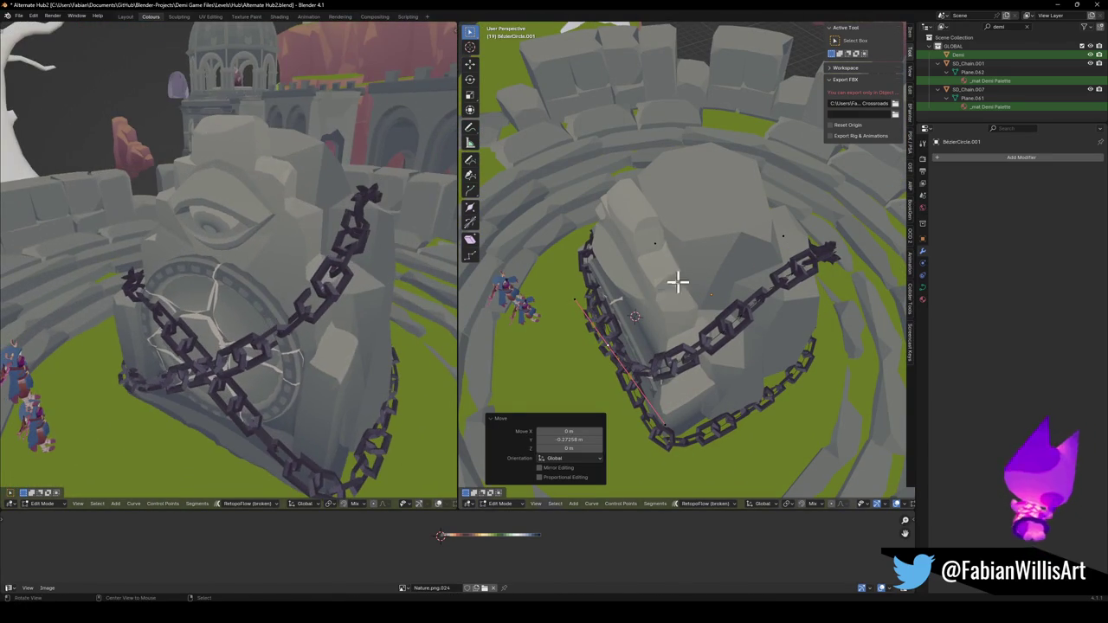
{"action": "key", "text": "g"}
{"action": "key", "text": "y"}
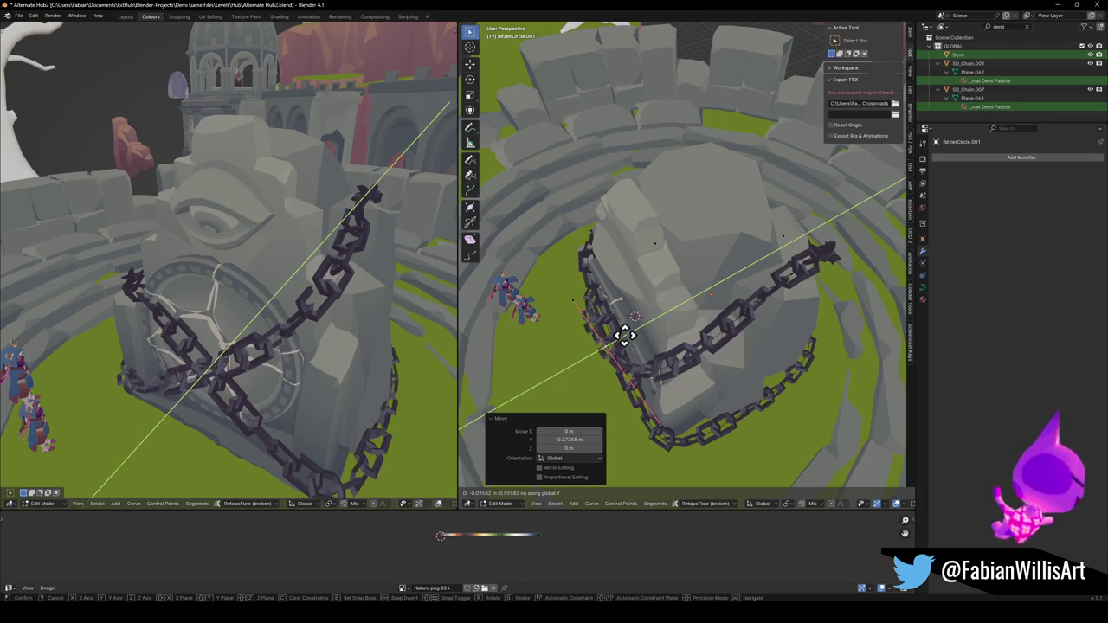
{"action": "left_click", "coordinate": [625, 335]}
Try scaling the crossing chain's points and check the X over the portal.
{"action": "mouse_move", "coordinate": [433, 324]}
{"action": "middle_mouse_down"}
{"action": "mouse_move", "coordinate": [280, 315]}
{"action": "mouse_move", "coordinate": [272, 304]}
{"action": "mouse_move", "coordinate": [287, 386]}
{"action": "mouse_move", "coordinate": [247, 357]}
{"action": "mouse_move", "coordinate": [335, 343]}
{"action": "mouse_move", "coordinate": [286, 333]}
{"action": "middle_mouse_up"}
{"action": "middle_click_drag", "start_coordinate": [635, 346], "coordinate": [650, 279]}
{"action": "key", "text": "s"}
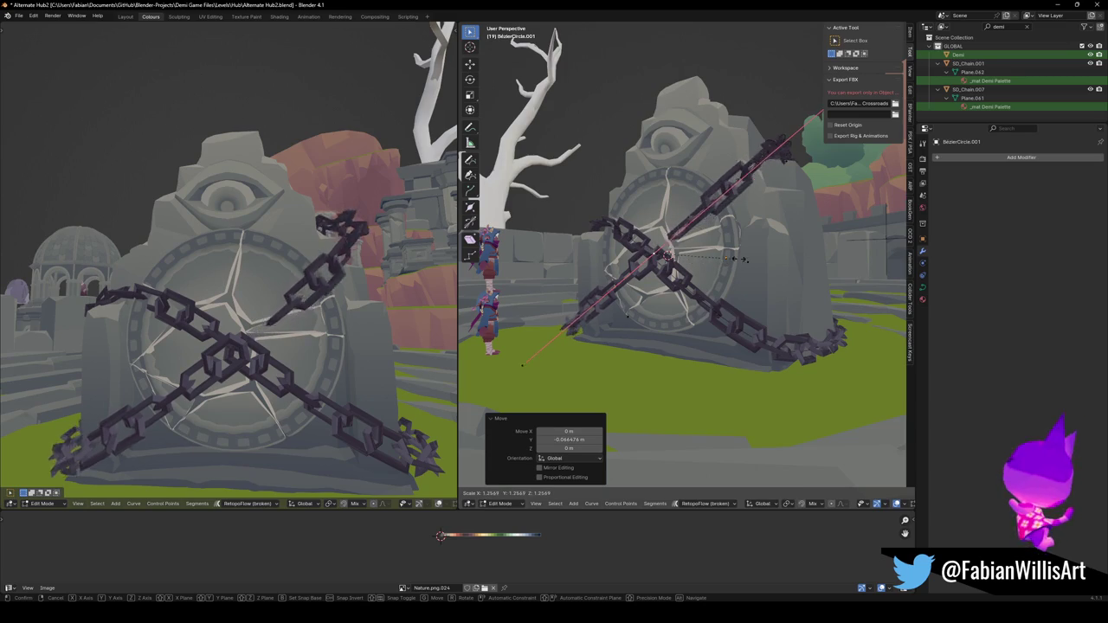
{"action": "left_click", "coordinate": [719, 267]}
{"action": "mouse_move", "coordinate": [361, 326]}
{"action": "middle_mouse_down"}
{"action": "mouse_move", "coordinate": [404, 339]}
{"action": "mouse_move", "coordinate": [289, 331]}
{"action": "mouse_move", "coordinate": [319, 331]}
{"action": "mouse_move", "coordinate": [309, 329]}
{"action": "mouse_move", "coordinate": [250, 358]}
{"action": "mouse_move", "coordinate": [181, 351]}
{"action": "mouse_move", "coordinate": [200, 329]}
{"action": "middle_mouse_up"}
{"action": "scroll", "coordinate": [200, 329], "scroll_direction": "down", "scroll_amount": 1}
{"action": "scroll", "coordinate": [260, 291], "scroll_direction": "down", "scroll_amount": 1}
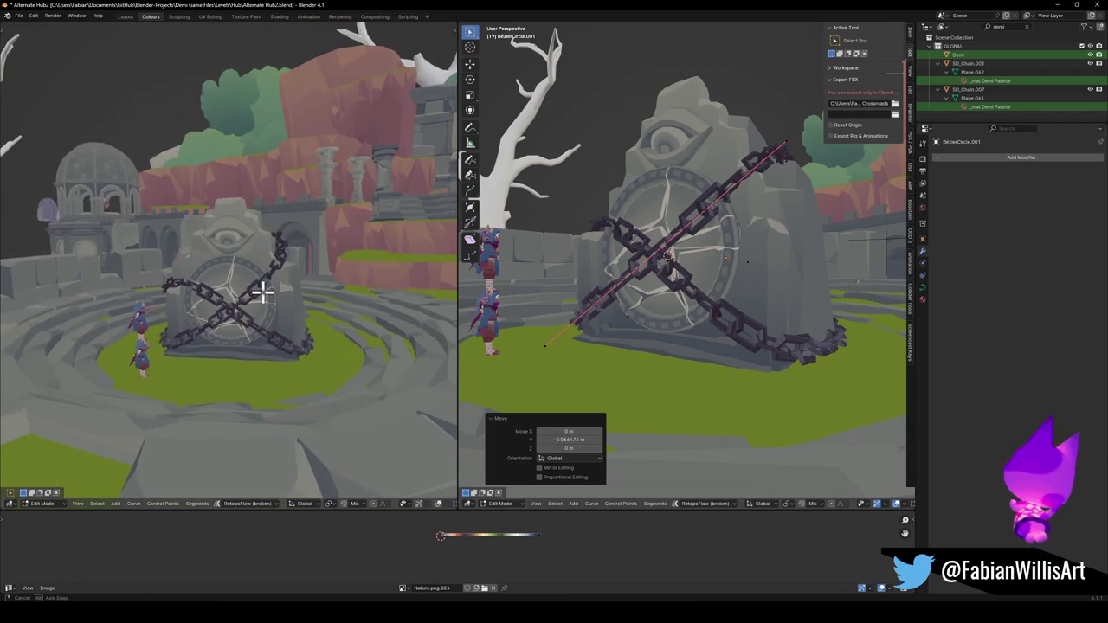
{"action": "scroll", "coordinate": [273, 290], "scroll_direction": "down", "scroll_amount": 1}
{"action": "mouse_move", "coordinate": [606, 285]}
{"action": "middle_mouse_down"}
{"action": "mouse_move", "coordinate": [658, 277]}
{"action": "mouse_move", "coordinate": [631, 297]}
{"action": "middle_mouse_up"}
Leave Edit Mode and save Alternate Hub2.blend.
{"action": "key", "text": "Tab"}
{"action": "left_click", "coordinate": [636, 298]}
{"action": "key", "text": "ctrl+s"}
{"action": "left_click", "coordinate": [637, 298]}
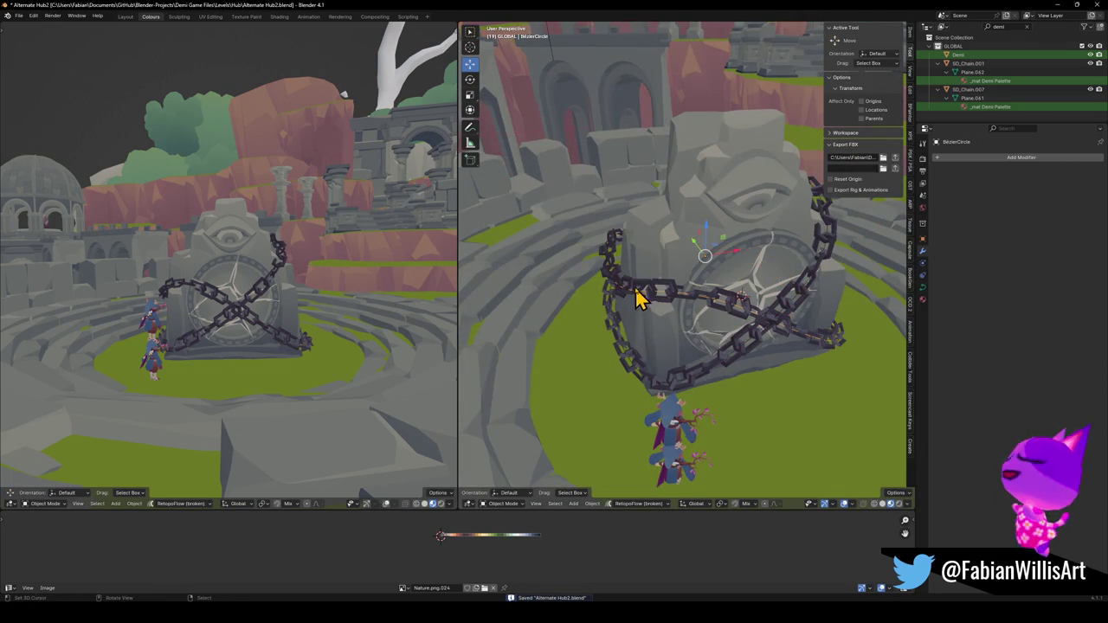
Edit the BezierCircle and shift its points vertically and along X.
{"action": "key", "text": "Tab"}
{"action": "middle_click_drag", "start_coordinate": [606, 280], "coordinate": [631, 263]}
{"action": "key", "text": "g"}
{"action": "key", "text": "z"}
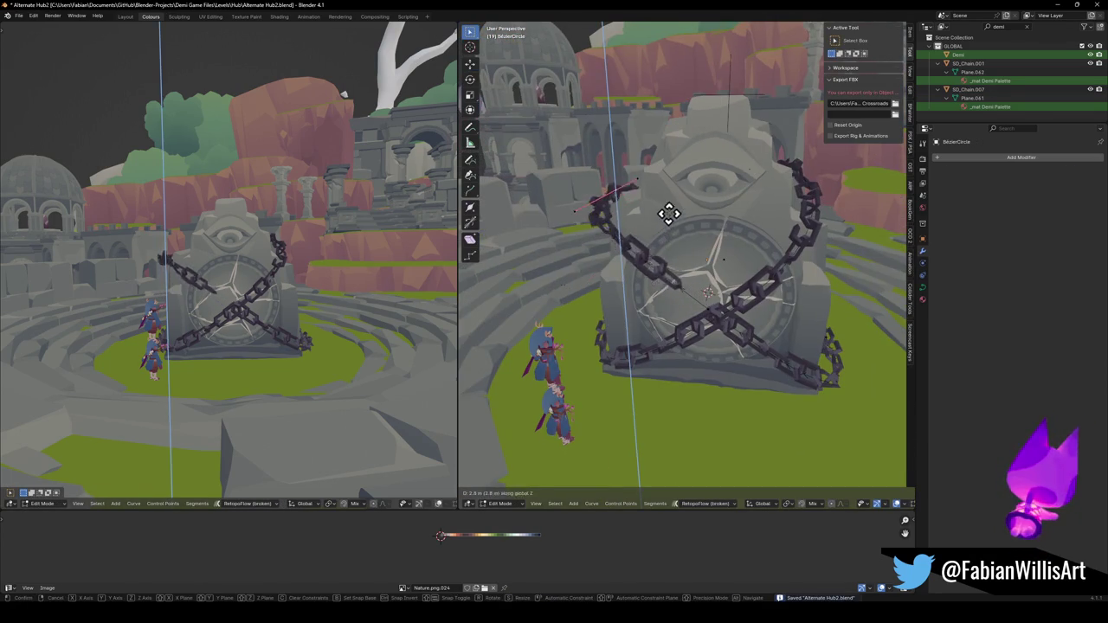
{"action": "left_click", "coordinate": [677, 210]}
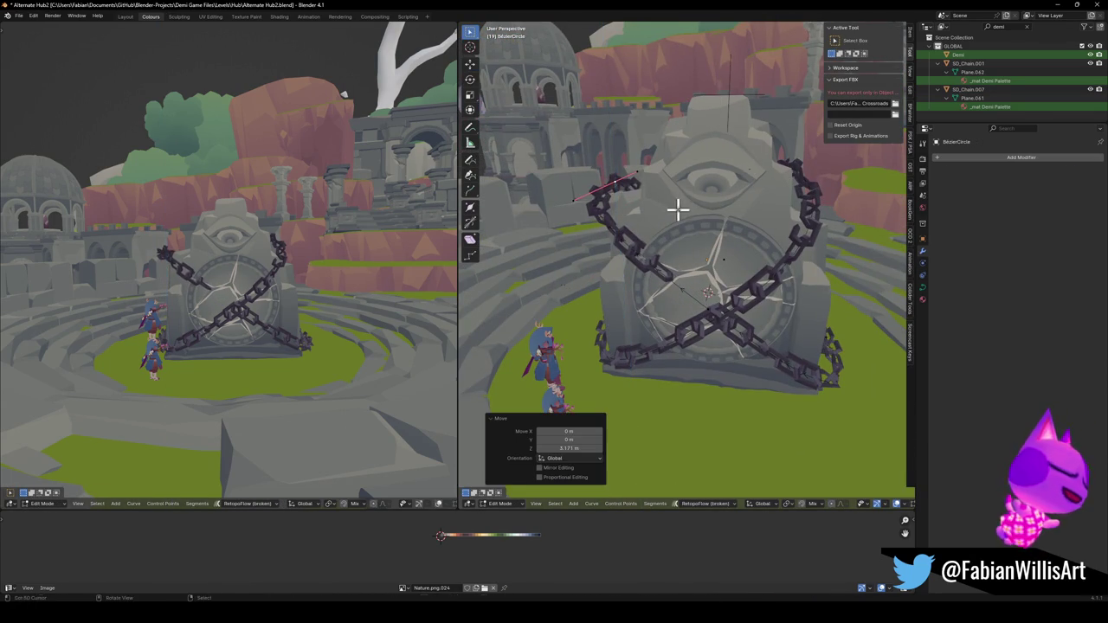
{"action": "key", "text": "g"}
{"action": "key", "text": "x"}
{"action": "left_click", "coordinate": [710, 215]}
Fine-tune the points with small vertical lifts and a small X shift.
{"action": "key", "text": "g"}
{"action": "key", "text": "z"}
{"action": "left_click", "coordinate": [710, 227]}
{"action": "mouse_move", "coordinate": [710, 230]}
{"action": "middle_mouse_down"}
{"action": "mouse_move", "coordinate": [666, 248]}
{"action": "mouse_move", "coordinate": [652, 222]}
{"action": "mouse_move", "coordinate": [598, 240]}
{"action": "mouse_move", "coordinate": [705, 245]}
{"action": "mouse_move", "coordinate": [680, 234]}
{"action": "middle_mouse_up"}
{"action": "key", "text": "g"}
{"action": "key", "text": "z"}
{"action": "left_click", "coordinate": [696, 240]}
{"action": "key", "text": "g"}
{"action": "key", "text": "x"}
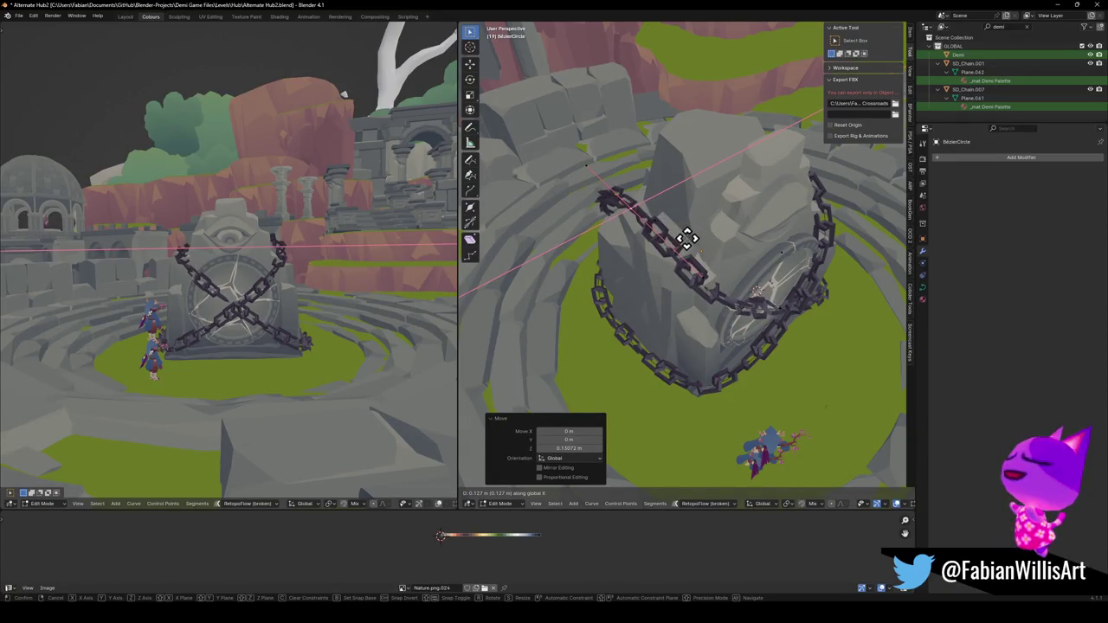
{"action": "left_click", "coordinate": [684, 235]}
Move the BezierCircle points along Y toward the portal stone.
{"action": "mouse_move", "coordinate": [259, 279]}
{"action": "middle_mouse_down"}
{"action": "mouse_move", "coordinate": [371, 280]}
{"action": "mouse_move", "coordinate": [231, 257]}
{"action": "mouse_move", "coordinate": [672, 267]}
{"action": "mouse_move", "coordinate": [690, 260]}
{"action": "mouse_move", "coordinate": [683, 250]}
{"action": "middle_mouse_up"}
{"action": "key", "text": "g"}
{"action": "key", "text": "y"}
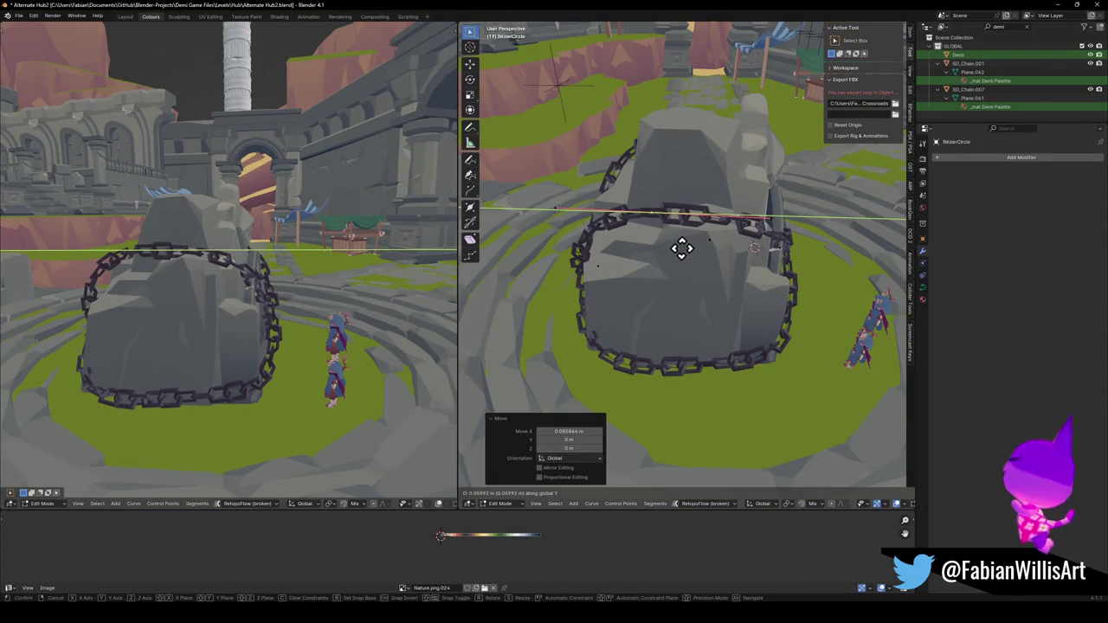
{"action": "right_click", "coordinate": [663, 245]}
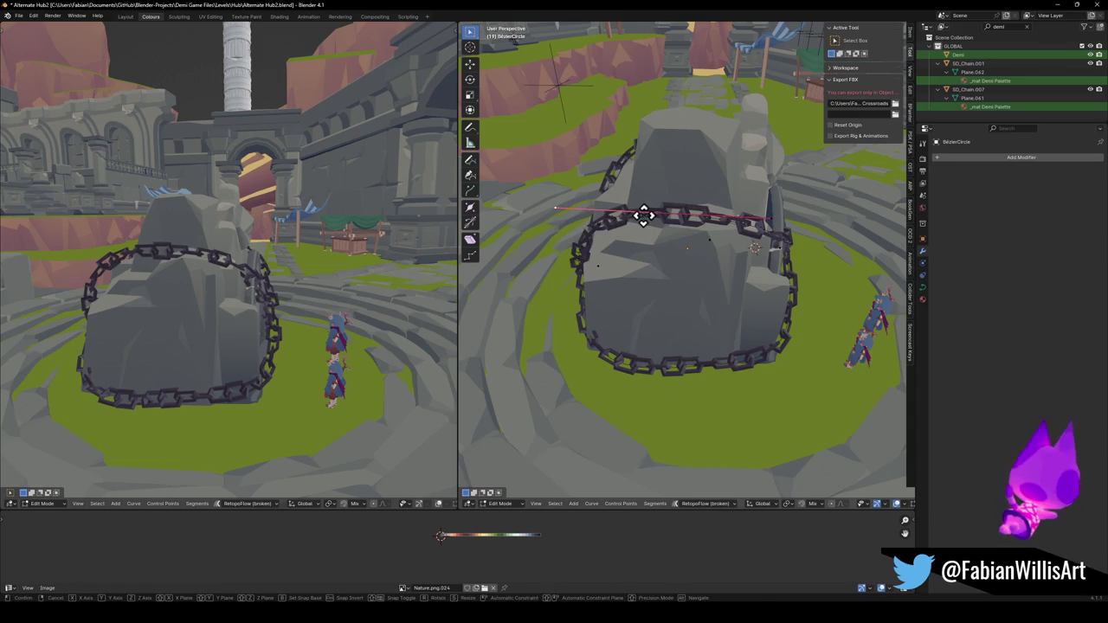
{"action": "key", "text": "y"}
{"action": "left_click", "coordinate": [671, 217]}
{"action": "middle_click_drag", "start_coordinate": [670, 217], "coordinate": [661, 250]}
Select a single curve control point and move it along Y.
{"action": "left_click", "coordinate": [606, 325]}
{"action": "mouse_move", "coordinate": [639, 303]}
{"action": "middle_mouse_down"}
{"action": "mouse_move", "coordinate": [641, 314]}
{"action": "mouse_move", "coordinate": [636, 260]}
{"action": "mouse_move", "coordinate": [688, 179]}
{"action": "mouse_move", "coordinate": [717, 228]}
{"action": "mouse_move", "coordinate": [727, 221]}
{"action": "middle_mouse_up"}
{"action": "key", "text": "g"}
{"action": "key", "text": "y"}
{"action": "left_click", "coordinate": [635, 317]}
Rotate the points by -27.6°, lower them 0.555 m, and exit Edit Mode.
{"action": "key", "text": "r"}
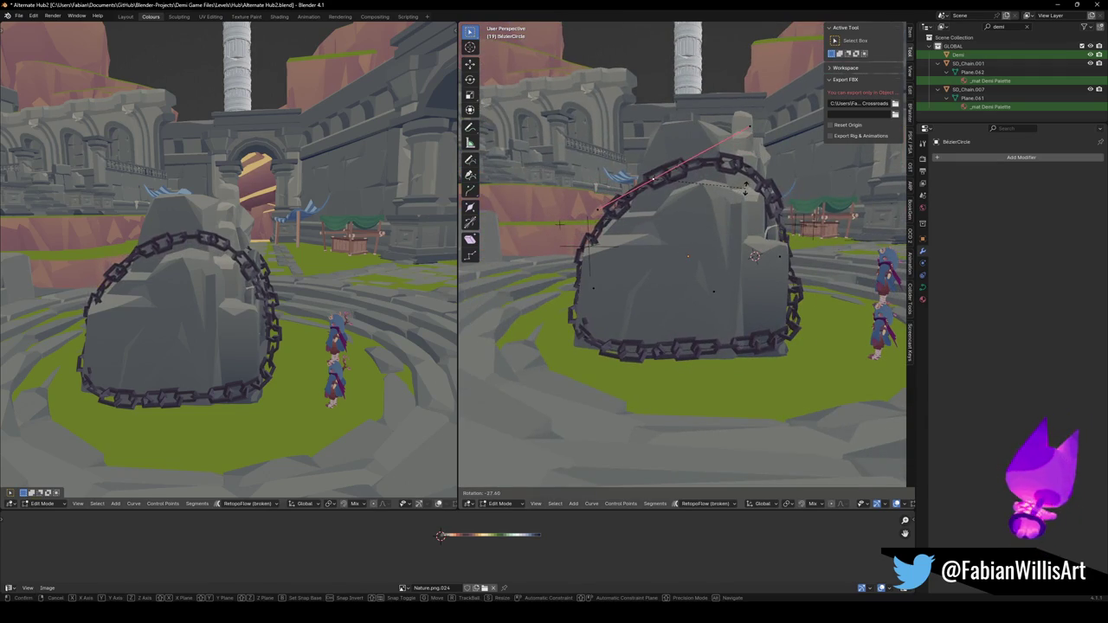
{"action": "left_click", "coordinate": [744, 189]}
{"action": "key", "text": "g"}
{"action": "key", "text": "z"}
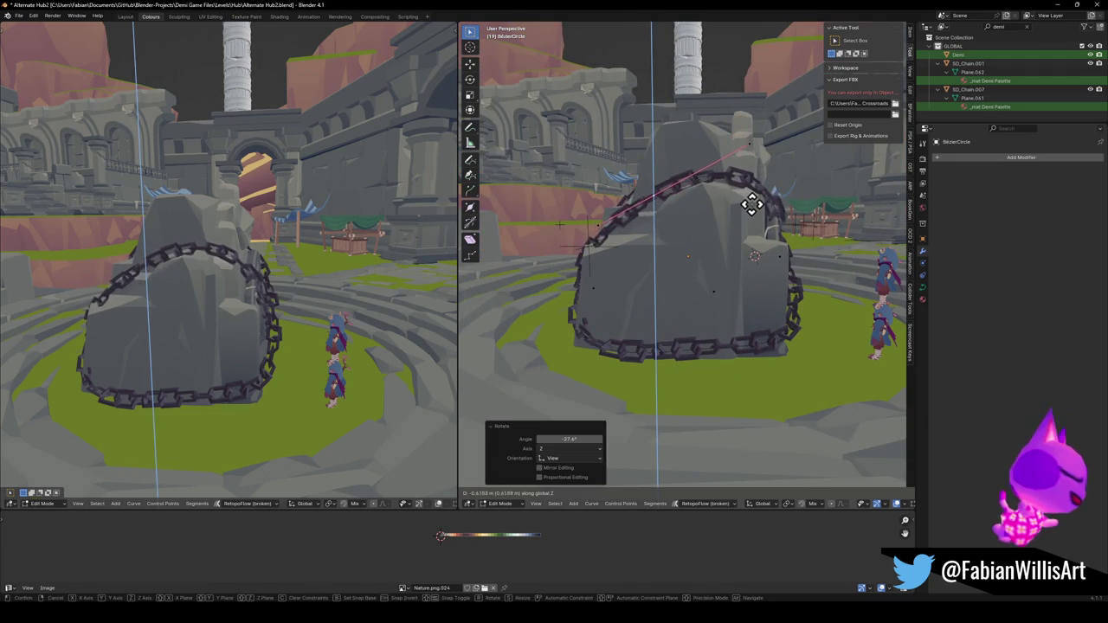
{"action": "left_click", "coordinate": [751, 203]}
{"action": "mouse_move", "coordinate": [363, 277]}
{"action": "middle_mouse_down"}
{"action": "mouse_move", "coordinate": [193, 285]}
{"action": "mouse_move", "coordinate": [354, 297]}
{"action": "middle_mouse_up"}
{"action": "mouse_move", "coordinate": [683, 190]}
{"action": "middle_mouse_down"}
{"action": "mouse_move", "coordinate": [660, 227]}
{"action": "mouse_move", "coordinate": [737, 216]}
{"action": "mouse_move", "coordinate": [704, 248]}
{"action": "mouse_move", "coordinate": [774, 329]}
{"action": "middle_mouse_up"}
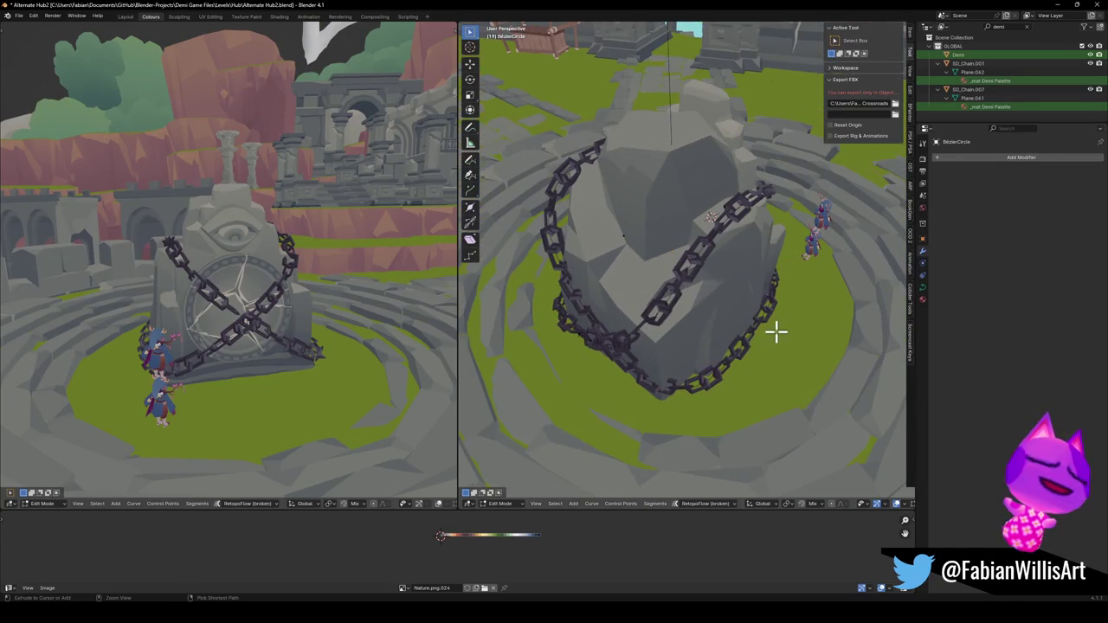
{"action": "key", "text": "Tab"}
{"action": "left_click", "coordinate": [706, 397]}
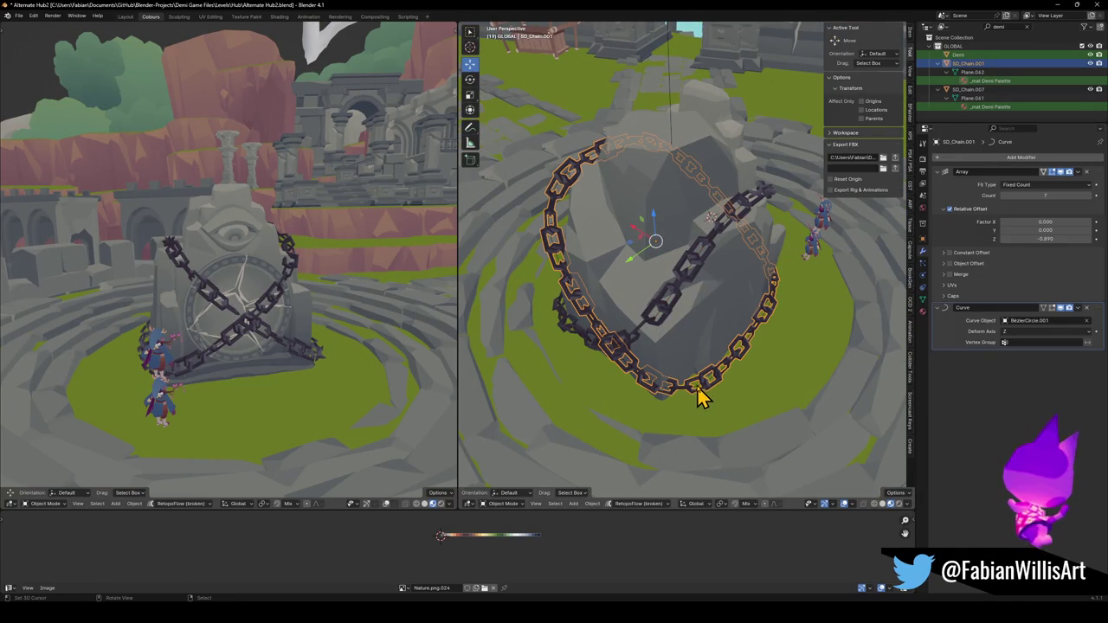
Shift the first chain's curve points horizontally, with height locked.
{"action": "left_click", "coordinate": [702, 396]}
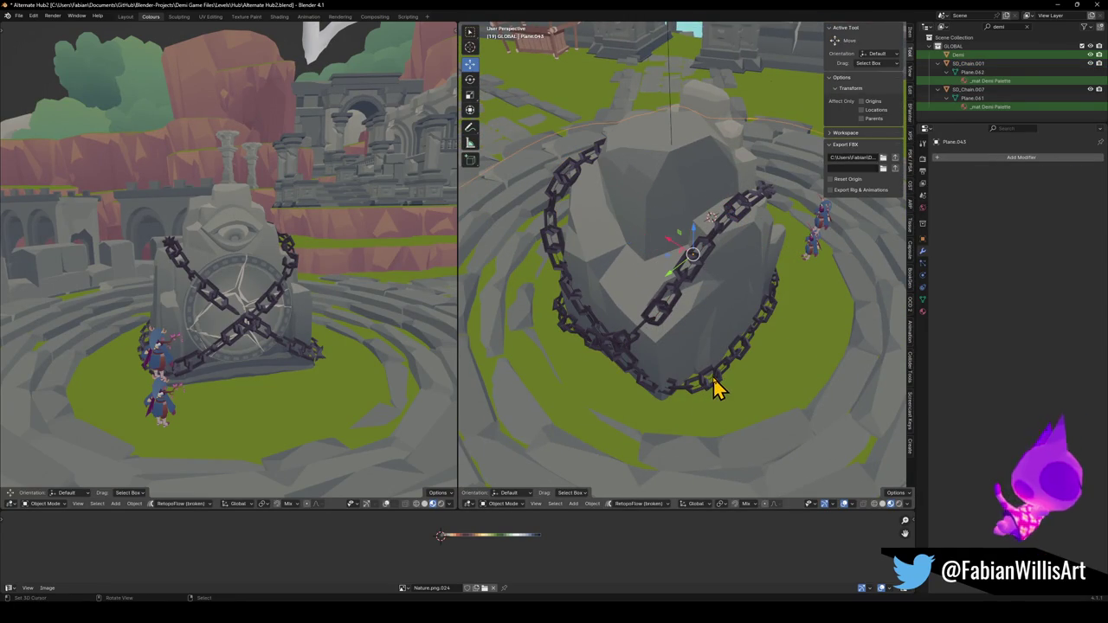
{"action": "key", "text": "Tab"}
{"action": "mouse_move", "coordinate": [719, 390]}
{"action": "middle_mouse_down"}
{"action": "mouse_move", "coordinate": [697, 378]}
{"action": "mouse_move", "coordinate": [687, 400]}
{"action": "middle_mouse_up"}
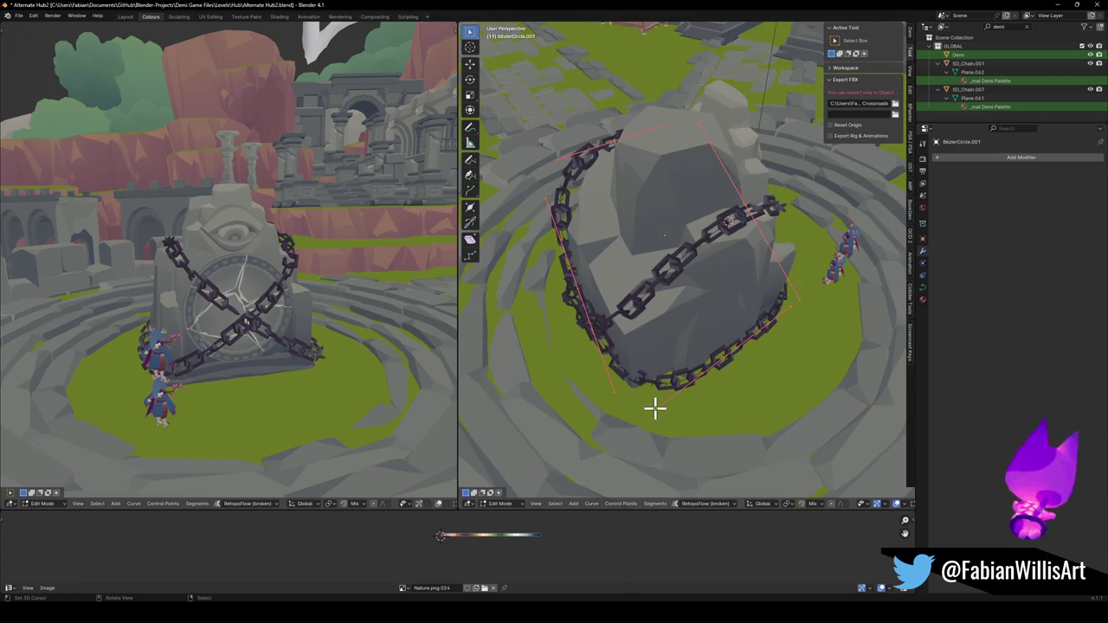
{"action": "key", "text": "g"}
{"action": "key", "text": "shift+z"}
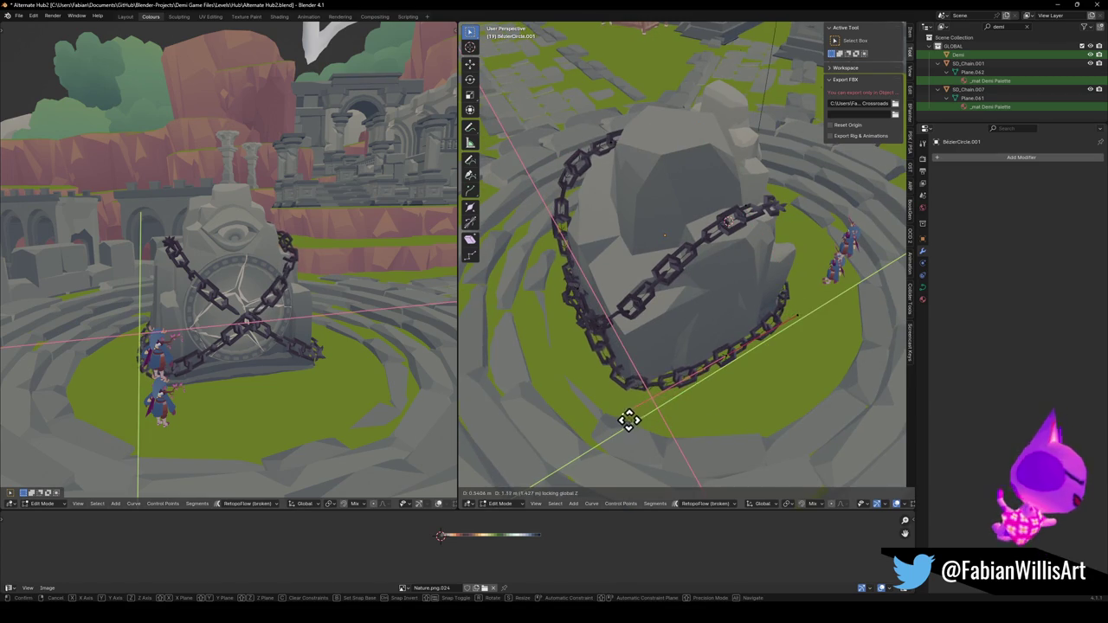
{"action": "left_click", "coordinate": [623, 423]}
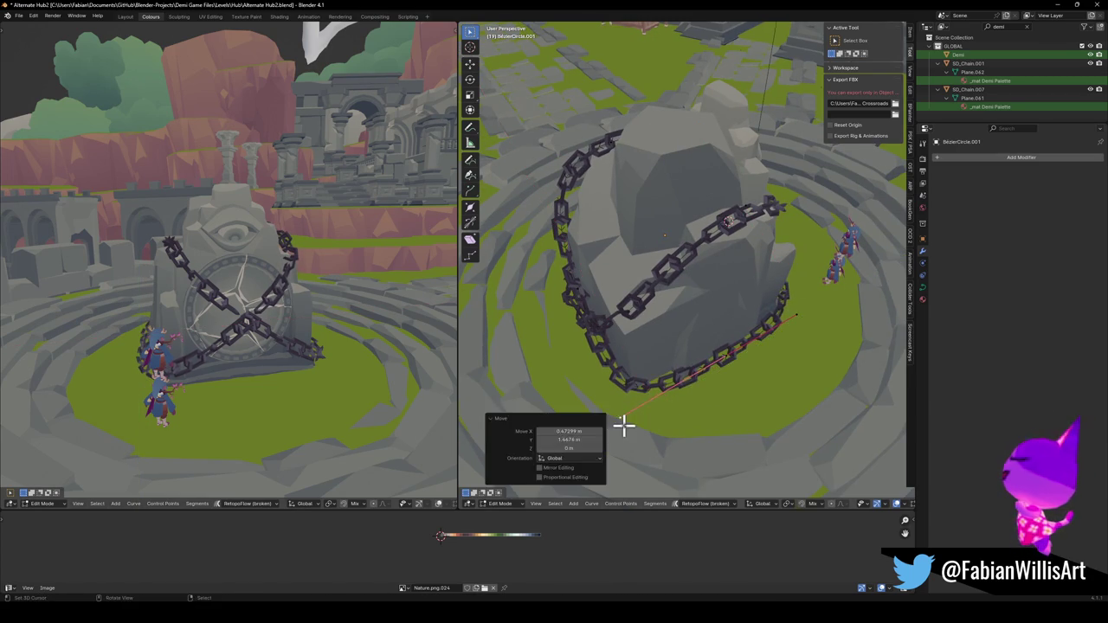
{"action": "middle_click_drag", "start_coordinate": [722, 338], "coordinate": [606, 299]}
{"action": "key", "text": "Tab"}
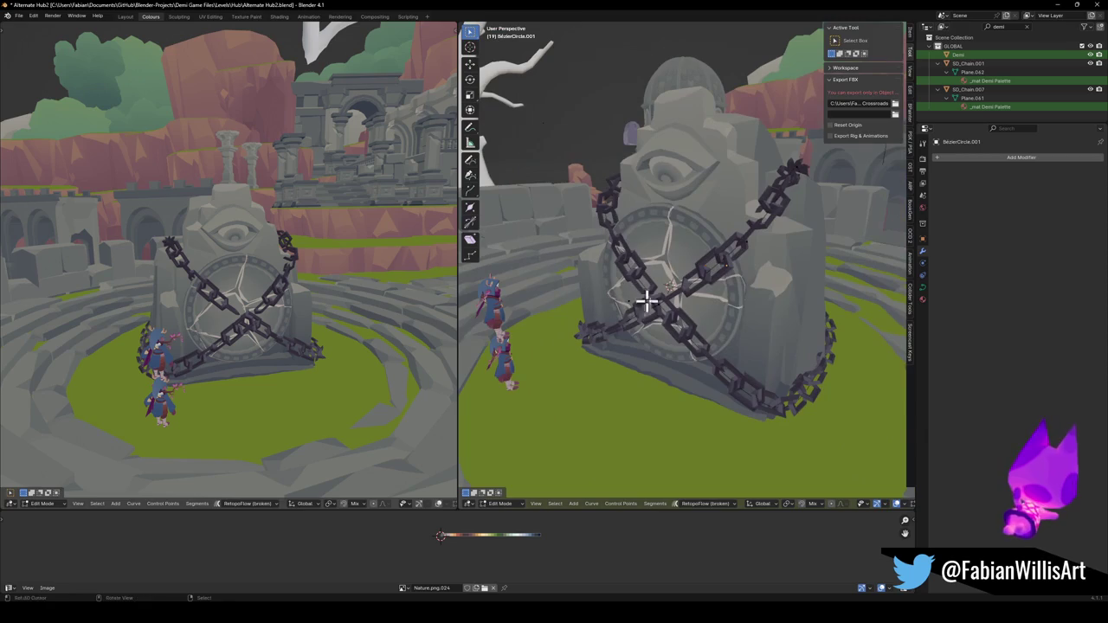
Enlarge SD_Chain.007 slightly and view it across the arena.
{"action": "left_click", "coordinate": [640, 277]}
{"action": "key", "text": "s"}
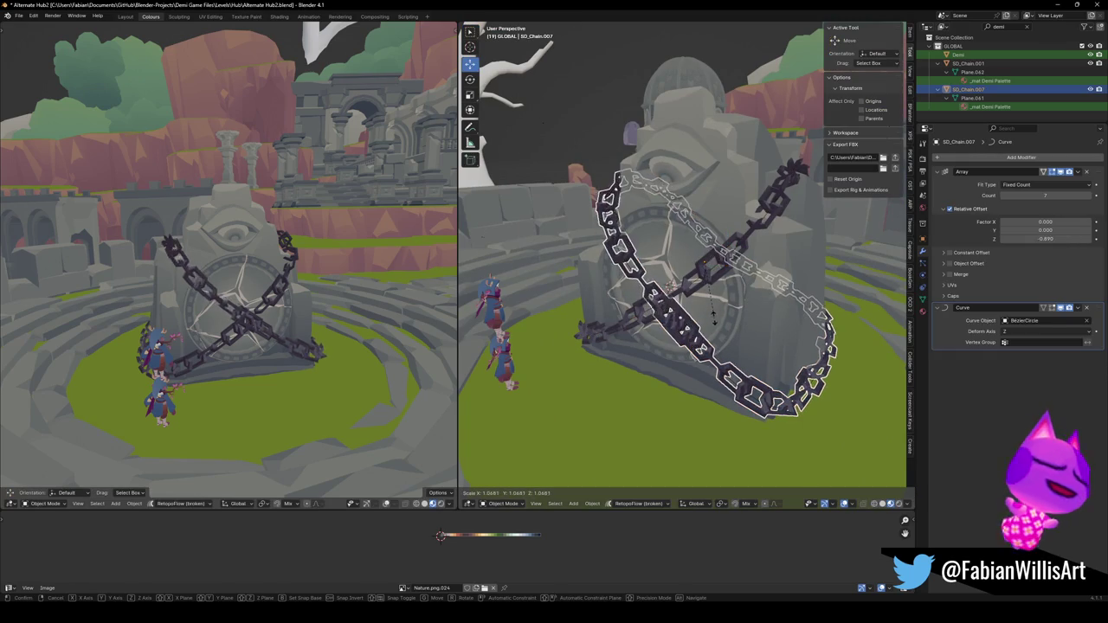
{"action": "left_click", "coordinate": [700, 309]}
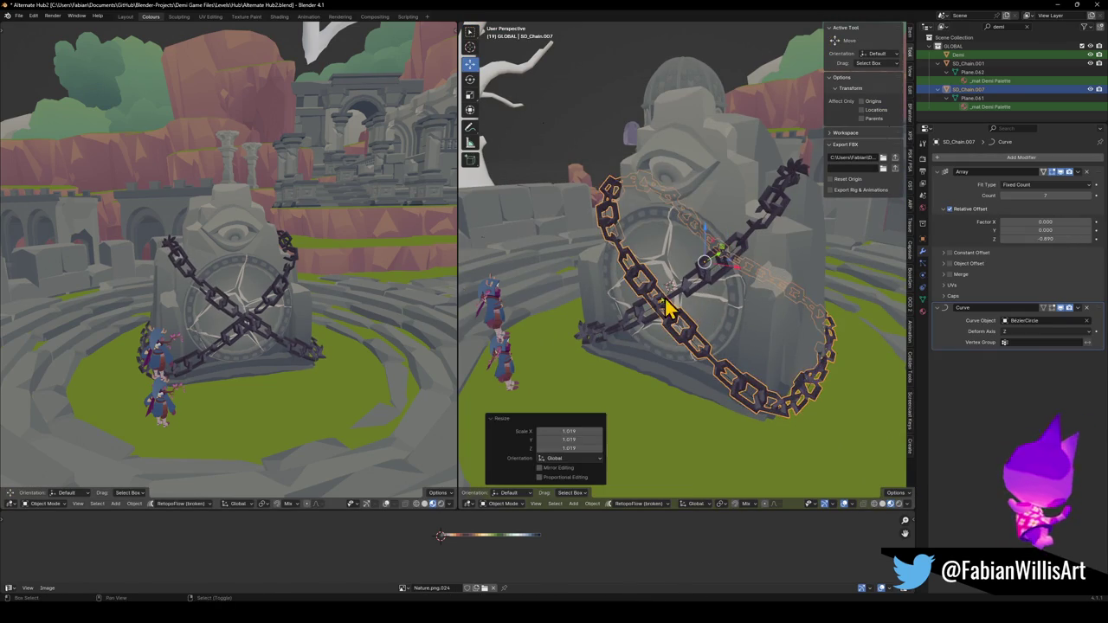
{"action": "mouse_move", "coordinate": [218, 304]}
{"action": "middle_mouse_down"}
{"action": "mouse_move", "coordinate": [338, 322]}
{"action": "mouse_move", "coordinate": [384, 292]}
{"action": "mouse_move", "coordinate": [341, 317]}
{"action": "mouse_move", "coordinate": [277, 299]}
{"action": "mouse_move", "coordinate": [334, 286]}
{"action": "mouse_move", "coordinate": [262, 292]}
{"action": "mouse_move", "coordinate": [257, 304]}
{"action": "mouse_move", "coordinate": [296, 317]}
{"action": "mouse_move", "coordinate": [268, 304]}
{"action": "mouse_move", "coordinate": [369, 314]}
{"action": "mouse_move", "coordinate": [306, 306]}
{"action": "mouse_move", "coordinate": [336, 303]}
{"action": "mouse_move", "coordinate": [292, 309]}
{"action": "mouse_move", "coordinate": [321, 302]}
{"action": "mouse_move", "coordinate": [289, 297]}
{"action": "mouse_move", "coordinate": [280, 312]}
{"action": "mouse_move", "coordinate": [294, 312]}
{"action": "middle_mouse_up"}
{"action": "scroll", "coordinate": [267, 314], "scroll_direction": "up", "scroll_amount": 5}
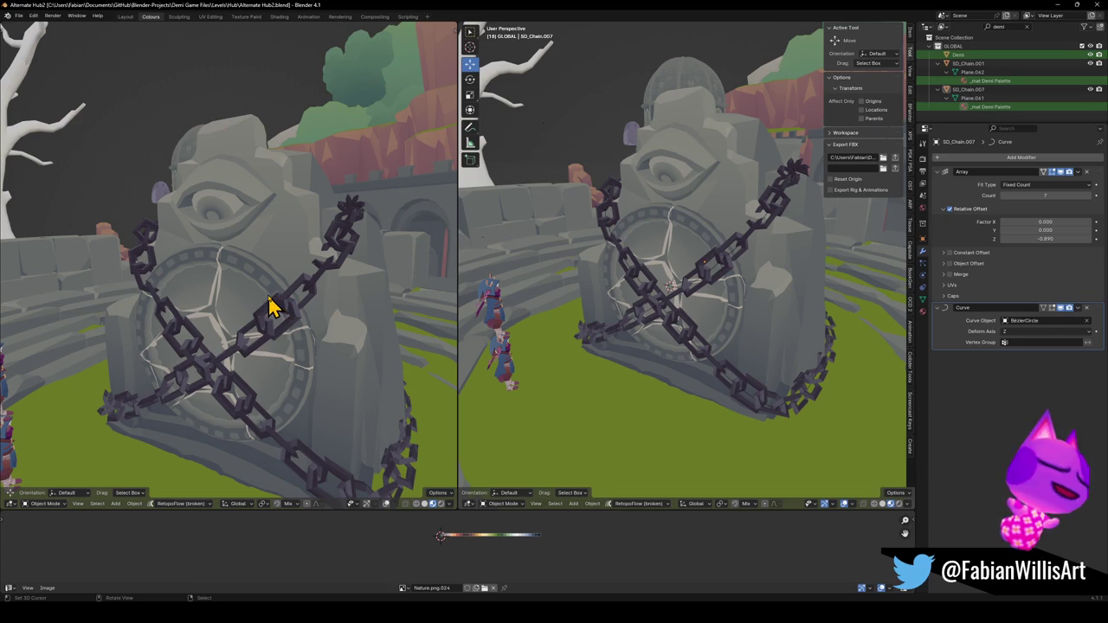
{"action": "scroll", "coordinate": [686, 256], "scroll_direction": "down", "scroll_amount": 6}
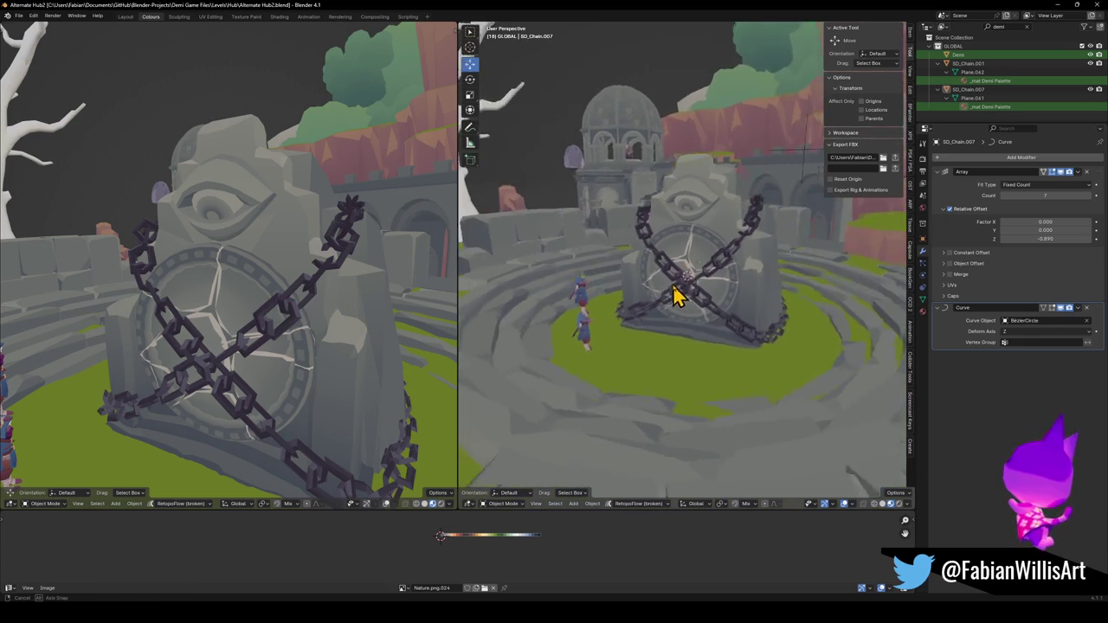
{"action": "middle_click_drag", "start_coordinate": [687, 289], "coordinate": [655, 302]}
{"action": "scroll", "coordinate": [669, 303], "scroll_direction": "up", "scroll_amount": 3}
{"action": "scroll", "coordinate": [719, 305], "scroll_direction": "up", "scroll_amount": 3}
Hide both chains, leaving only the bare eye-carved stone visible.
{"action": "key", "text": "ctrl+z"}
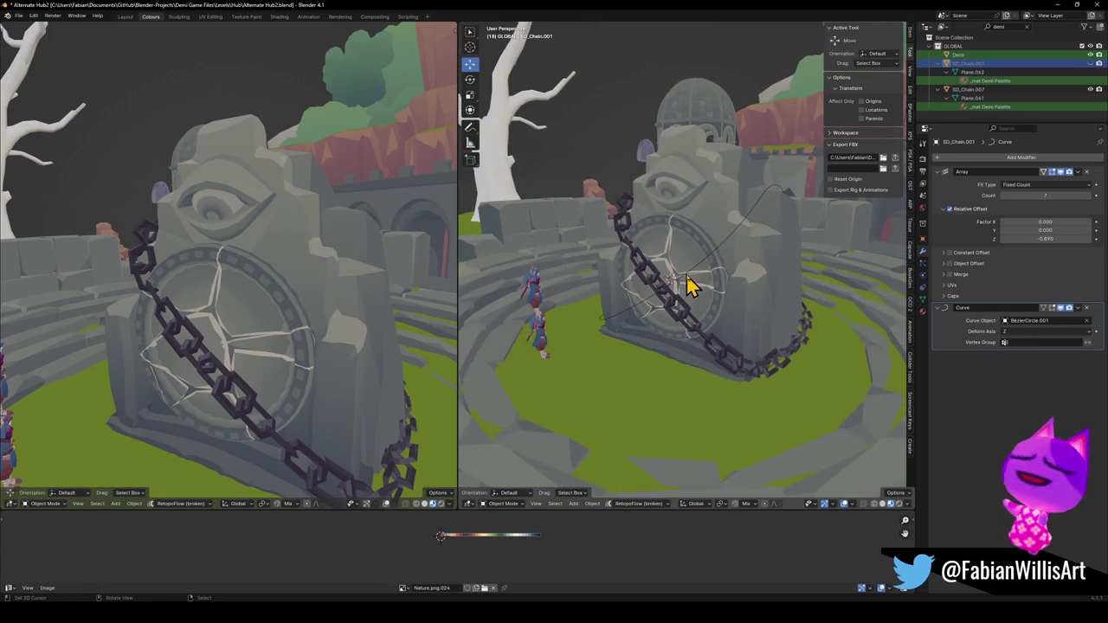
{"action": "left_click", "coordinate": [687, 288]}
{"action": "scroll", "coordinate": [680, 289], "scroll_direction": "down", "scroll_amount": 6}
{"action": "middle_click_drag", "start_coordinate": [715, 316], "coordinate": [702, 327]}
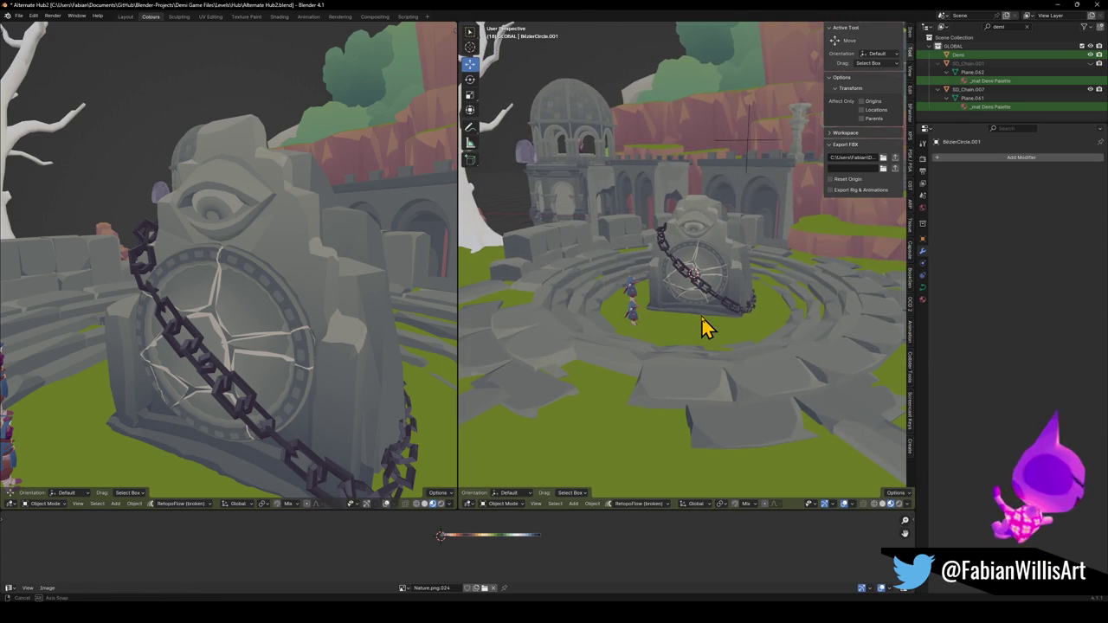
{"action": "left_click", "coordinate": [715, 297]}
{"action": "key", "text": "h"}
{"action": "scroll", "coordinate": [711, 302], "scroll_direction": "up", "scroll_amount": 3}
{"action": "left_click", "coordinate": [710, 309]}
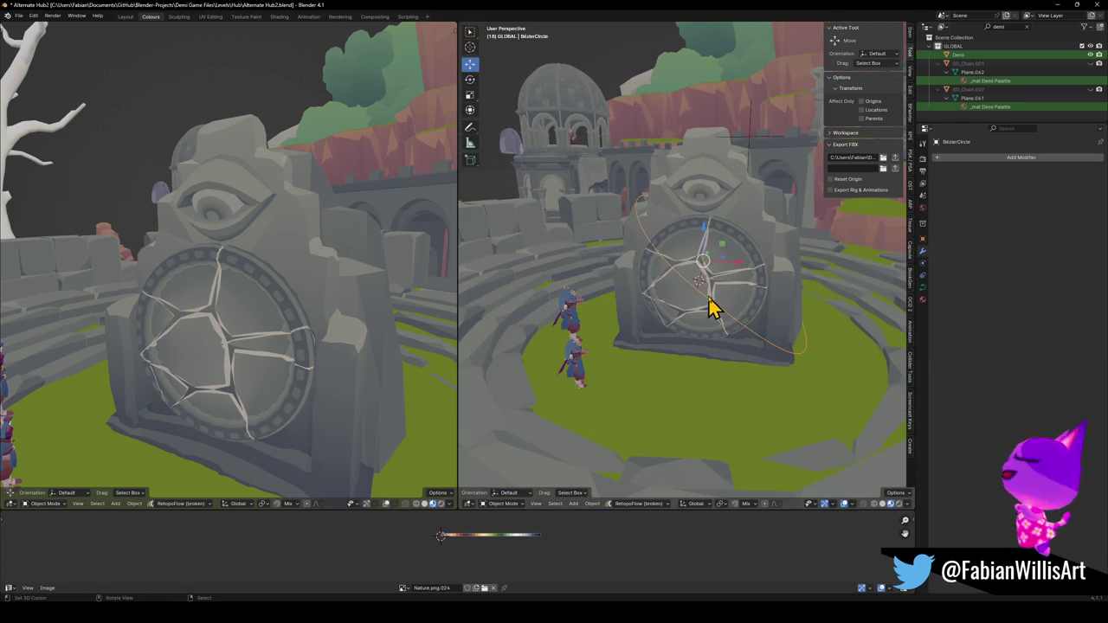
{"action": "scroll", "coordinate": [699, 307], "scroll_direction": "down", "scroll_amount": 5}
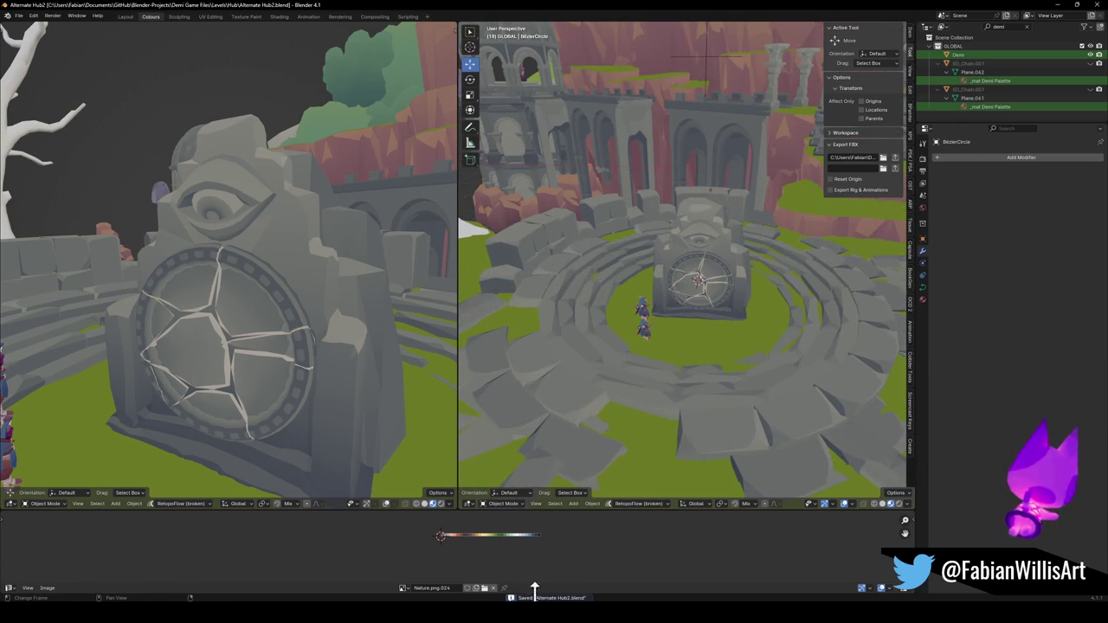
{"action": "mouse_move", "coordinate": [273, 573]}
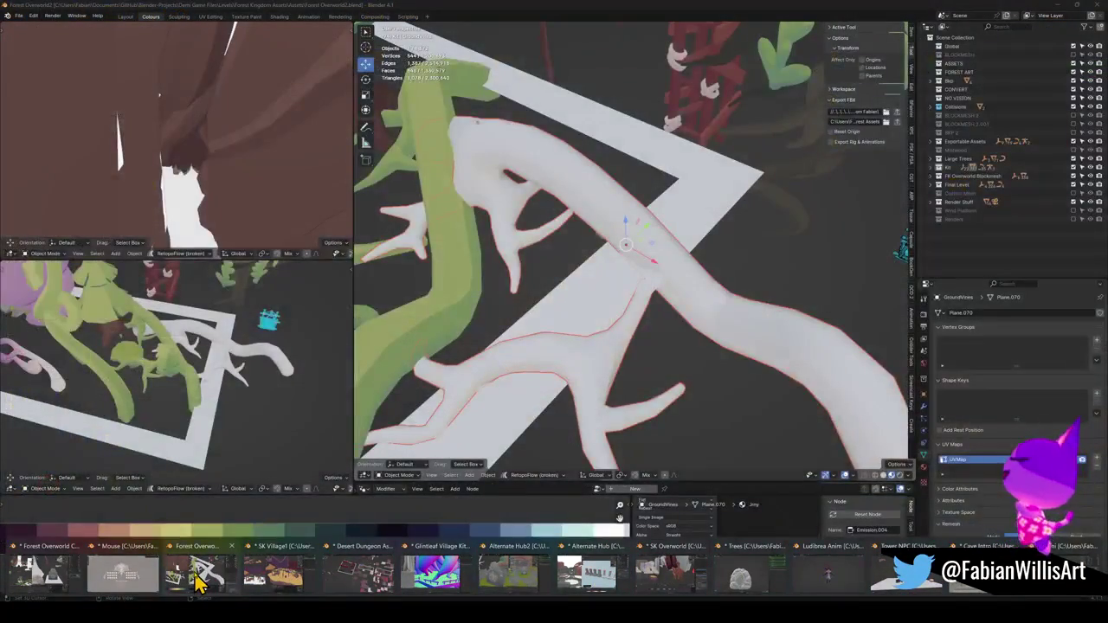
Switch to the Forest Overworld2 file and look over its forest layout.
{"action": "left_click", "coordinate": [199, 582]}
{"action": "scroll", "coordinate": [651, 289], "scroll_direction": "down", "scroll_amount": 3}
{"action": "scroll", "coordinate": [631, 285], "scroll_direction": "down", "scroll_amount": 2}
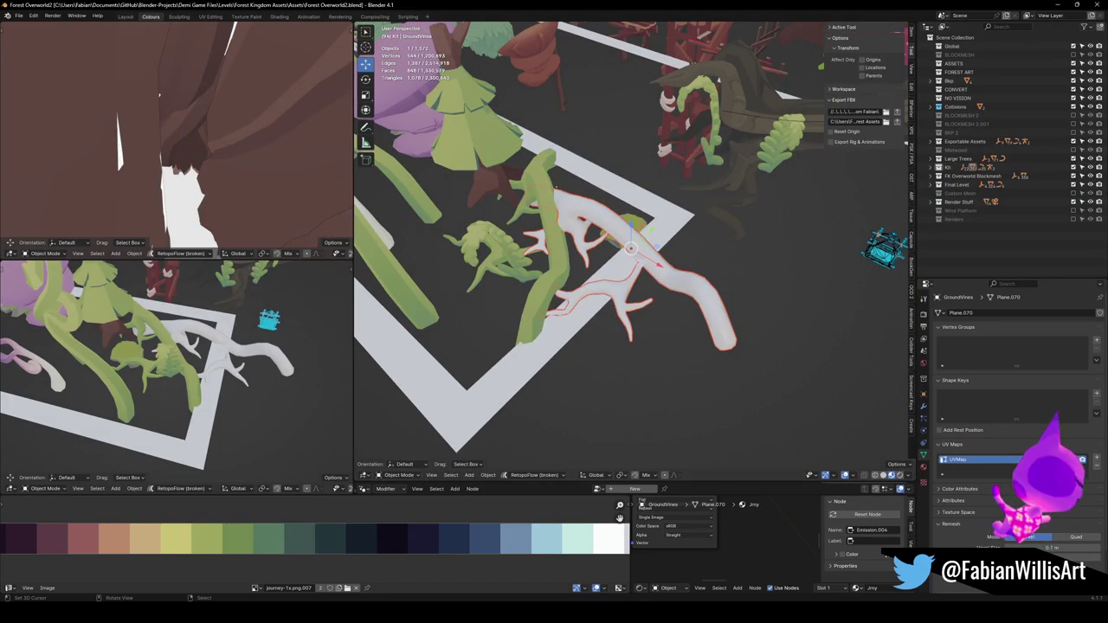
{"action": "scroll", "coordinate": [554, 253], "scroll_direction": "down", "scroll_amount": 5}
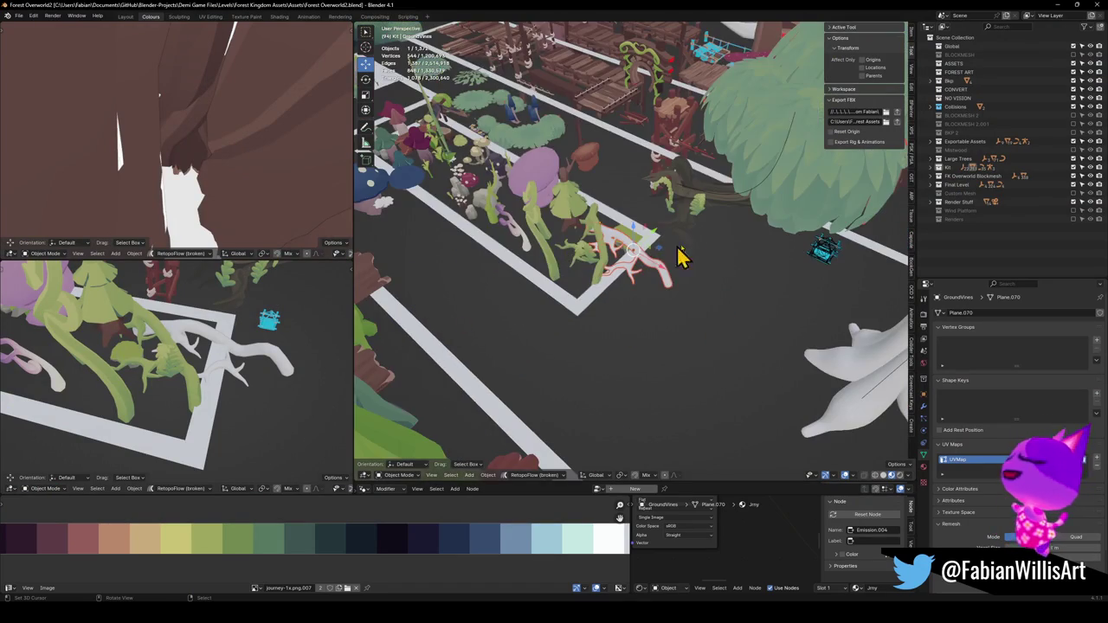
{"action": "middle_click_drag", "start_coordinate": [626, 352], "coordinate": [524, 297]}
{"action": "scroll", "coordinate": [611, 259], "scroll_direction": "up", "scroll_amount": 3}
{"action": "scroll", "coordinate": [611, 260], "scroll_direction": "down", "scroll_amount": 3}
{"action": "scroll", "coordinate": [564, 340], "scroll_direction": "up", "scroll_amount": 2}
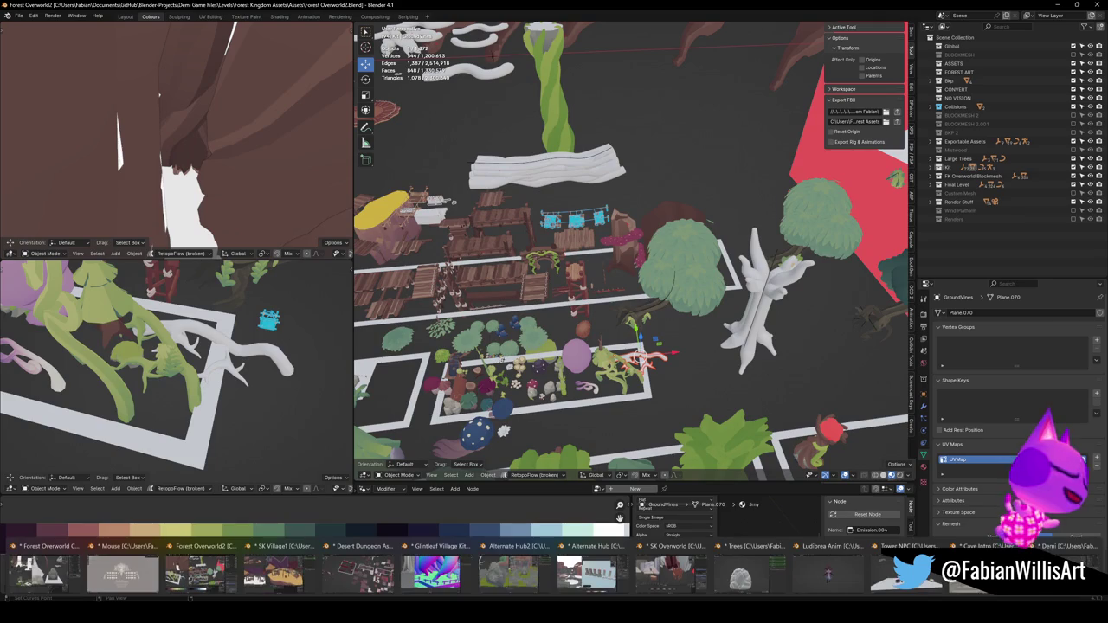
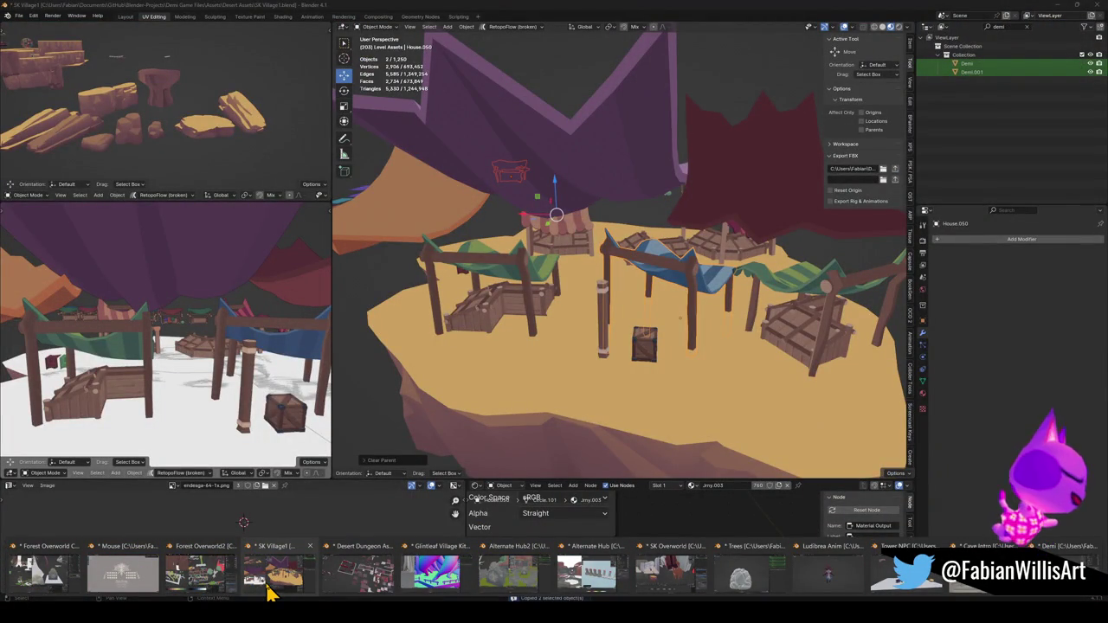
Bring the Desert Dungeon Assets1 Blender window to the front.
{"action": "left_click", "coordinate": [329, 583]}
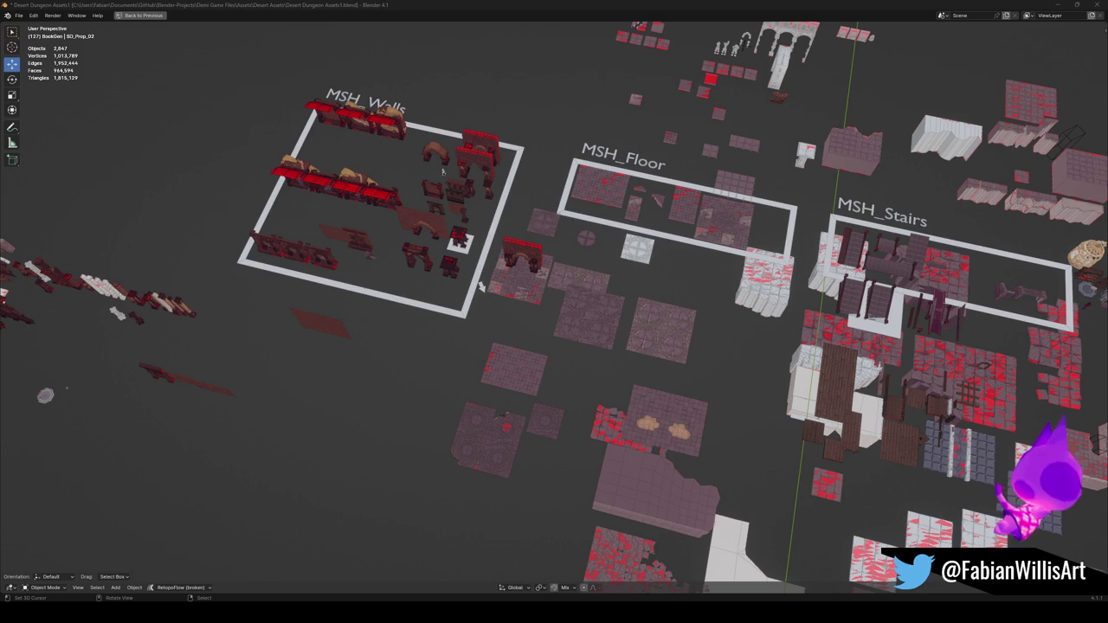
Pan and zoom to the MSH_Misc group and orbit low to face the purple banners.
{"action": "scroll", "coordinate": [673, 291], "scroll_direction": "right", "scroll_amount": 5}
{"action": "scroll", "coordinate": [677, 296], "scroll_direction": "right", "scroll_amount": 5}
{"action": "scroll", "coordinate": [678, 296], "scroll_direction": "right", "scroll_amount": 1}
{"action": "scroll", "coordinate": [722, 302], "scroll_direction": "right", "scroll_amount": 3}
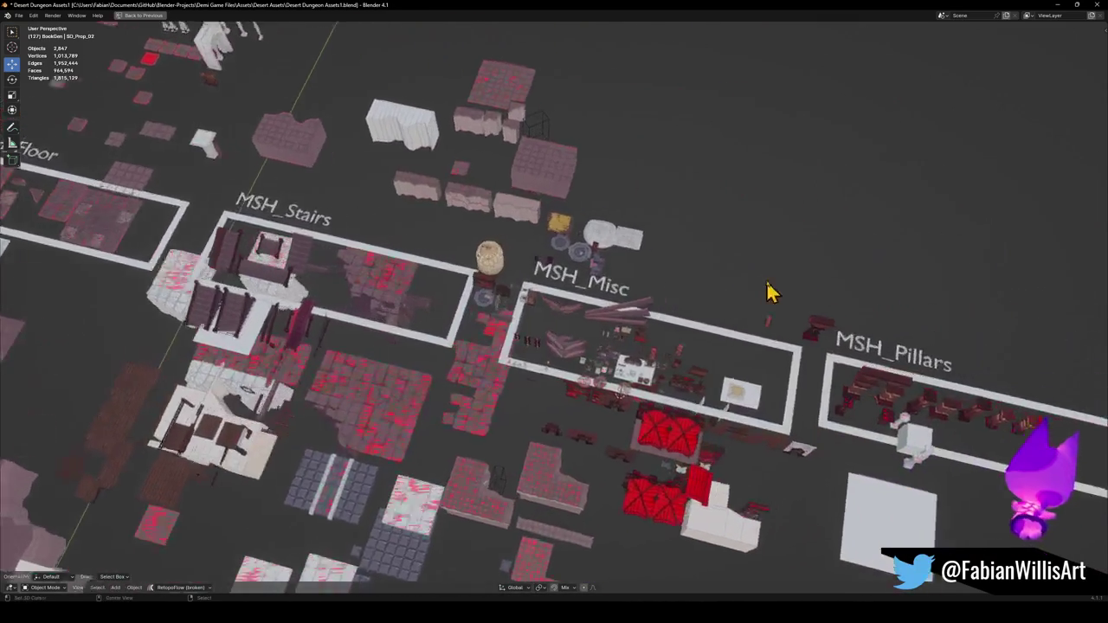
{"action": "scroll", "coordinate": [764, 289], "scroll_direction": "up", "scroll_amount": 5}
{"action": "scroll", "coordinate": [673, 322], "scroll_direction": "up", "scroll_amount": 3}
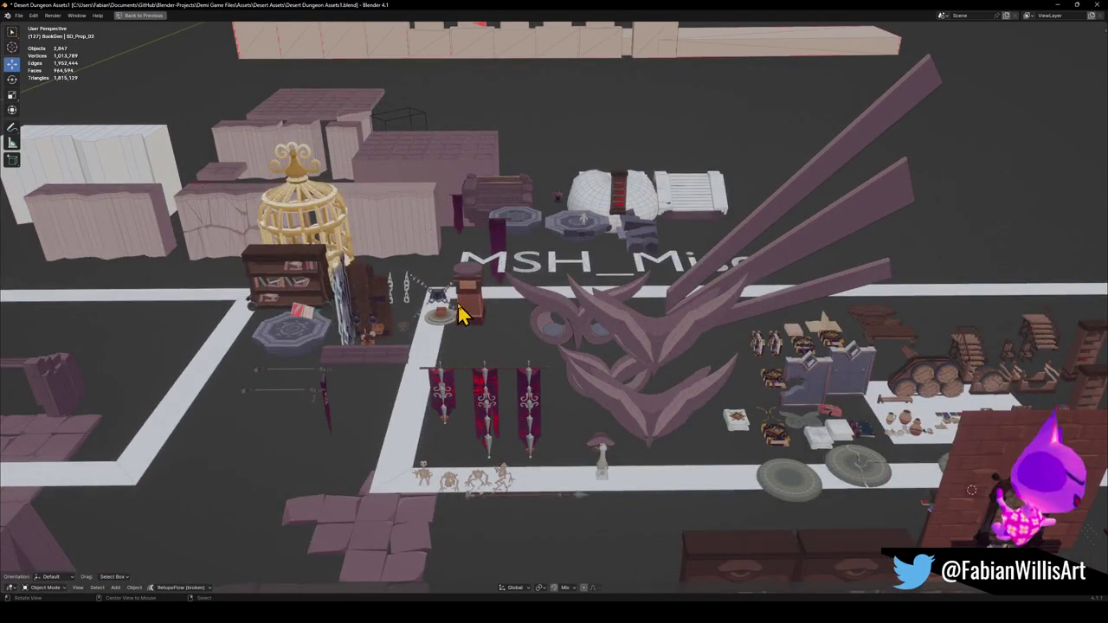
{"action": "scroll", "coordinate": [463, 312], "scroll_direction": "up", "scroll_amount": 2}
{"action": "scroll", "coordinate": [511, 320], "scroll_direction": "up", "scroll_amount": 3}
{"action": "middle_click_drag", "start_coordinate": [562, 362], "coordinate": [554, 388]}
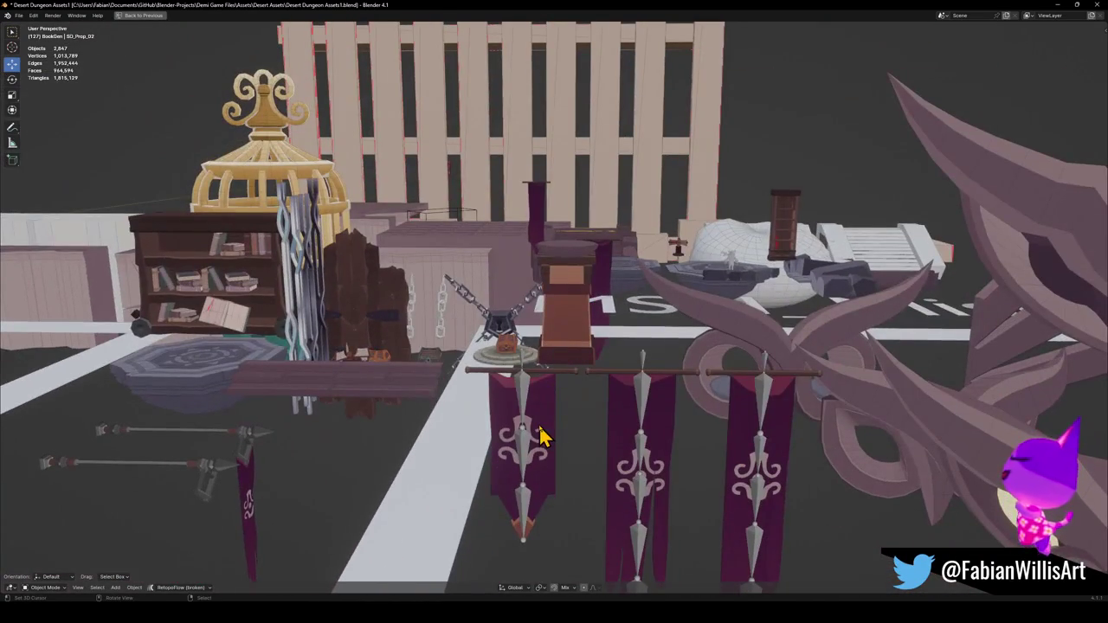
Open the SD_Flag_00 banner in Edit Mode within the full UV Editing layout.
{"action": "scroll", "coordinate": [543, 435], "scroll_direction": "down", "scroll_amount": 3}
{"action": "scroll", "coordinate": [579, 381], "scroll_direction": "up", "scroll_amount": 4}
{"action": "scroll", "coordinate": [579, 381], "scroll_direction": "up", "scroll_amount": 3}
{"action": "left_click", "coordinate": [457, 460]}
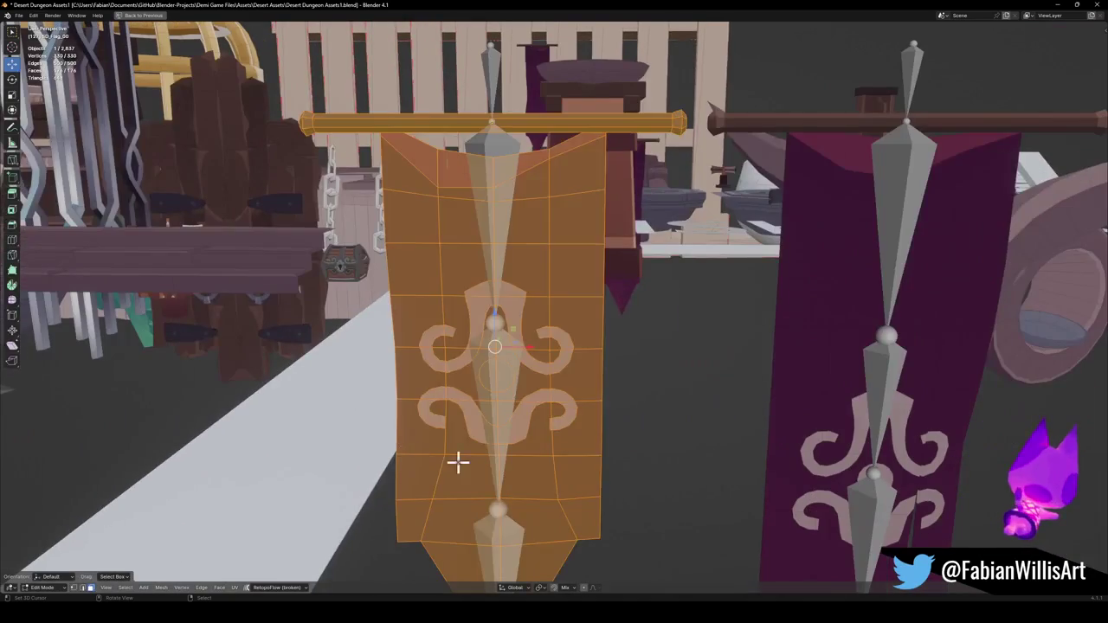
{"action": "key", "text": "Tab"}
{"action": "key", "text": "ctrl+space"}
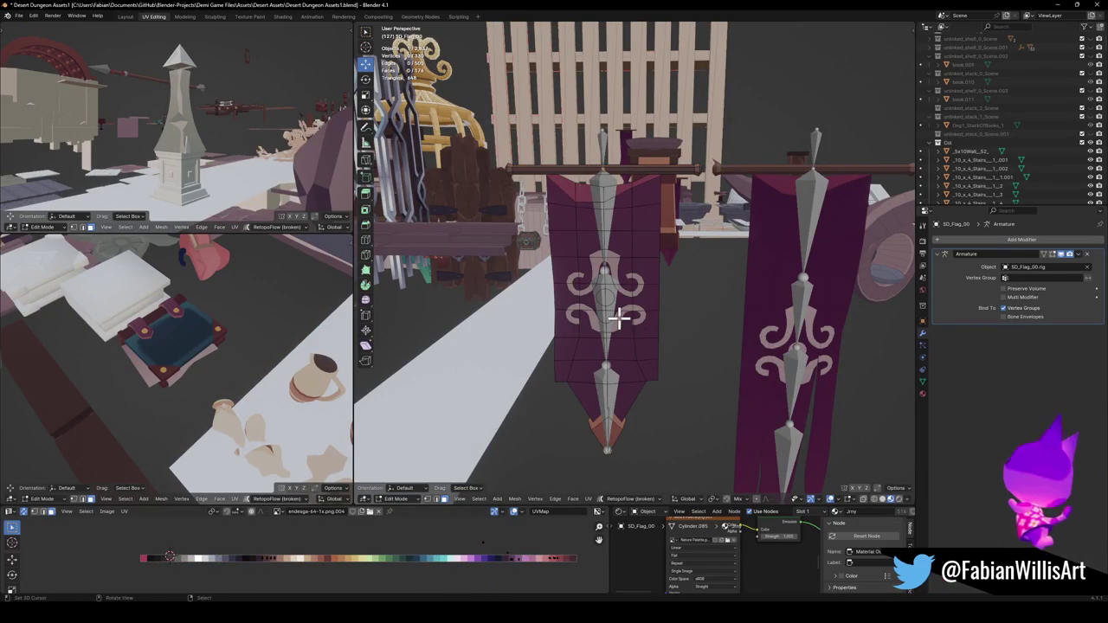
Separate the banner's emblem faces into their own object.
{"action": "left_click", "coordinate": [489, 558]}
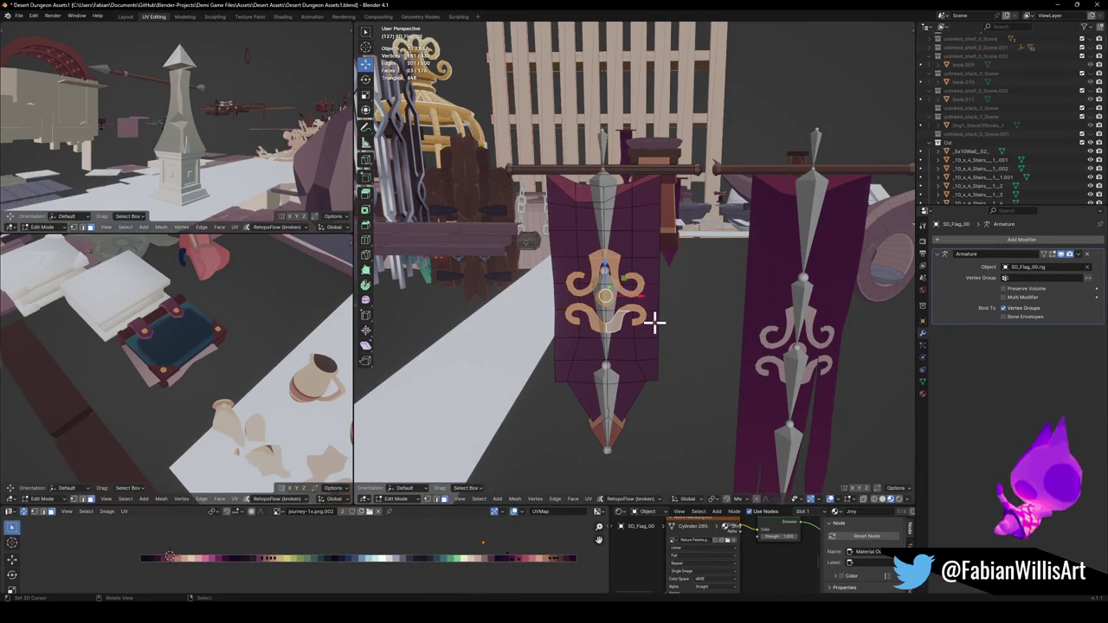
{"action": "key", "text": "p"}
{"action": "left_click", "coordinate": [617, 323]}
{"action": "key", "text": "Tab"}
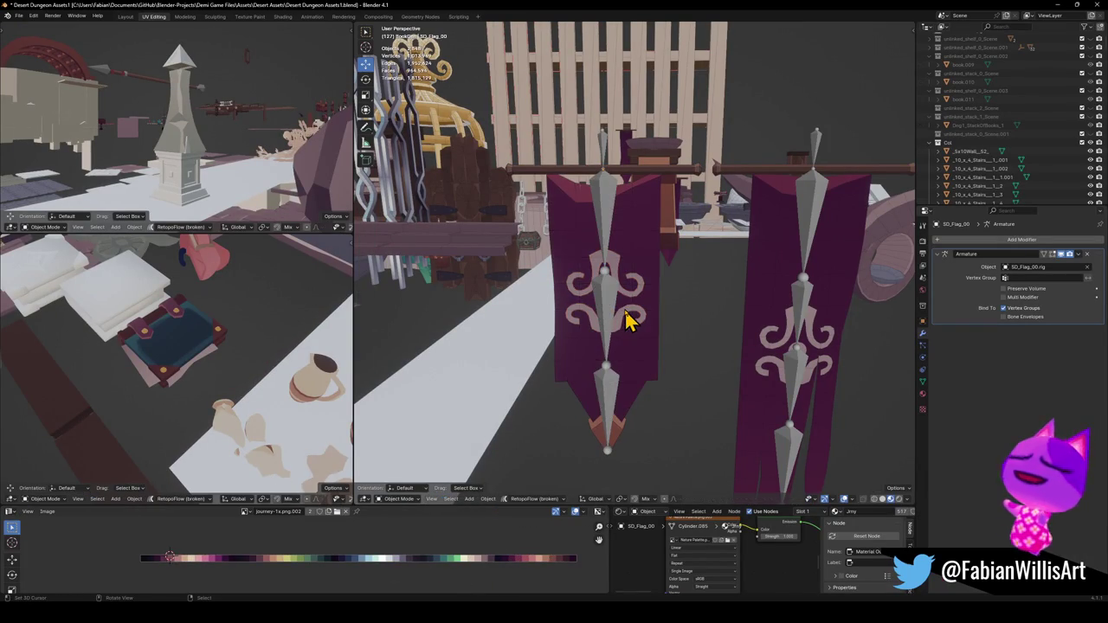
Clear the emblem object's parent, copy it, and switch to the Forest Overworld2 window.
{"action": "left_click", "coordinate": [630, 318]}
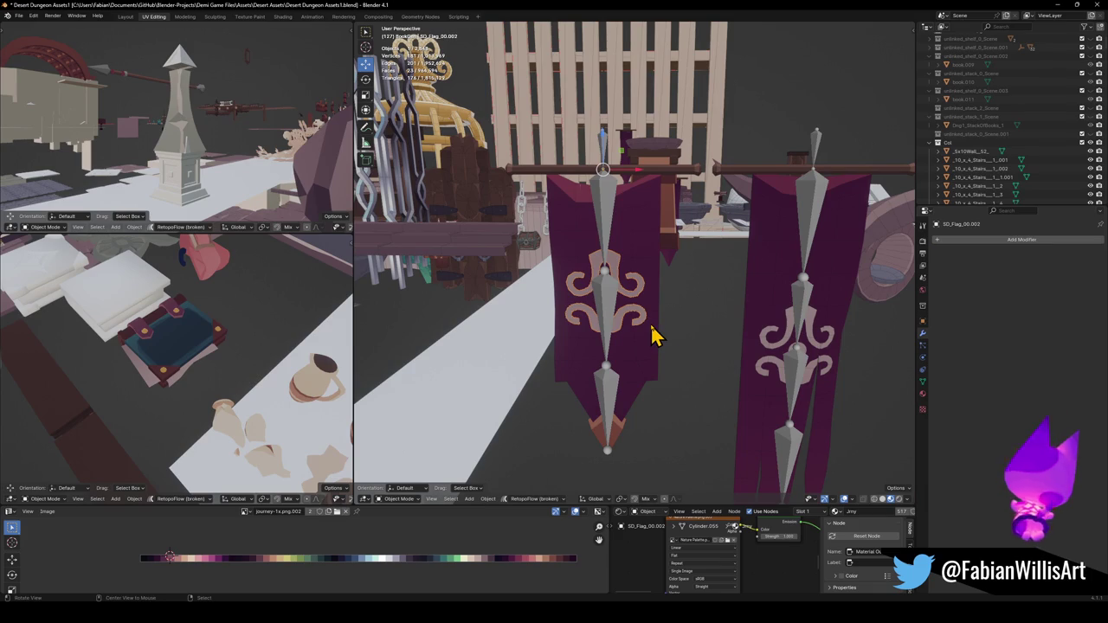
{"action": "key", "text": "alt+p"}
{"action": "left_click", "coordinate": [652, 328]}
{"action": "right_click", "coordinate": [653, 324]}
{"action": "key", "text": "Escape"}
{"action": "key", "text": "ctrl+c"}
{"action": "left_click", "coordinate": [1059, 5]}
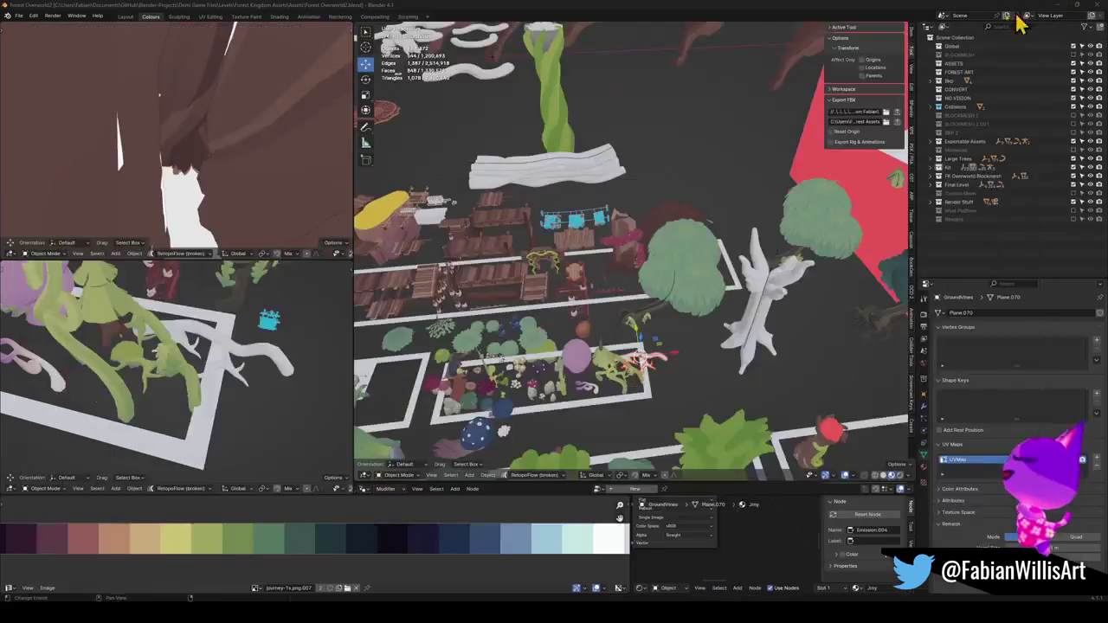
In Alternate Hub2, frame the stone door's circle and paste the copied emblem.
{"action": "left_click", "coordinate": [1059, 6]}
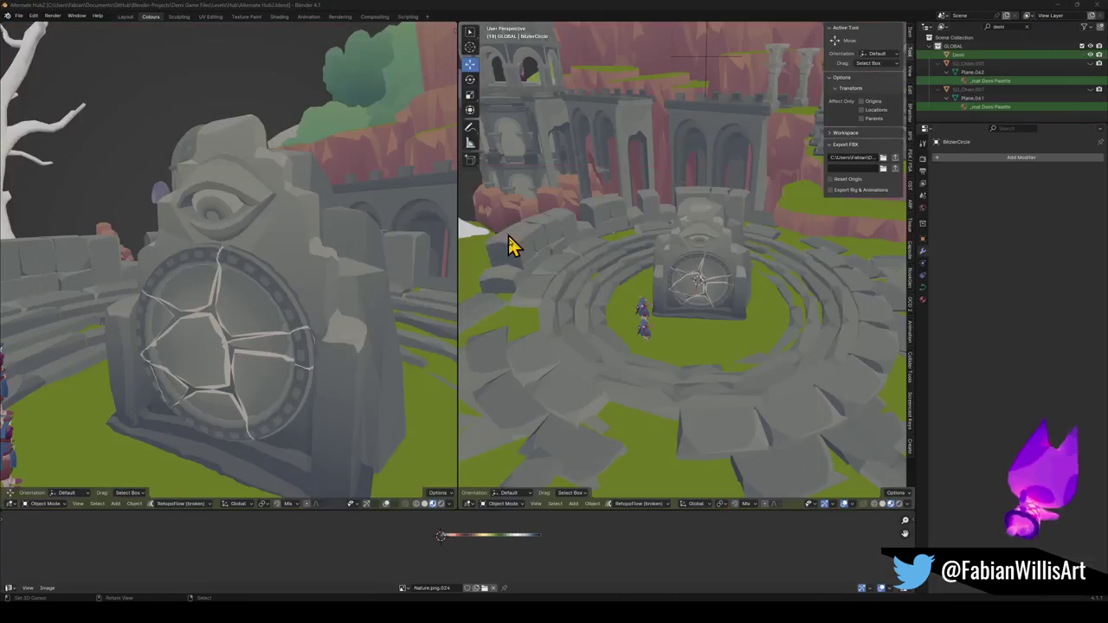
{"action": "key", "text": "KP_Decimal"}
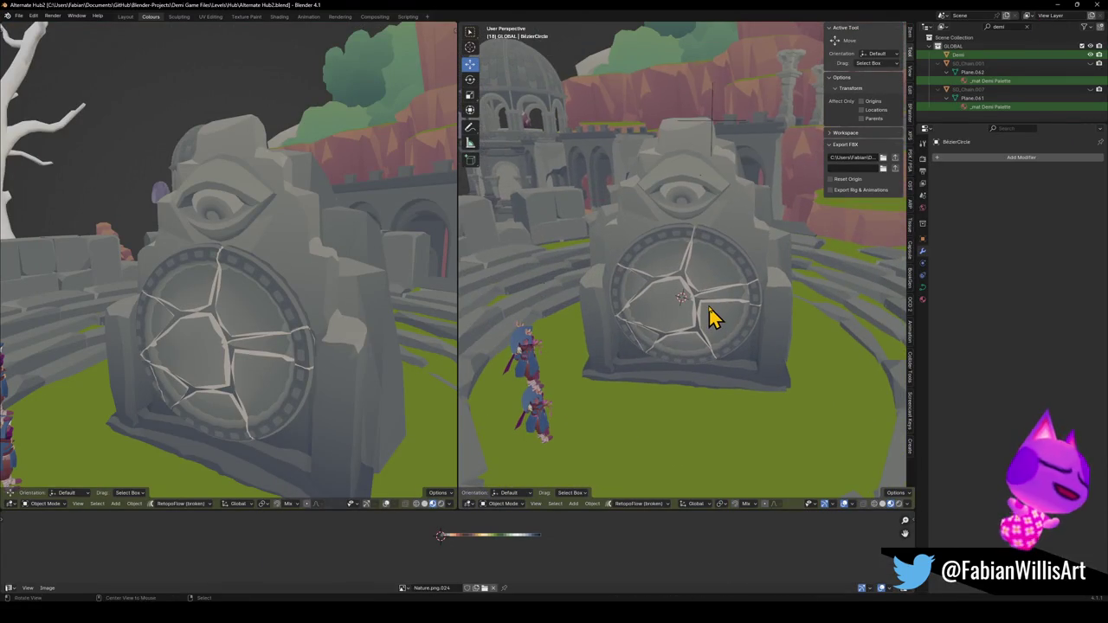
{"action": "scroll", "coordinate": [715, 316], "scroll_direction": "up", "scroll_amount": 2}
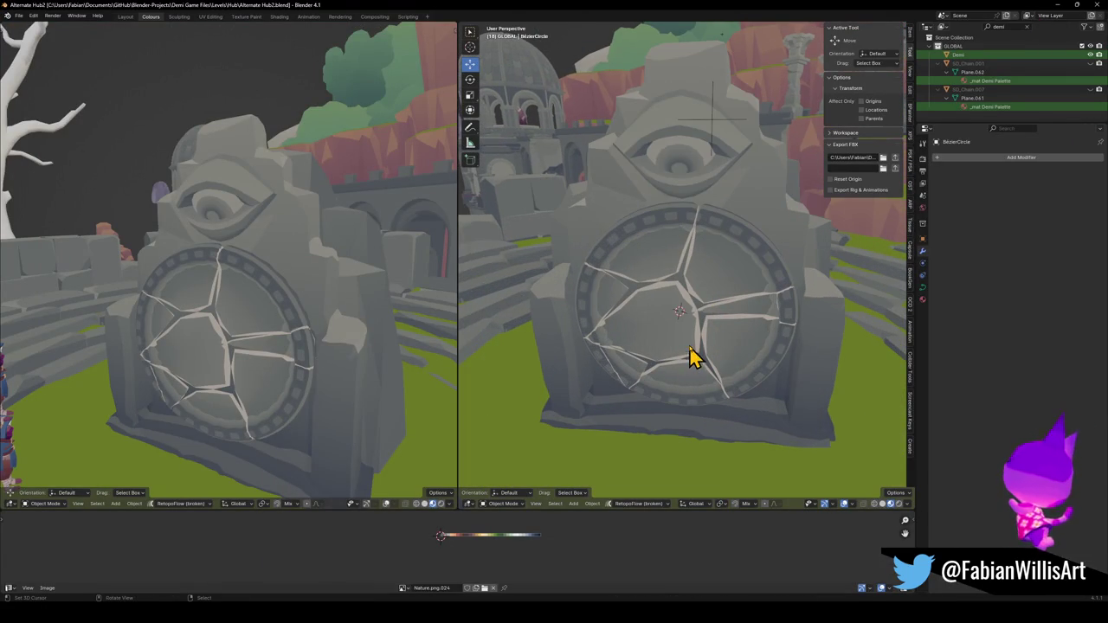
{"action": "scroll", "coordinate": [684, 333], "scroll_direction": "up", "scroll_amount": 2}
{"action": "mouse_move", "coordinate": [722, 376]}
{"action": "middle_mouse_down"}
{"action": "mouse_move", "coordinate": [641, 383]}
{"action": "mouse_move", "coordinate": [684, 374]}
{"action": "middle_mouse_up"}
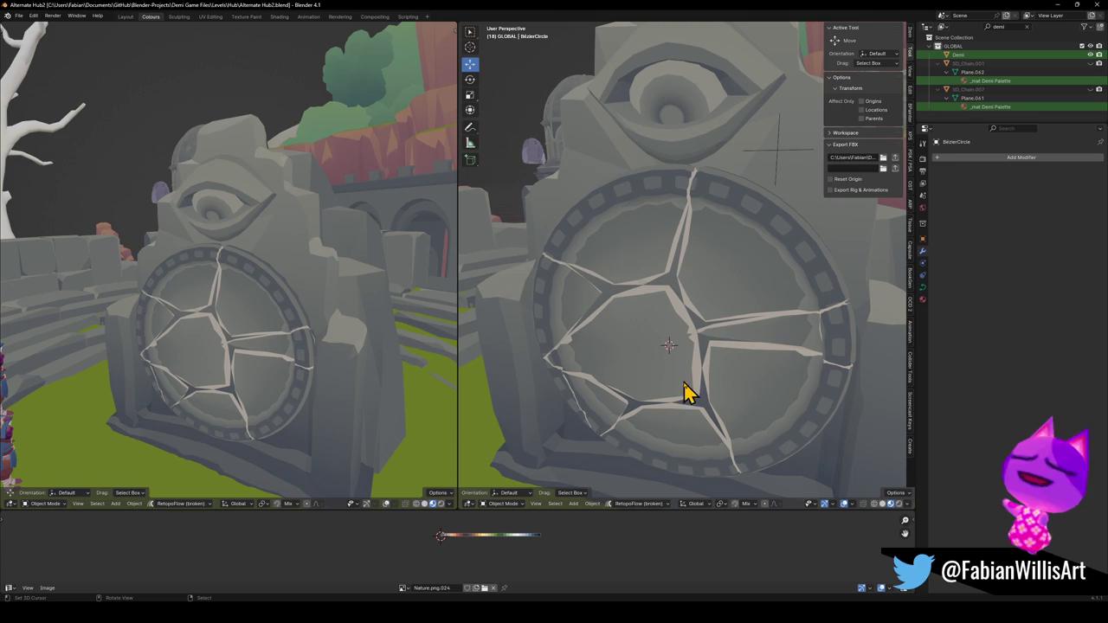
{"action": "key", "text": "ctrl+v"}
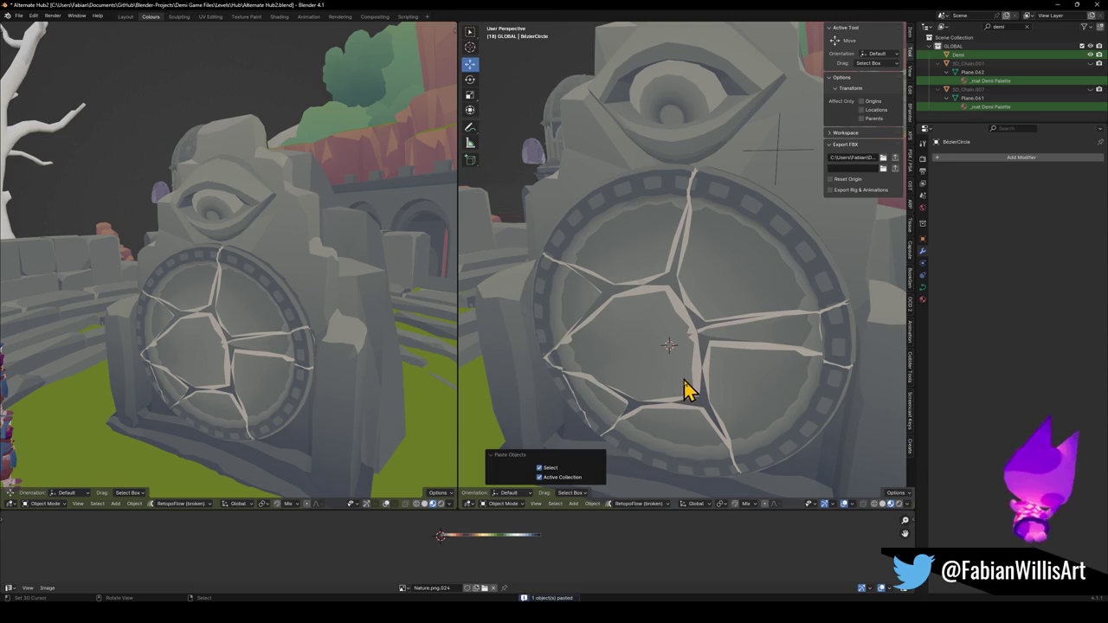
Snap the emblem to the 3D cursor, set its origin to geometry, and raise it along Z.
{"action": "key", "text": "shift+s"}
{"action": "left_click", "coordinate": [684, 329]}
{"action": "middle_click_drag", "start_coordinate": [701, 339], "coordinate": [692, 372]}
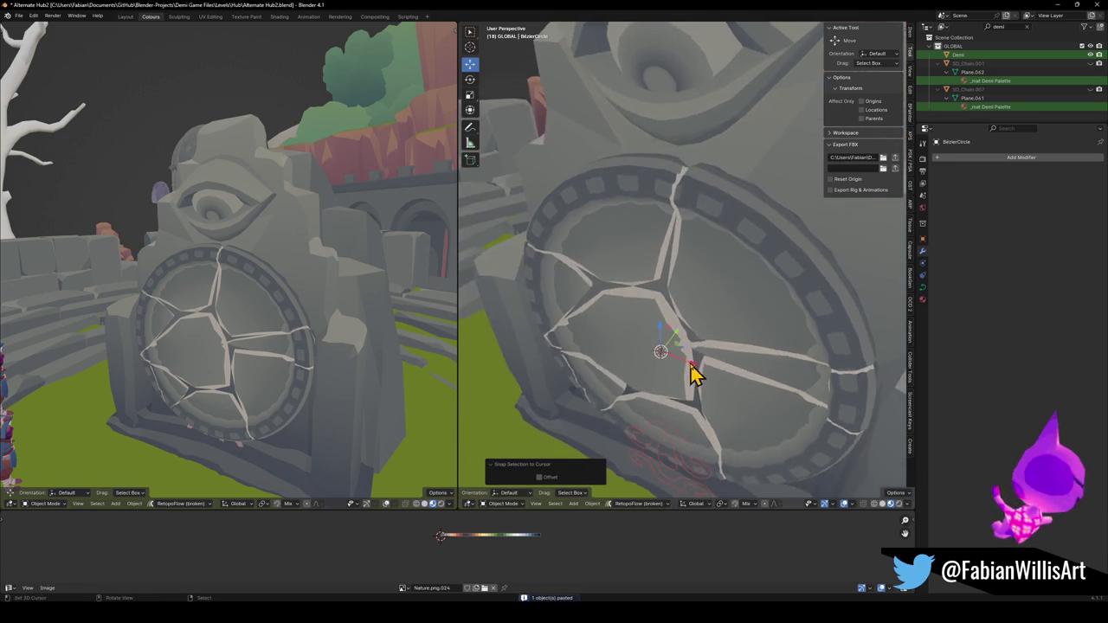
{"action": "scroll", "coordinate": [704, 367], "scroll_direction": "down", "scroll_amount": 3}
{"action": "key", "text": "q"}
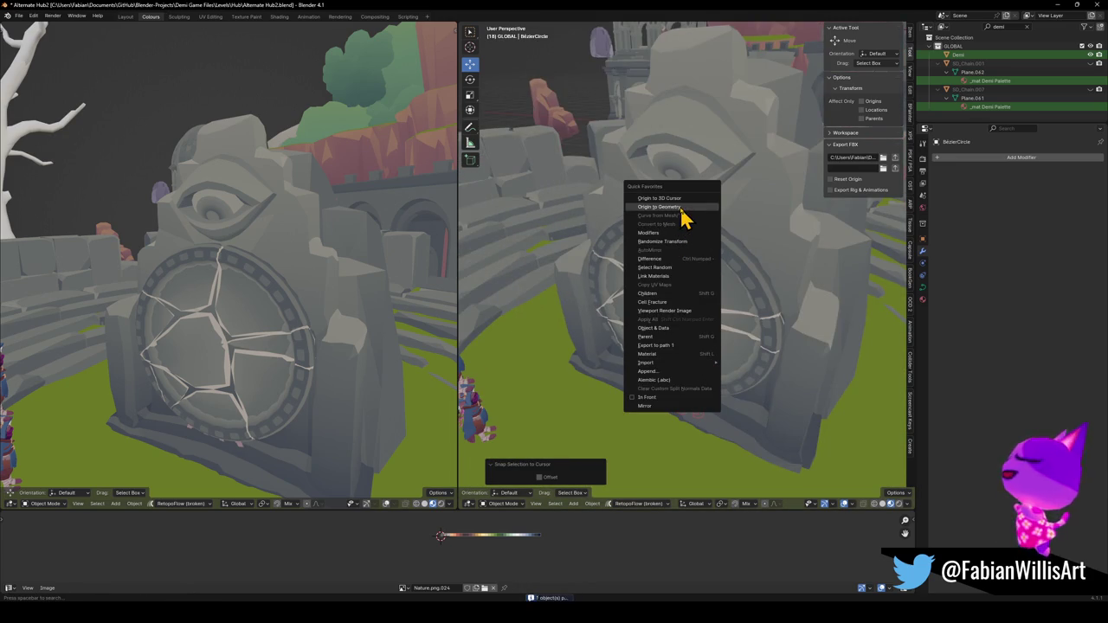
{"action": "left_click", "coordinate": [680, 207]}
{"action": "key", "text": "g"}
{"action": "key", "text": "z"}
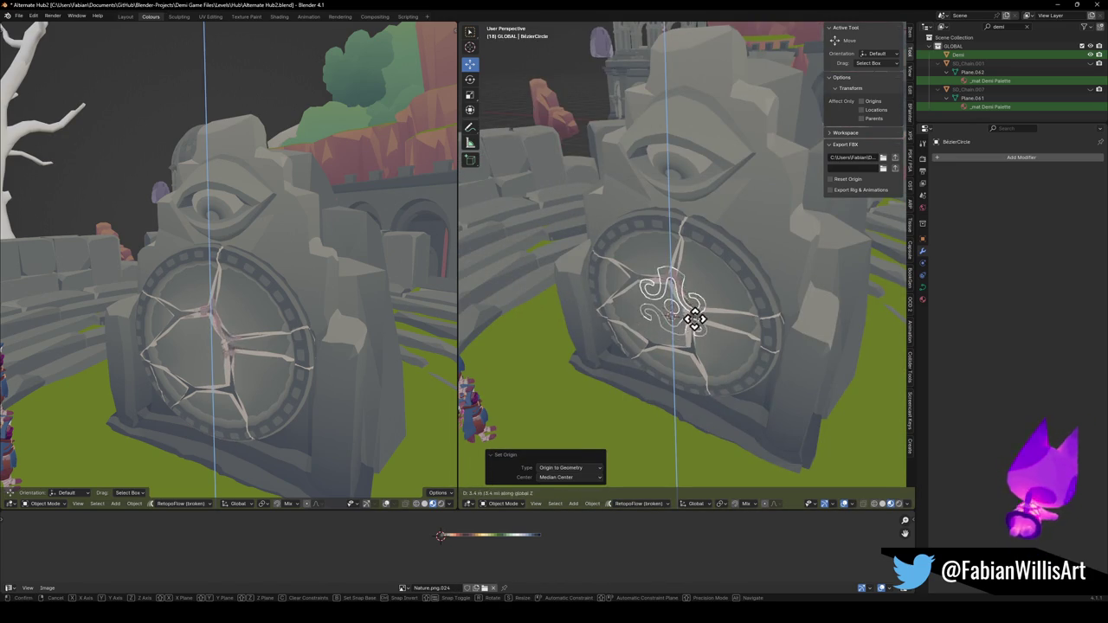
{"action": "left_click", "coordinate": [702, 329]}
Rotate the emblem upright onto the door and clear the door mesh's selection.
{"action": "mouse_move", "coordinate": [702, 328]}
{"action": "middle_mouse_down"}
{"action": "mouse_move", "coordinate": [711, 338]}
{"action": "mouse_move", "coordinate": [705, 304]}
{"action": "middle_mouse_up"}
{"action": "key", "text": "r"}
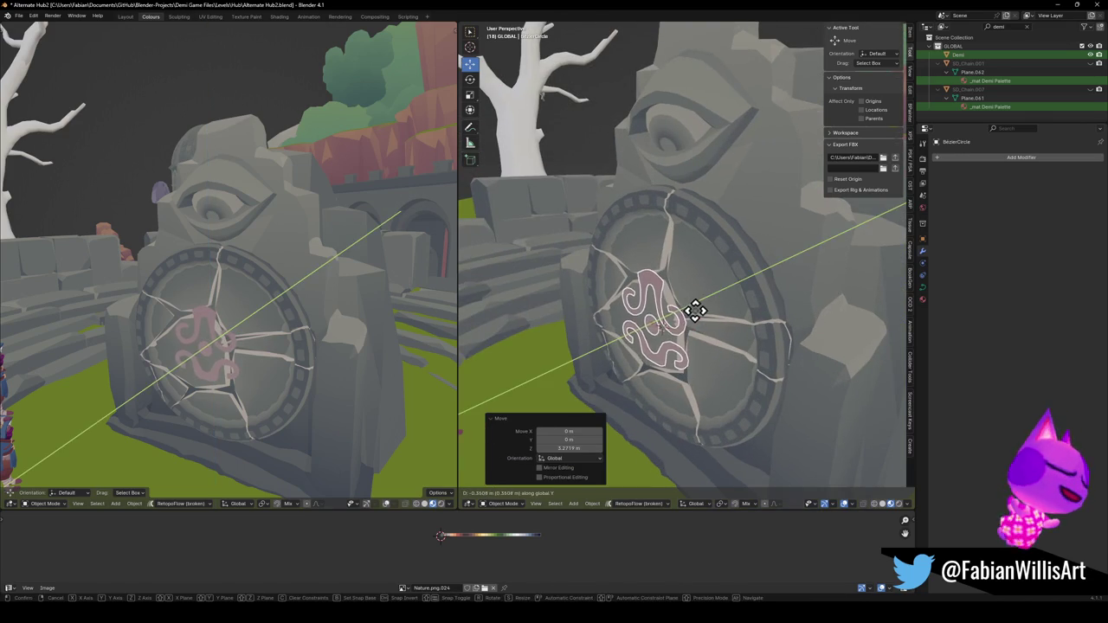
{"action": "left_click", "coordinate": [698, 309]}
{"action": "middle_click_drag", "start_coordinate": [304, 321], "coordinate": [281, 333]}
{"action": "middle_click_drag", "start_coordinate": [673, 354], "coordinate": [736, 285]}
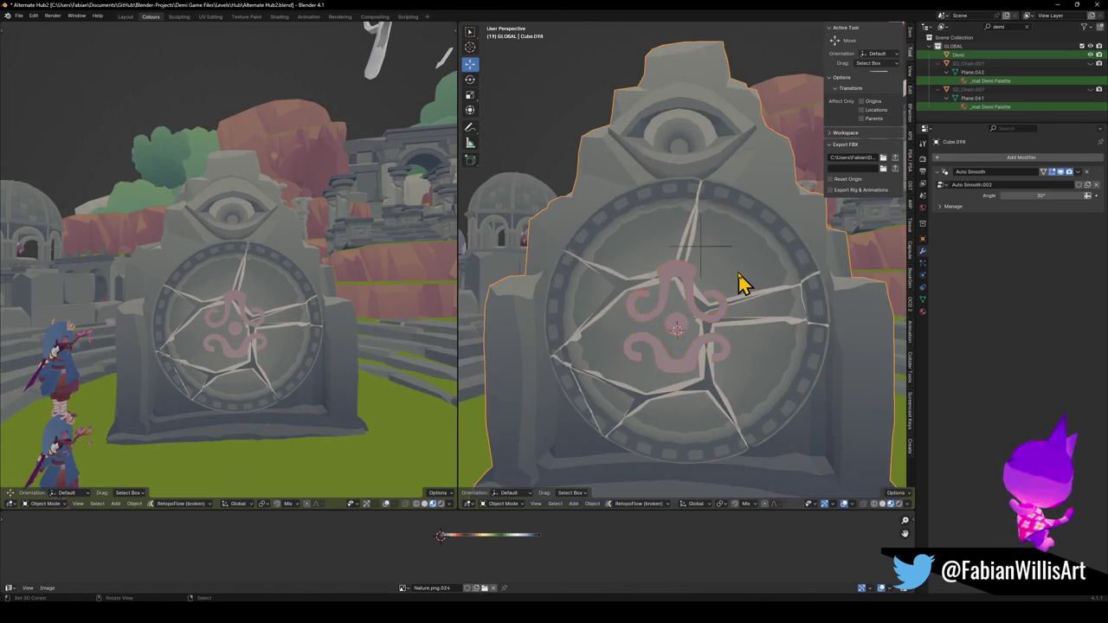
{"action": "left_click", "coordinate": [737, 285]}
{"action": "key", "text": "Tab"}
{"action": "key", "text": "alt+a"}
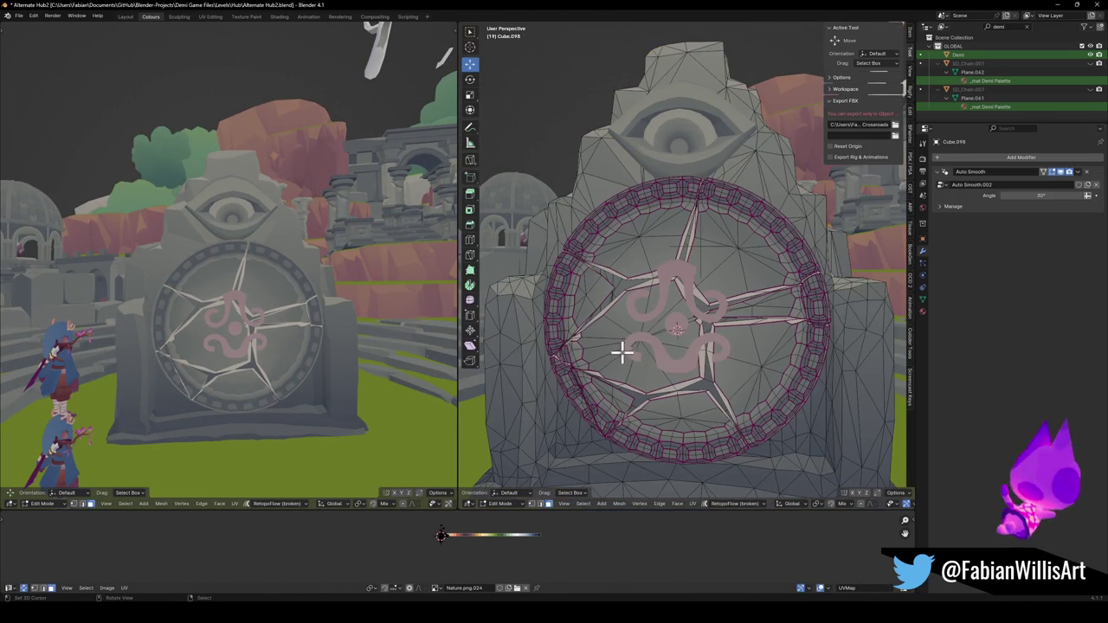
{"action": "key", "text": "Tab"}
Scale the emblem up to 1.338 and shift it sideways along X.
{"action": "left_click", "coordinate": [684, 333]}
{"action": "key", "text": "s"}
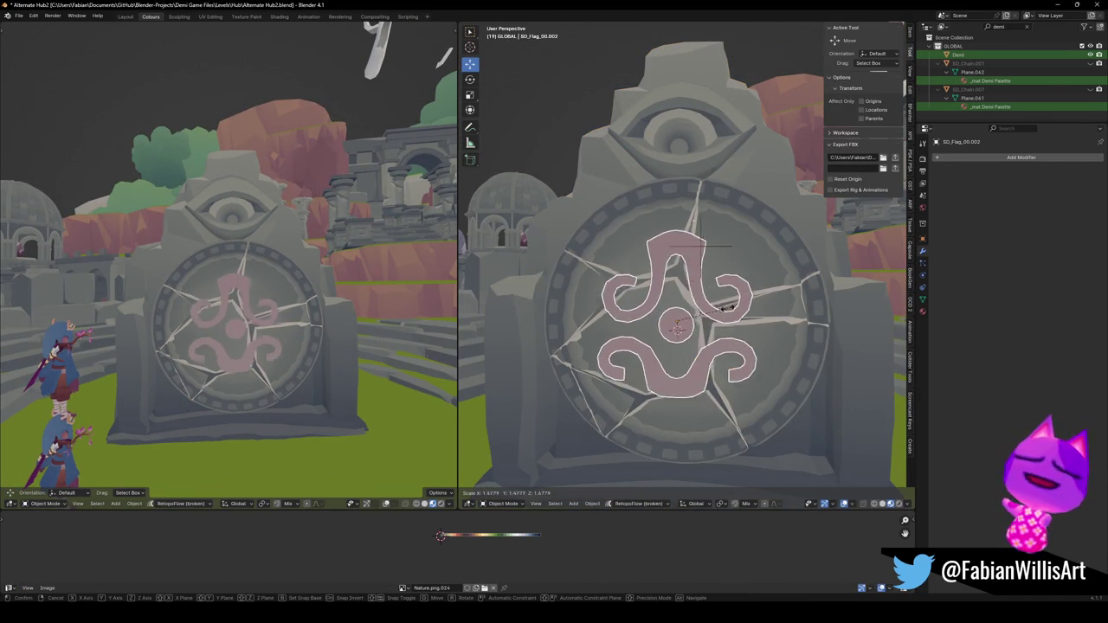
{"action": "left_click", "coordinate": [705, 338]}
{"action": "key", "text": "g"}
{"action": "key", "text": "x"}
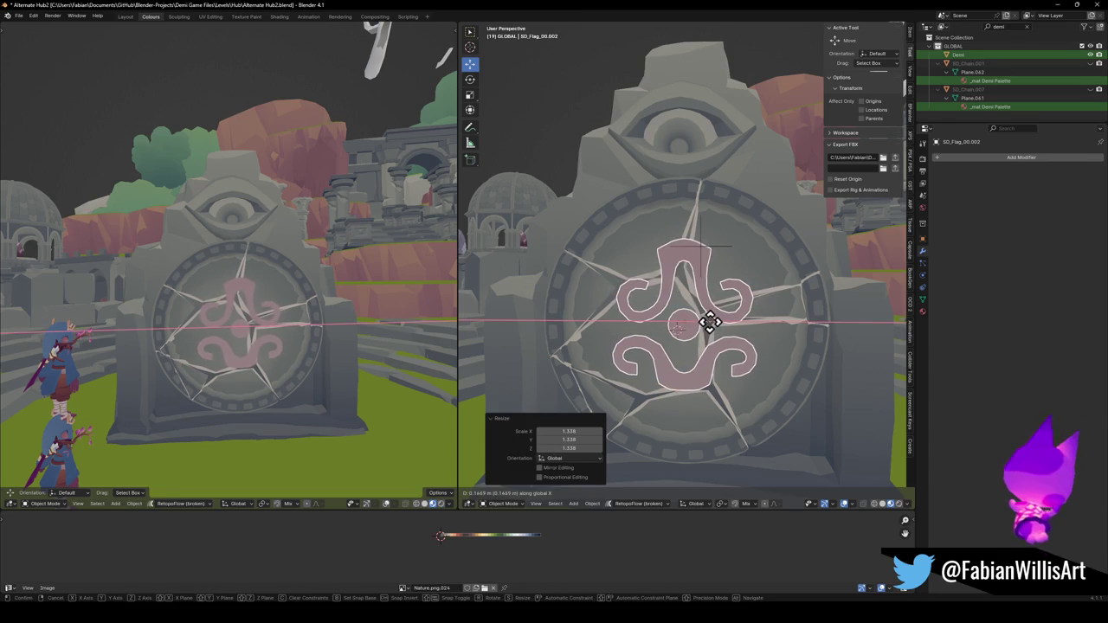
{"action": "left_click", "coordinate": [712, 327]}
{"action": "scroll", "coordinate": [712, 327], "scroll_direction": "down", "scroll_amount": 3}
{"action": "middle_click_drag", "start_coordinate": [712, 326], "coordinate": [688, 318]}
{"action": "key", "text": "g"}
{"action": "key", "text": "x"}
{"action": "left_click", "coordinate": [732, 313]}
Fine-tune the emblem's X position until it is centred on the door's seal.
{"action": "key", "text": "s"}
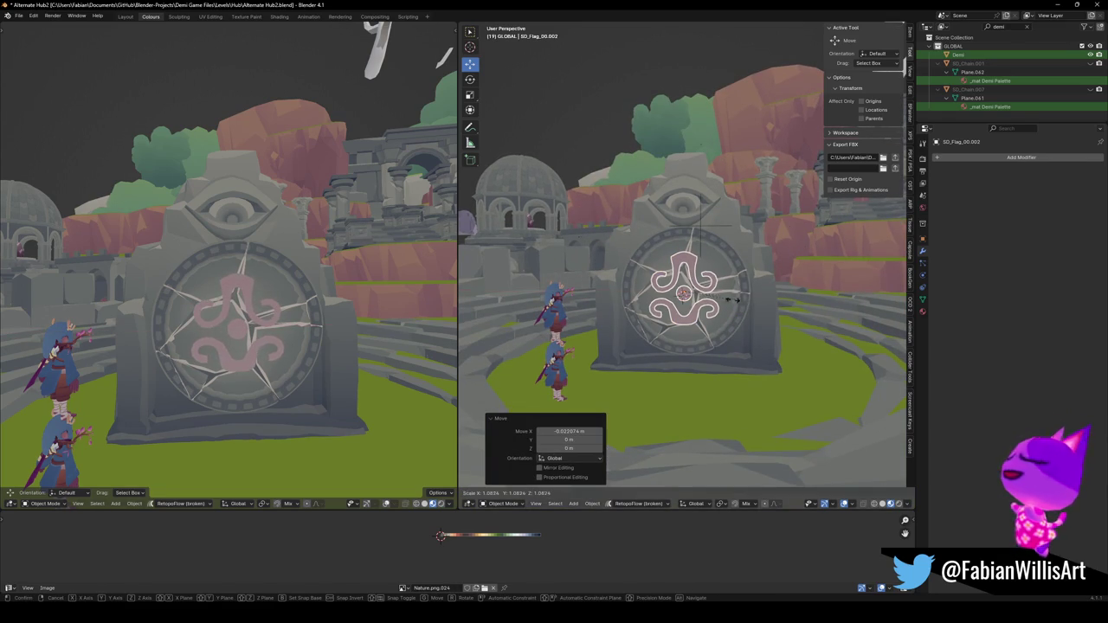
{"action": "key", "text": "Escape"}
{"action": "key", "text": "g"}
{"action": "key", "text": "x"}
{"action": "left_click", "coordinate": [725, 301]}
{"action": "mouse_move", "coordinate": [315, 301]}
{"action": "middle_mouse_down"}
{"action": "mouse_move", "coordinate": [288, 331]}
{"action": "mouse_move", "coordinate": [366, 329]}
{"action": "middle_mouse_up"}
{"action": "scroll", "coordinate": [272, 327], "scroll_direction": "up", "scroll_amount": 2}
{"action": "scroll", "coordinate": [315, 322], "scroll_direction": "up", "scroll_amount": 2}
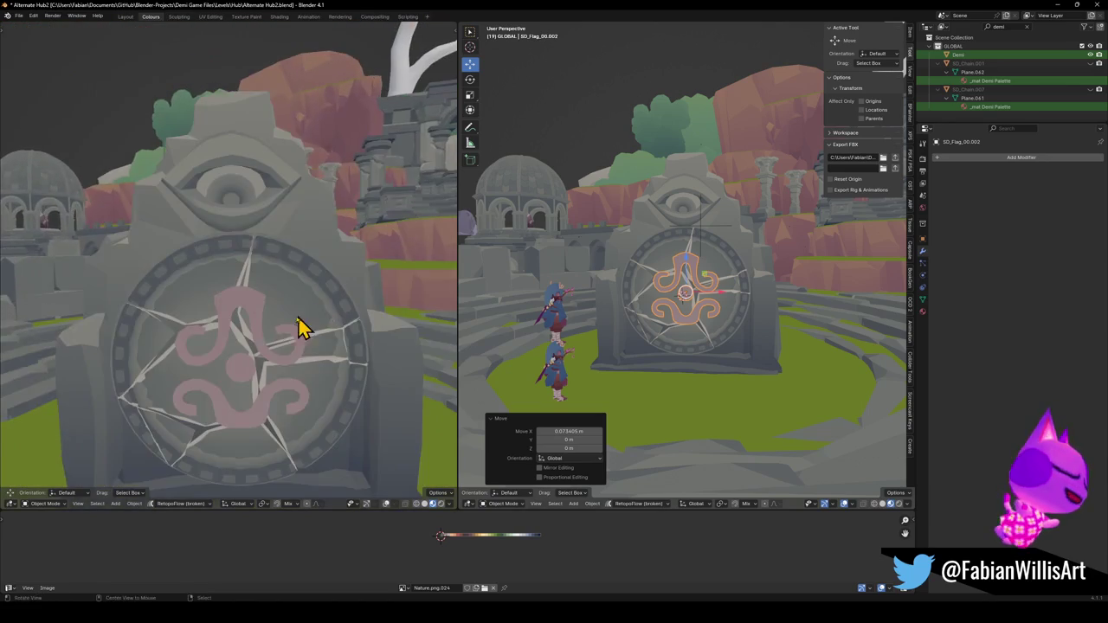
{"action": "scroll", "coordinate": [402, 305], "scroll_direction": "up", "scroll_amount": 2}
{"action": "key", "text": "g"}
{"action": "key", "text": "x"}
{"action": "left_click", "coordinate": [722, 314]}
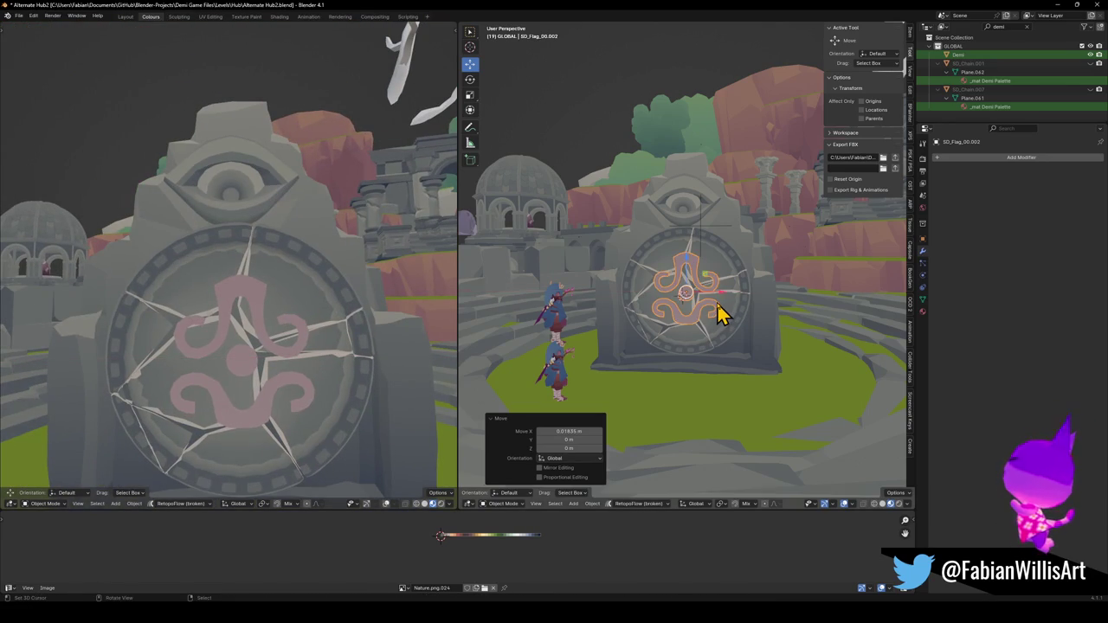
Enter Edit Mode on the emblem and zoom in close.
{"action": "scroll", "coordinate": [722, 314], "scroll_direction": "up", "scroll_amount": 5}
{"action": "key", "text": "Tab"}
{"action": "scroll", "coordinate": [725, 303], "scroll_direction": "up", "scroll_amount": 3}
{"action": "scroll", "coordinate": [727, 298], "scroll_direction": "up", "scroll_amount": 2}
{"action": "scroll", "coordinate": [720, 304], "scroll_direction": "up", "scroll_amount": 3}
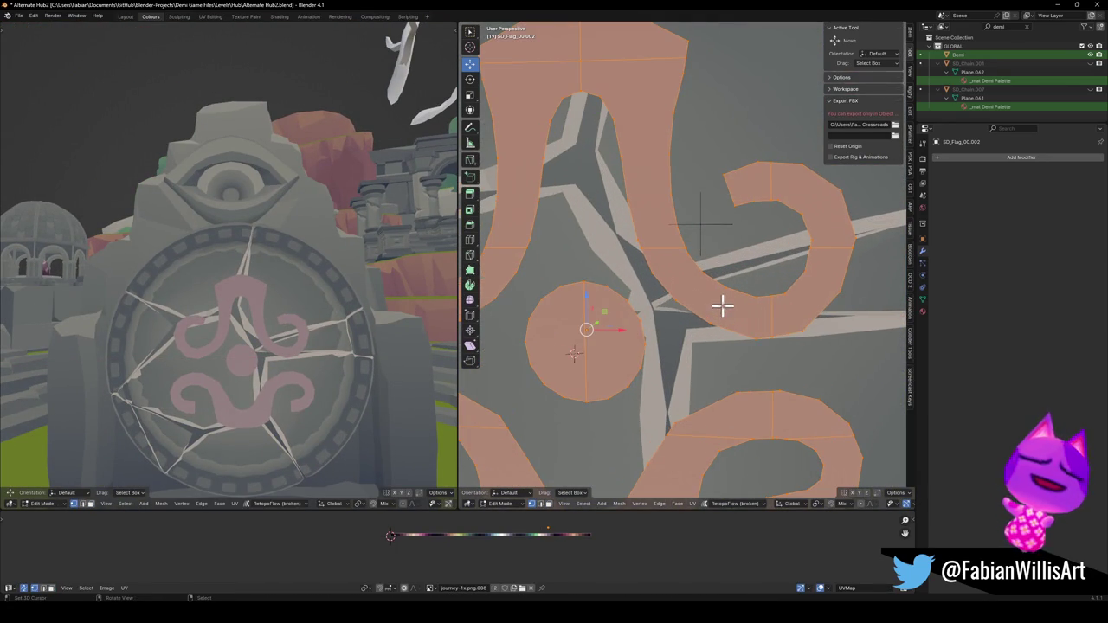
In vertex mode, select the curl's outer edge path and fill the strip with quads.
{"action": "left_click", "coordinate": [668, 258]}
{"action": "key", "text": "3"}
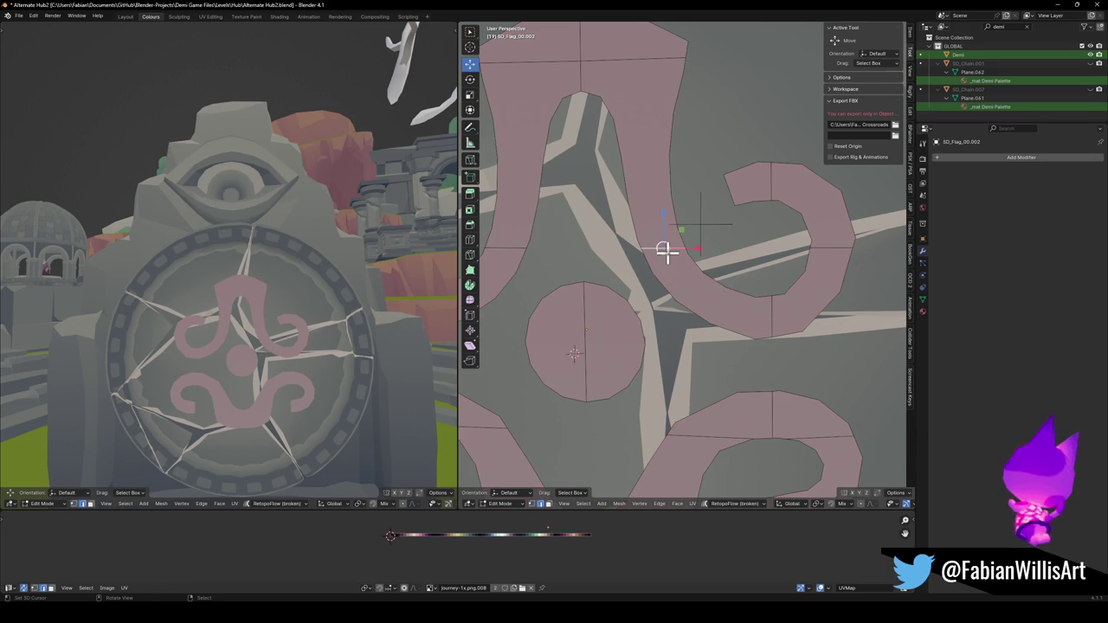
{"action": "key", "text": "1"}
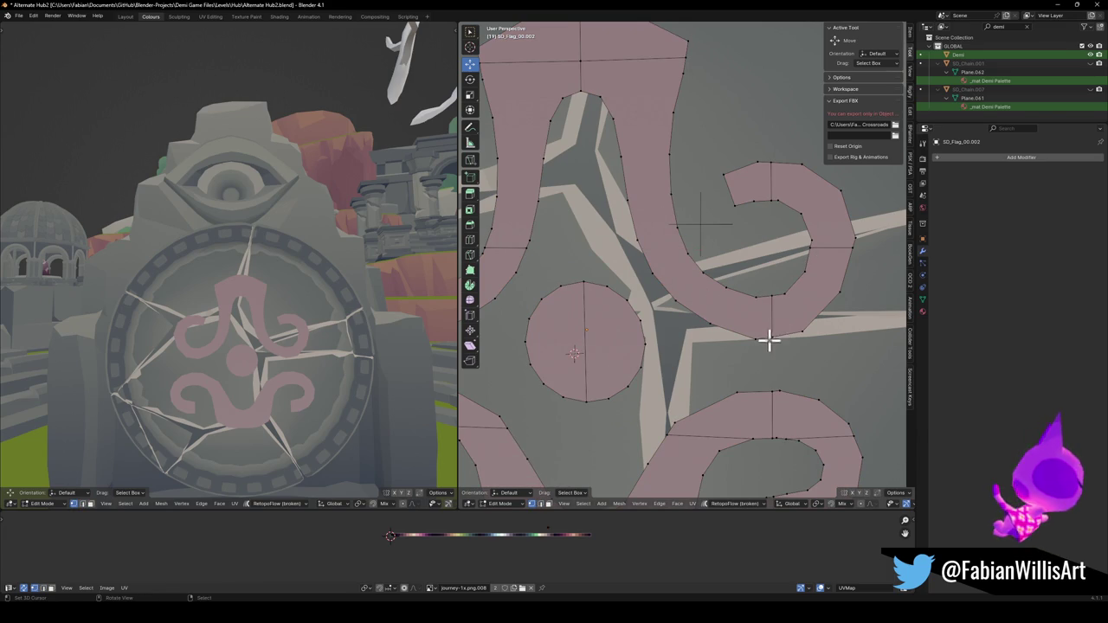
{"action": "left_click", "coordinate": [752, 339]}
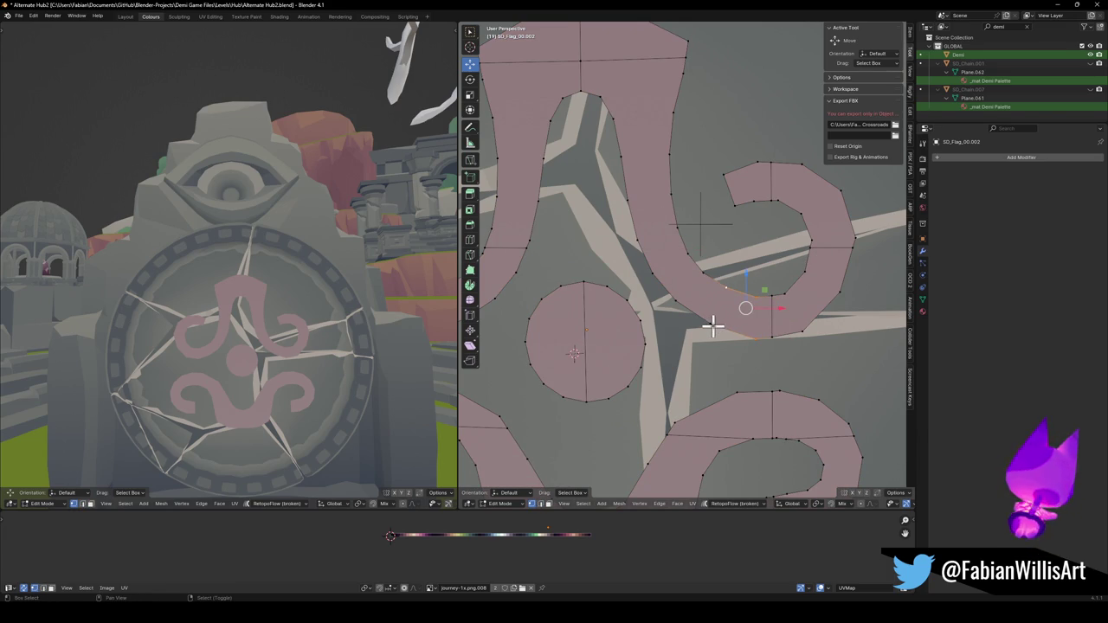
{"action": "left_click", "coordinate": [688, 254], "text": "shift"}
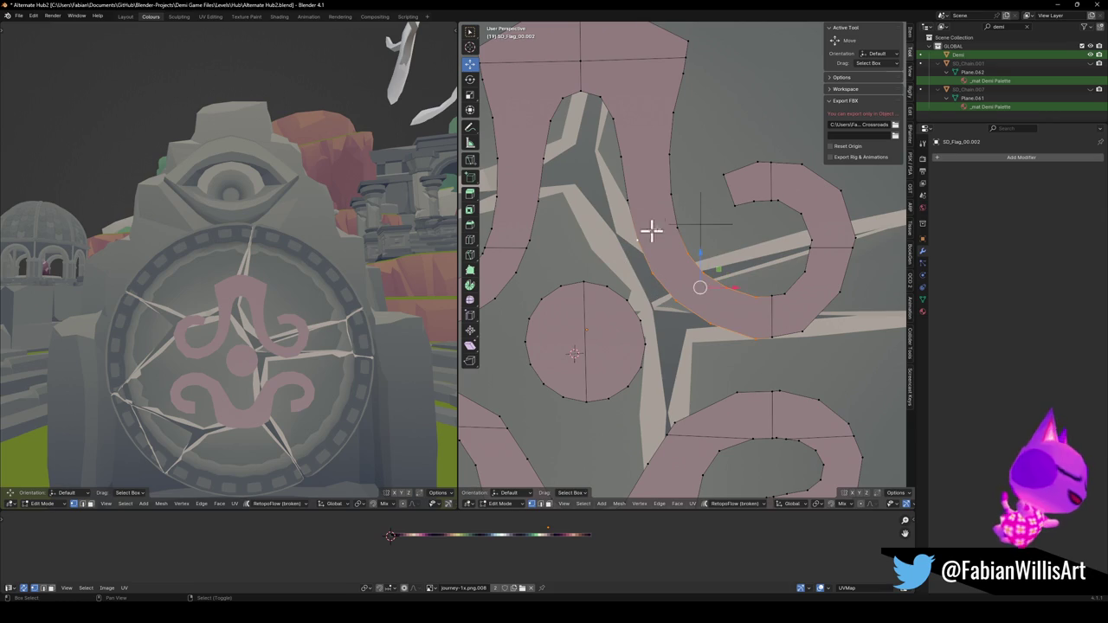
{"action": "left_click", "coordinate": [621, 157], "text": "ctrl"}
{"action": "left_click", "coordinate": [612, 118], "text": "ctrl"}
{"action": "key", "text": "f"}
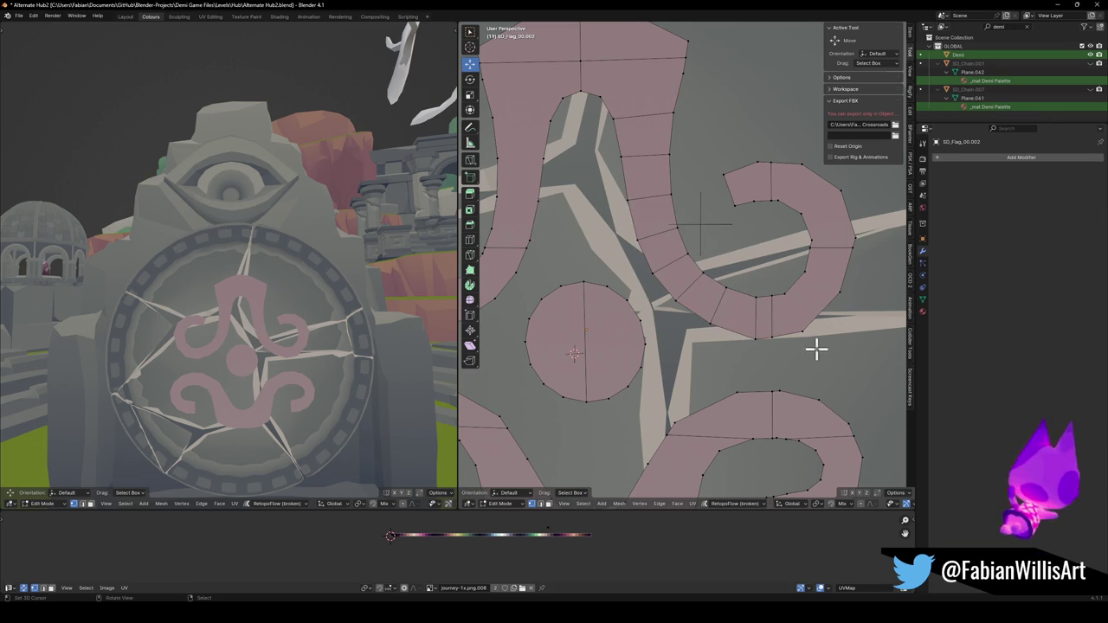
Move the curl's end vertex upward and fill the curl end with faces.
{"action": "left_click", "coordinate": [808, 297]}
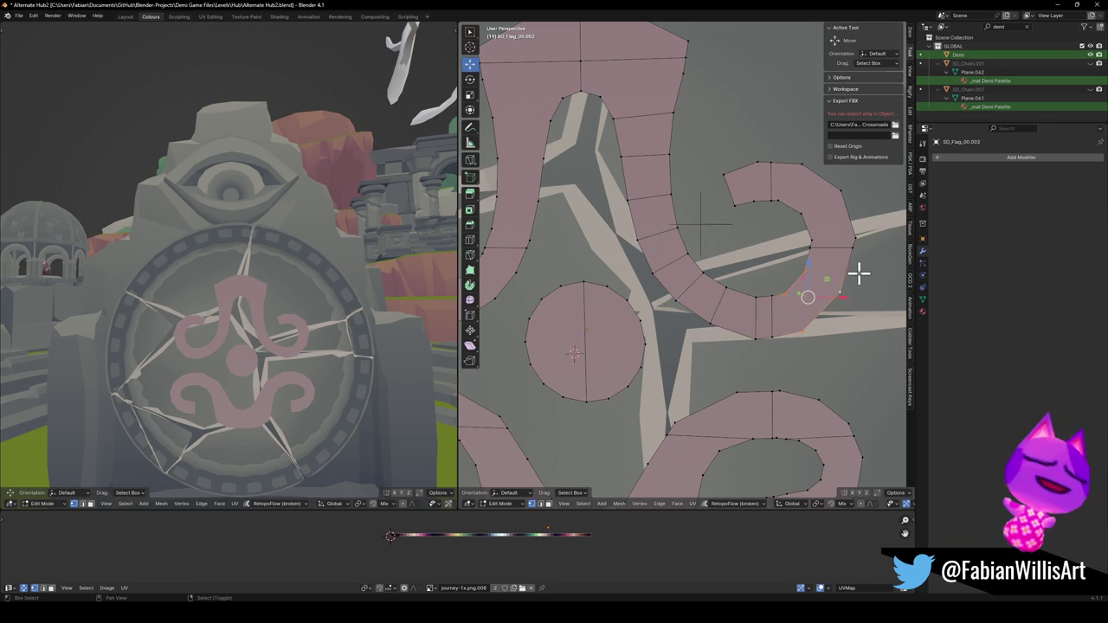
{"action": "key", "text": "g"}
{"action": "left_click", "coordinate": [804, 205]}
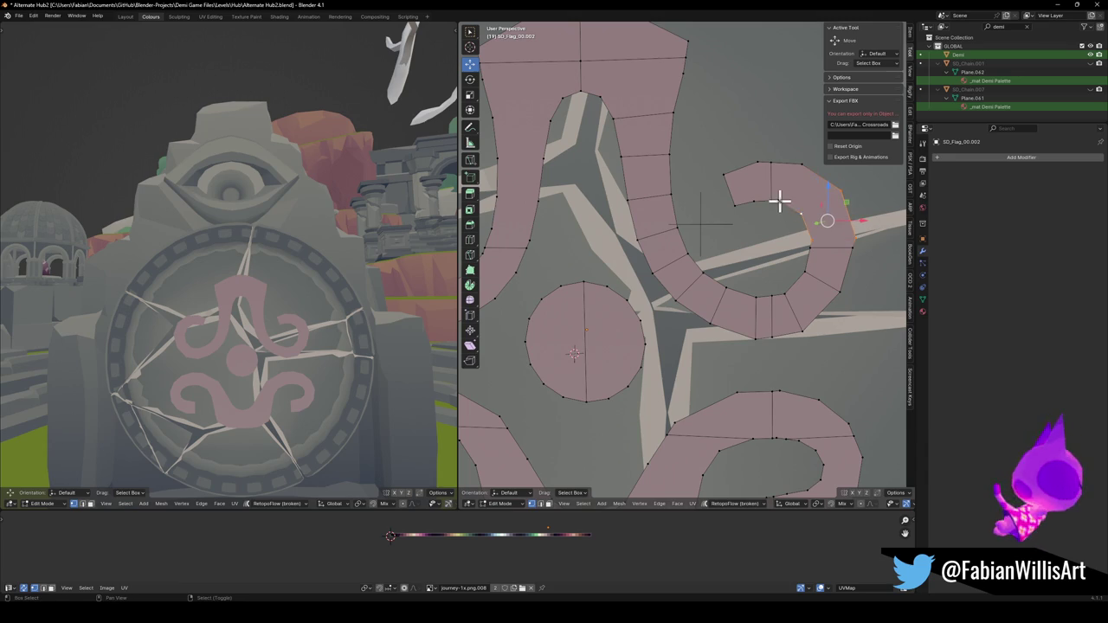
{"action": "key", "text": "f"}
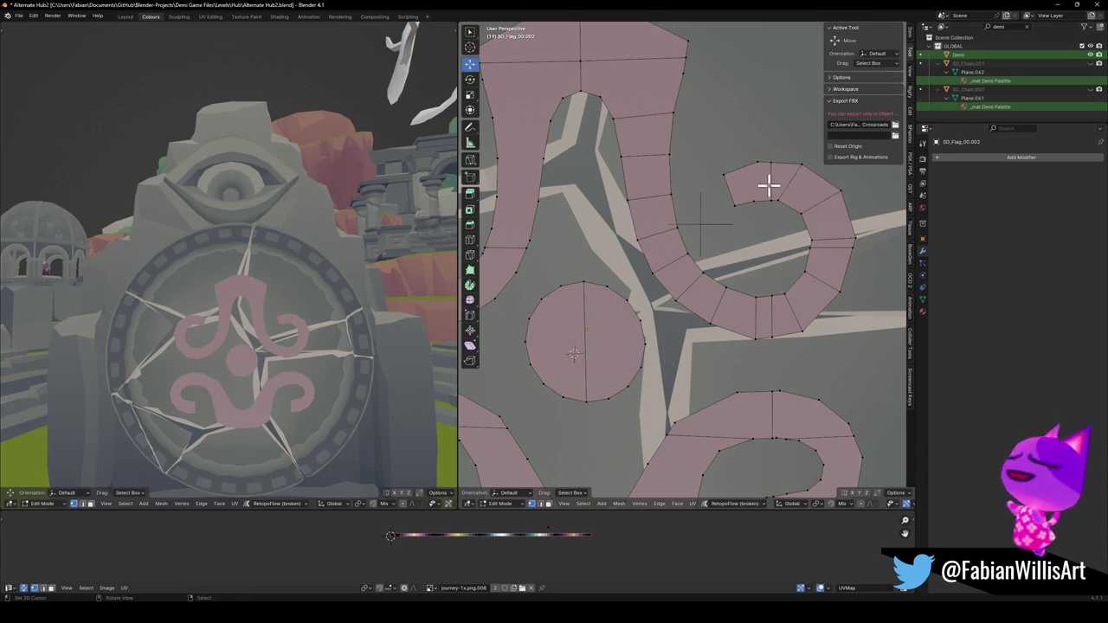
{"action": "left_click", "coordinate": [760, 173]}
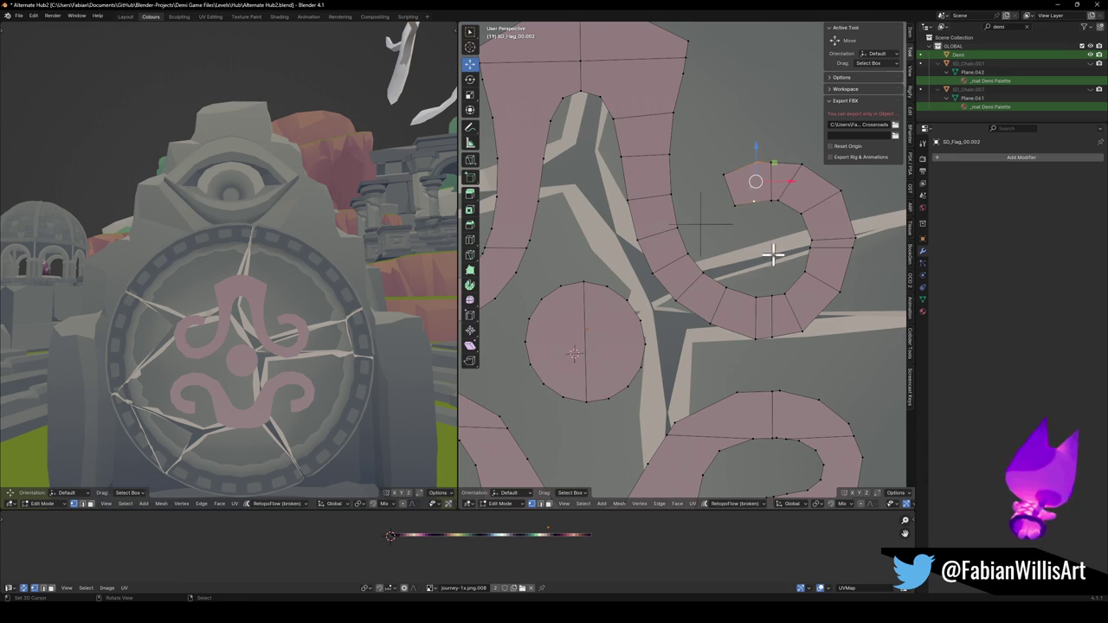
{"action": "key", "text": "alt+a"}
Select edges across the hook's top, left neck and lower curve to rebuild as quads.
{"action": "mouse_move", "coordinate": [699, 248]}
{"action": "middle_mouse_down"}
{"action": "mouse_move", "coordinate": [719, 300]}
{"action": "mouse_move", "coordinate": [673, 157]}
{"action": "middle_mouse_up"}
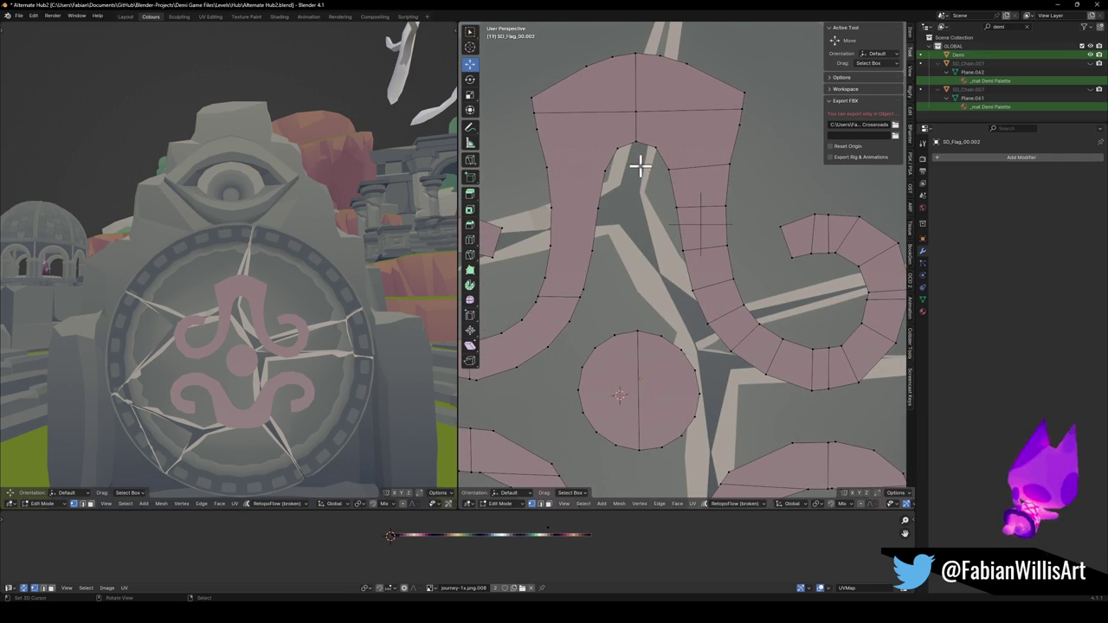
{"action": "left_click", "coordinate": [723, 126], "text": "shift"}
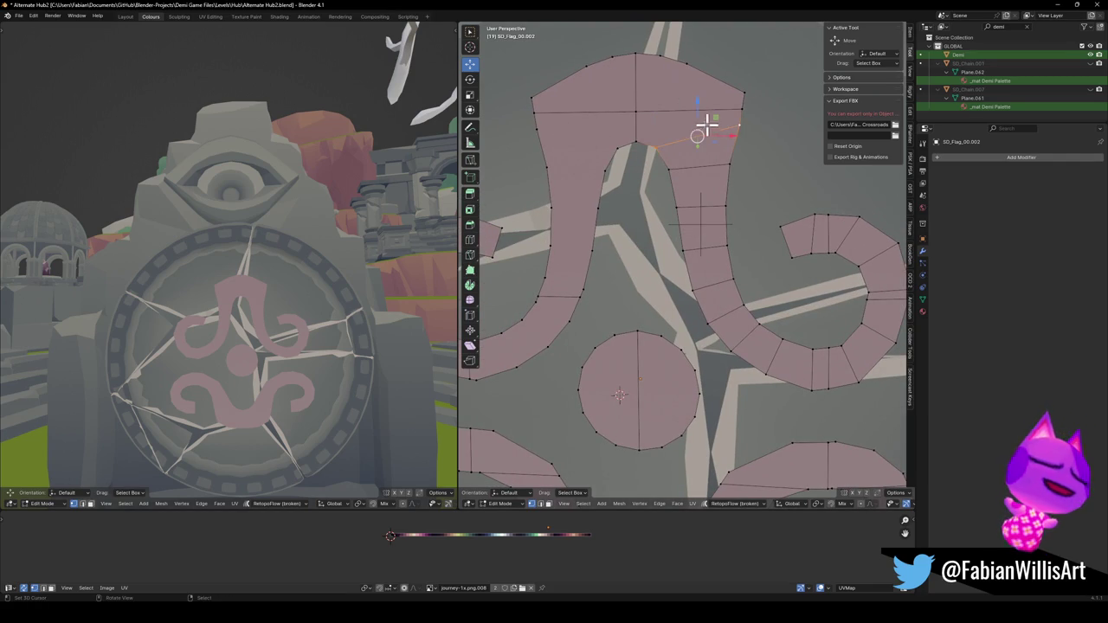
{"action": "left_click", "coordinate": [559, 135]}
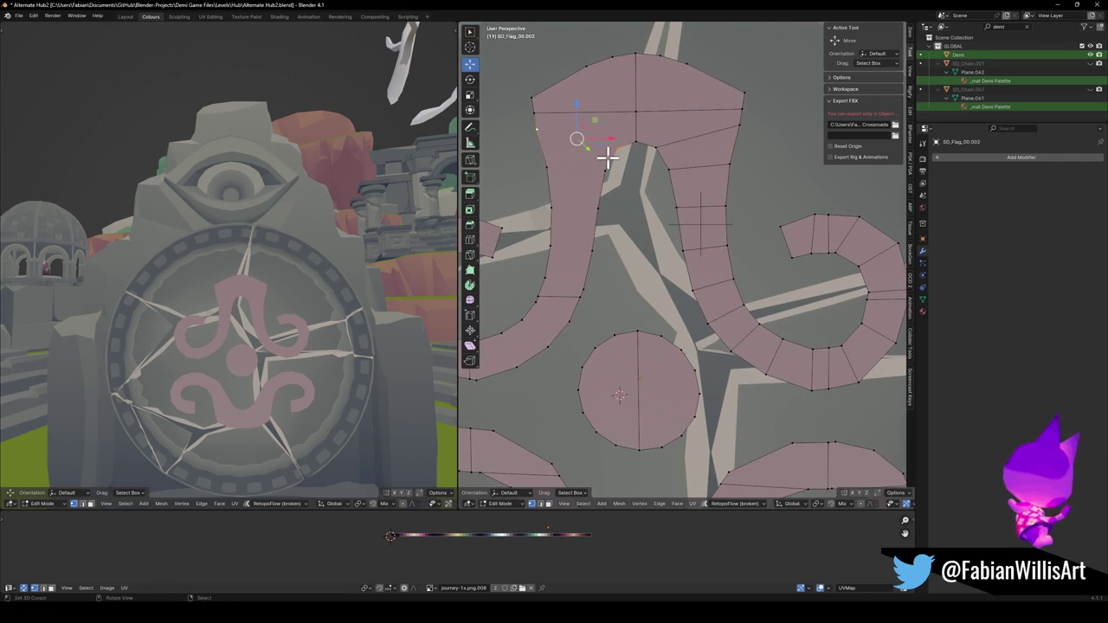
{"action": "left_click", "coordinate": [545, 203]}
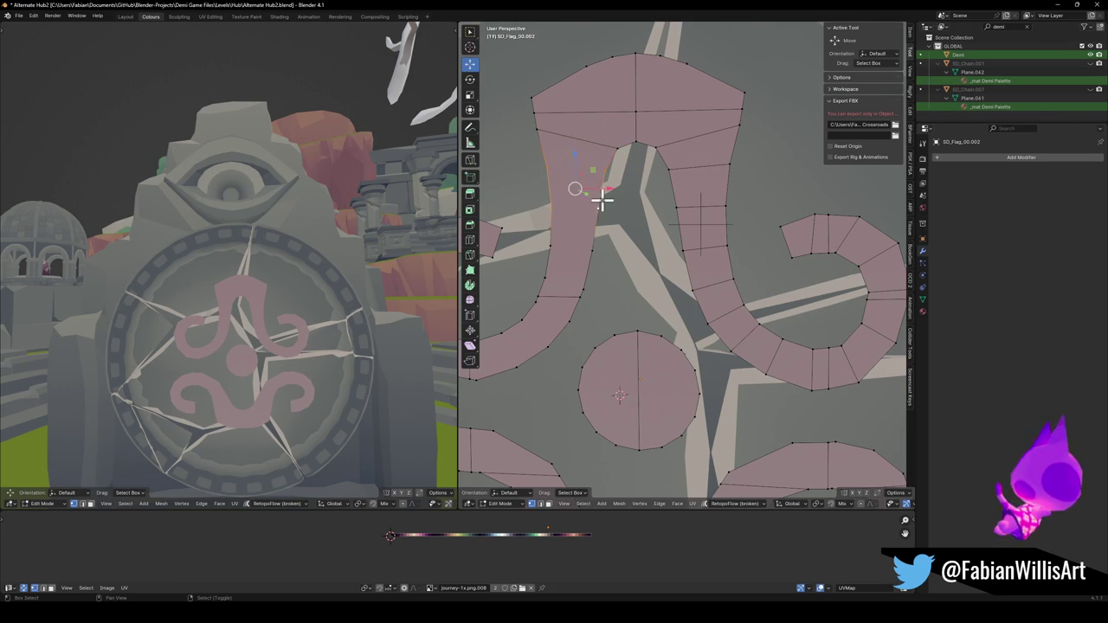
{"action": "left_click", "coordinate": [546, 255]}
{"action": "key", "text": "ctrl+z"}
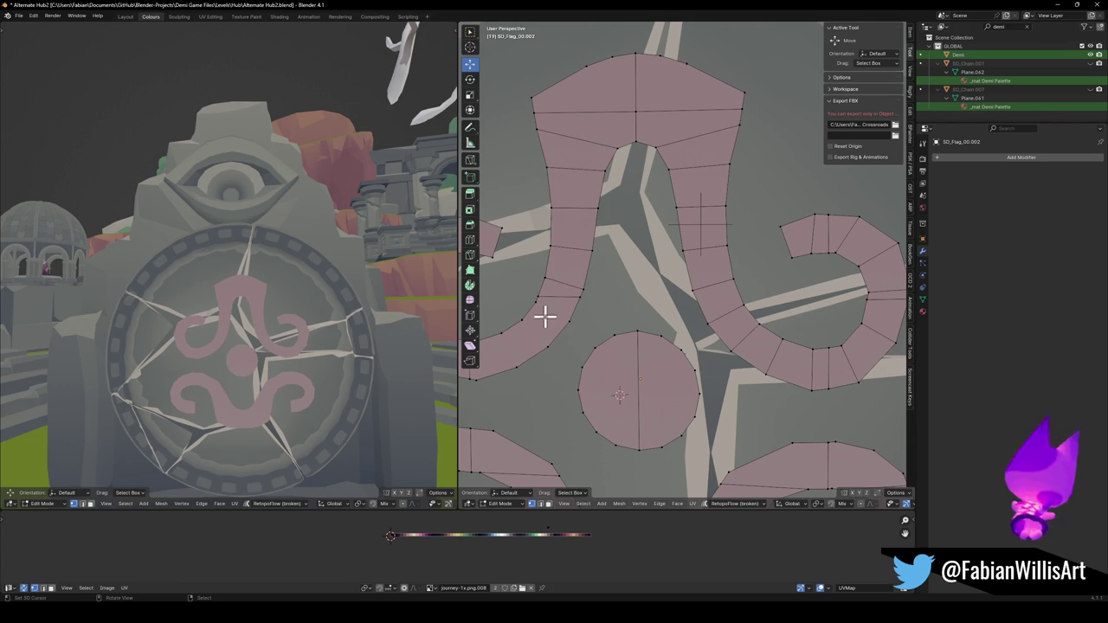
{"action": "middle_click_drag", "start_coordinate": [563, 321], "coordinate": [638, 306], "text": "shift"}
{"action": "left_click", "coordinate": [638, 307]}
{"action": "left_click", "coordinate": [598, 284]}
{"action": "key", "text": "ctrl+z"}
Fill the left curl's edges with quads and save Alternate Hub2.blend.
{"action": "middle_click_drag", "start_coordinate": [526, 305], "coordinate": [601, 310], "text": "shift"}
{"action": "left_click", "coordinate": [586, 346]}
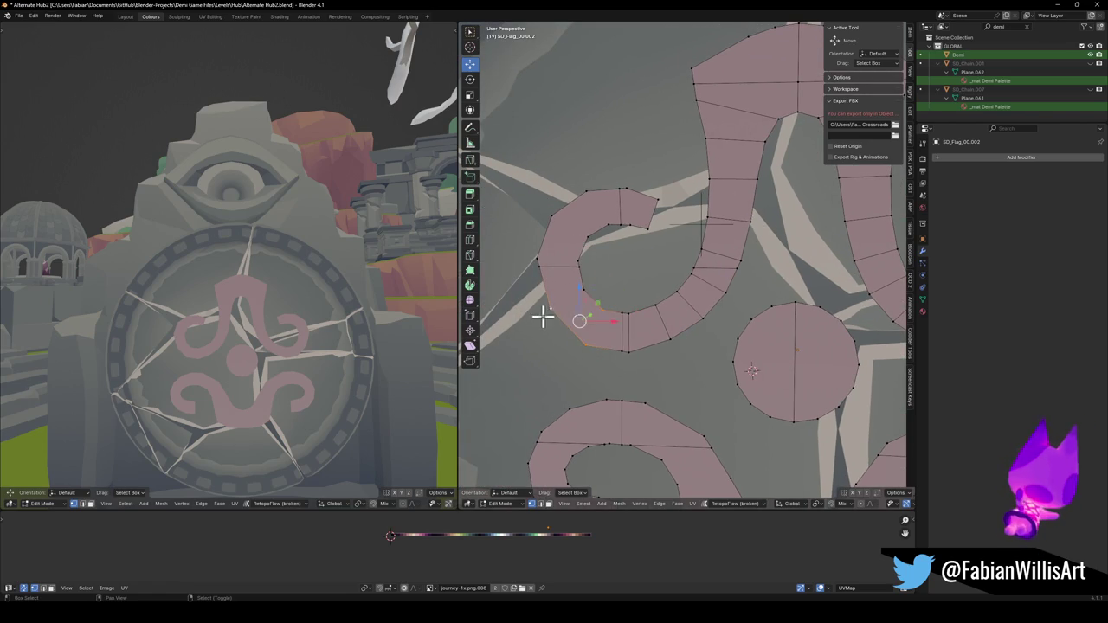
{"action": "left_click", "coordinate": [577, 260]}
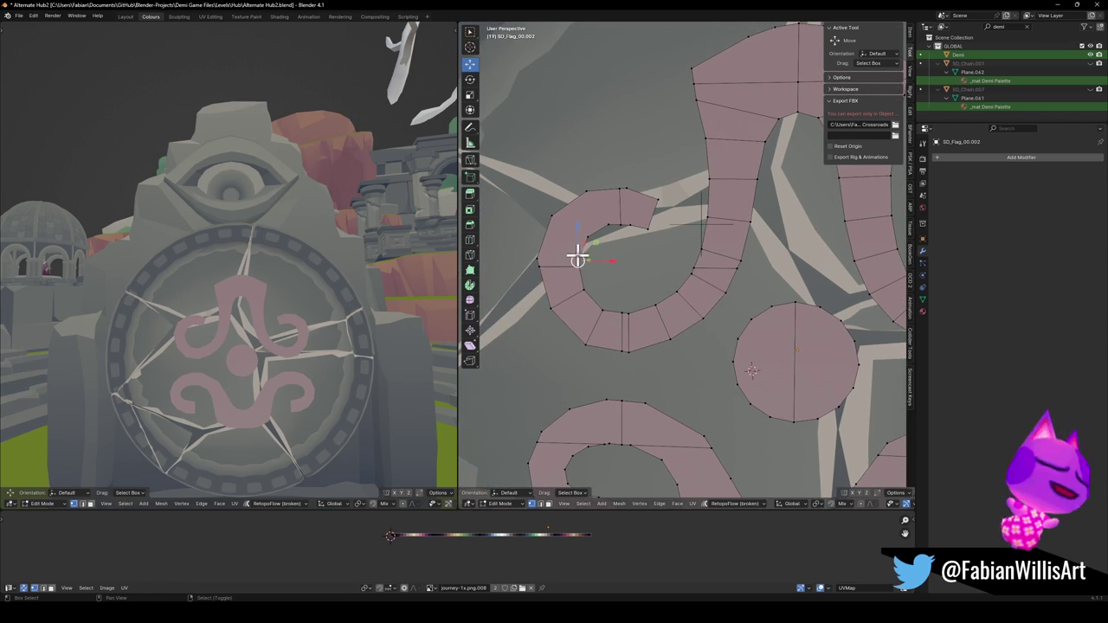
{"action": "left_click", "coordinate": [563, 221]}
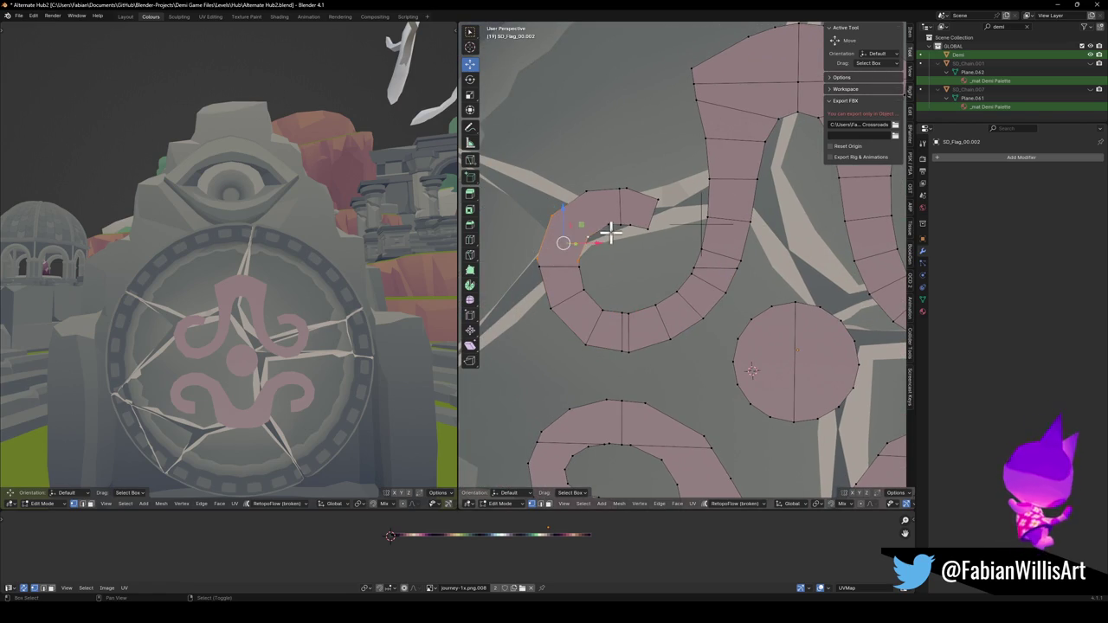
{"action": "key", "text": "f"}
{"action": "left_click", "coordinate": [636, 190]}
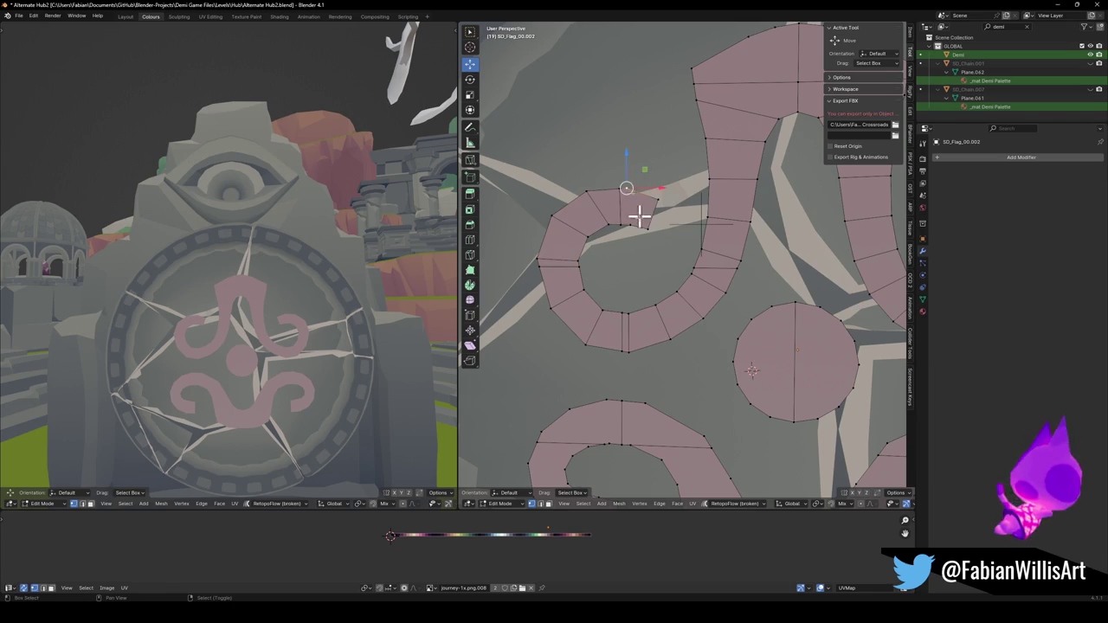
{"action": "scroll", "coordinate": [667, 227], "scroll_direction": "down", "scroll_amount": 2}
{"action": "scroll", "coordinate": [671, 251], "scroll_direction": "down", "scroll_amount": 3}
{"action": "key", "text": "ctrl+s"}
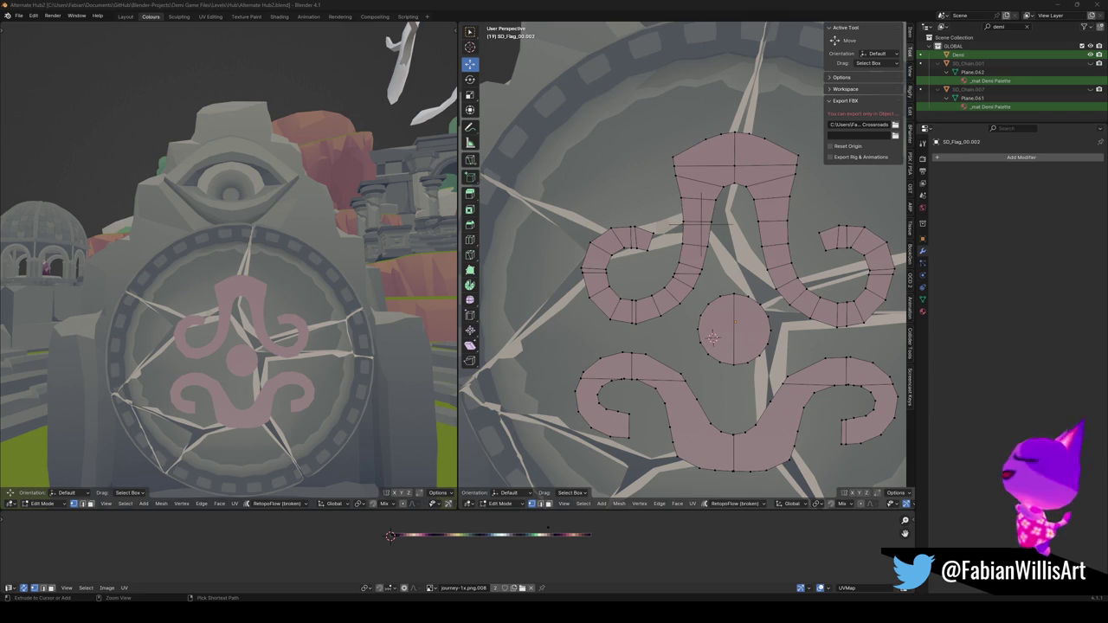
{"action": "scroll", "coordinate": [740, 332], "scroll_direction": "up", "scroll_amount": 1}
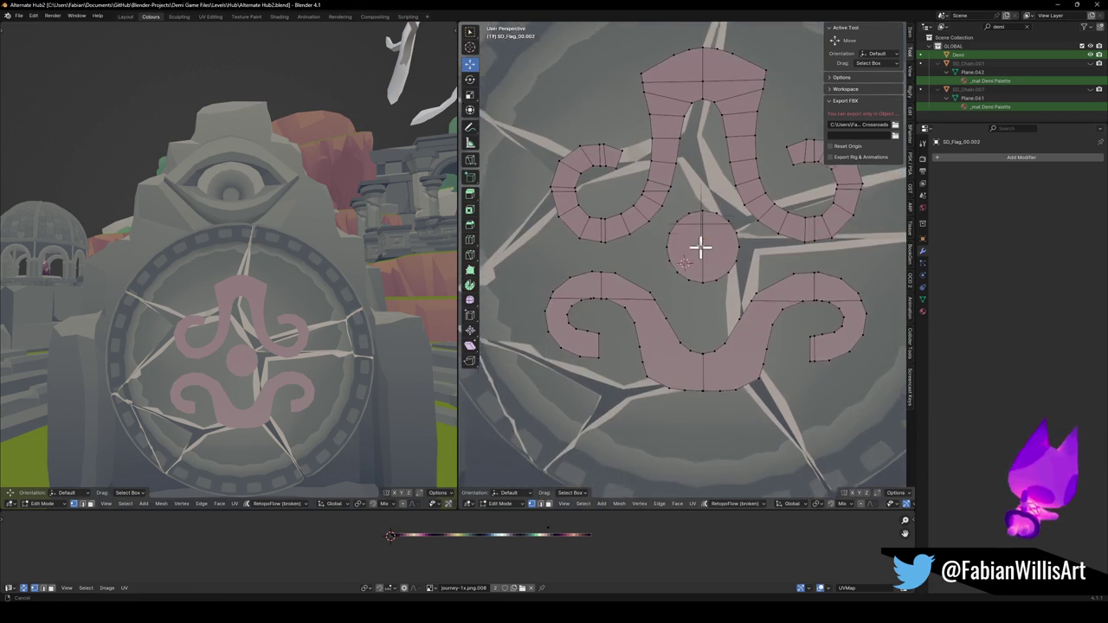
{"action": "scroll", "coordinate": [710, 260], "scroll_direction": "up", "scroll_amount": 1}
{"action": "scroll", "coordinate": [692, 285], "scroll_direction": "up", "scroll_amount": 2}
{"action": "scroll", "coordinate": [770, 326], "scroll_direction": "up", "scroll_amount": 1}
{"action": "left_click", "coordinate": [732, 337], "text": "shift"}
{"action": "left_click", "coordinate": [779, 361], "text": "shift"}
{"action": "left_click", "coordinate": [798, 322], "text": "shift"}
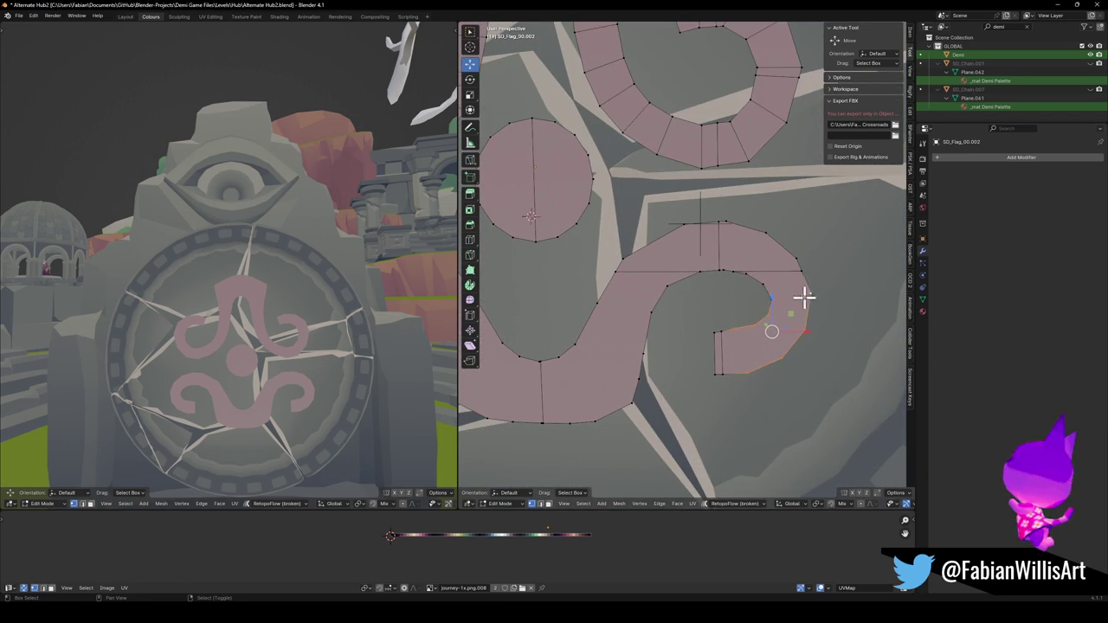
{"action": "left_click", "coordinate": [764, 288], "text": "shift"}
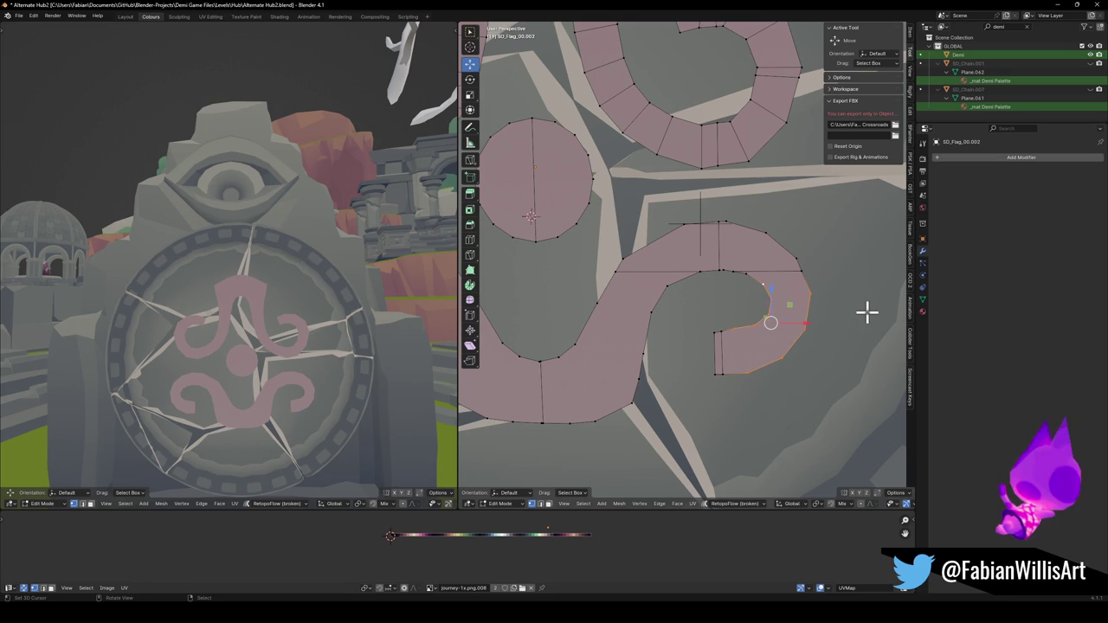
{"action": "key", "text": "f"}
{"action": "left_click", "coordinate": [864, 314]}
{"action": "left_click", "coordinate": [762, 284]}
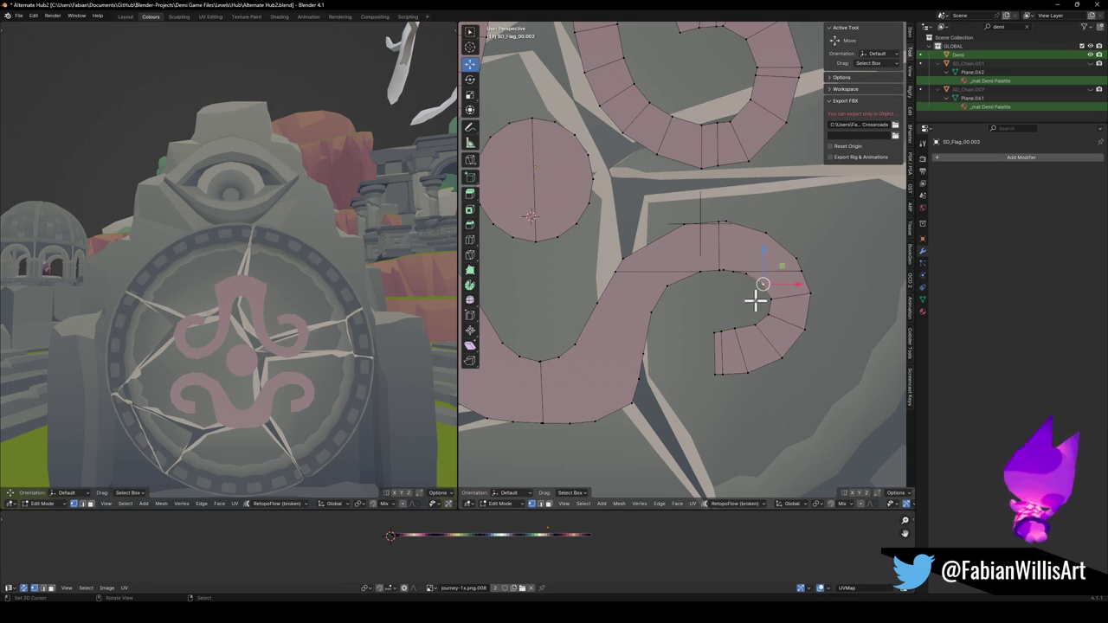
{"action": "left_click", "coordinate": [817, 272]}
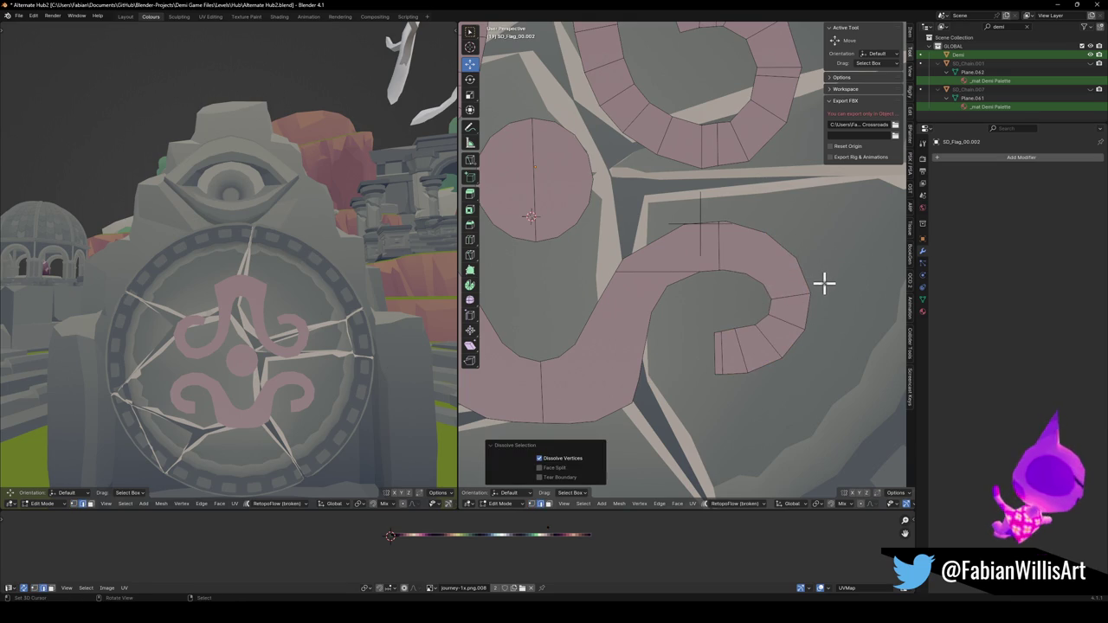
{"action": "scroll", "coordinate": [822, 283], "scroll_direction": "up", "scroll_amount": 2}
{"action": "scroll", "coordinate": [822, 283], "scroll_direction": "down", "scroll_amount": 1}
{"action": "left_click", "coordinate": [791, 285]}
{"action": "left_click", "coordinate": [760, 237], "text": "shift"}
{"action": "left_click", "coordinate": [731, 292], "text": "shift"}
{"action": "left_click", "coordinate": [708, 227], "text": "shift"}
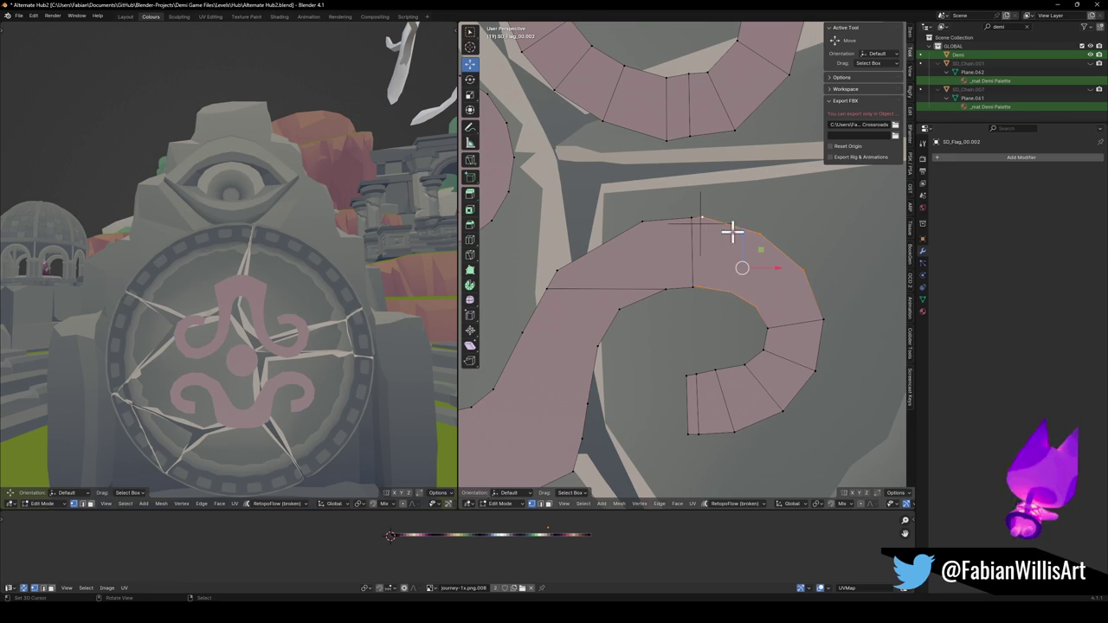
{"action": "left_click", "coordinate": [731, 232], "text": "shift"}
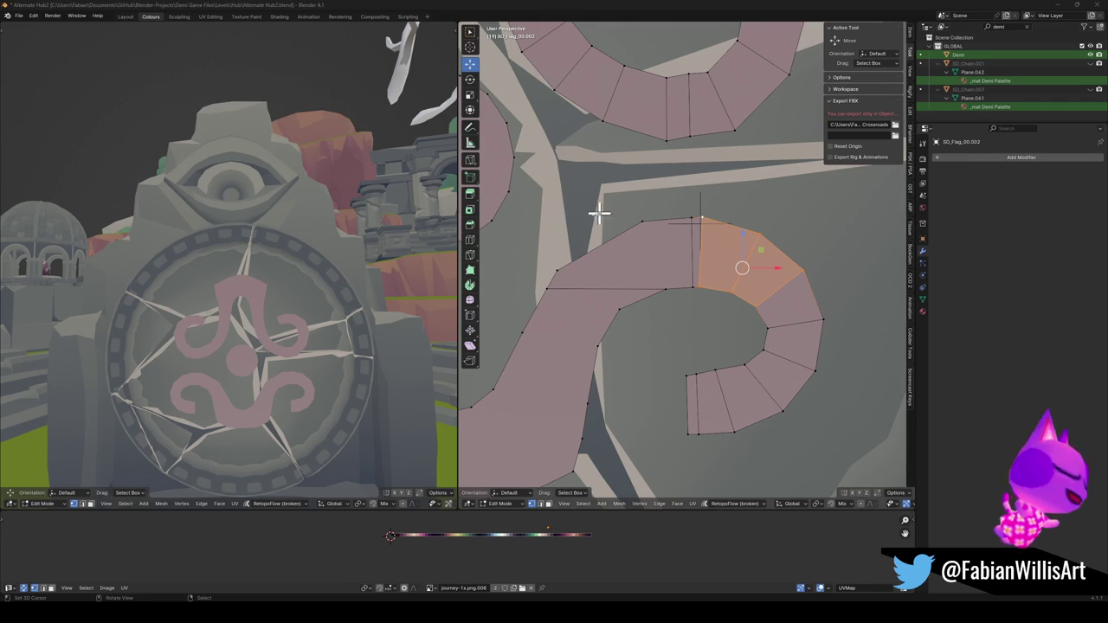
{"action": "key", "text": "ctrl+z"}
{"action": "key", "text": "ctrl+z"}
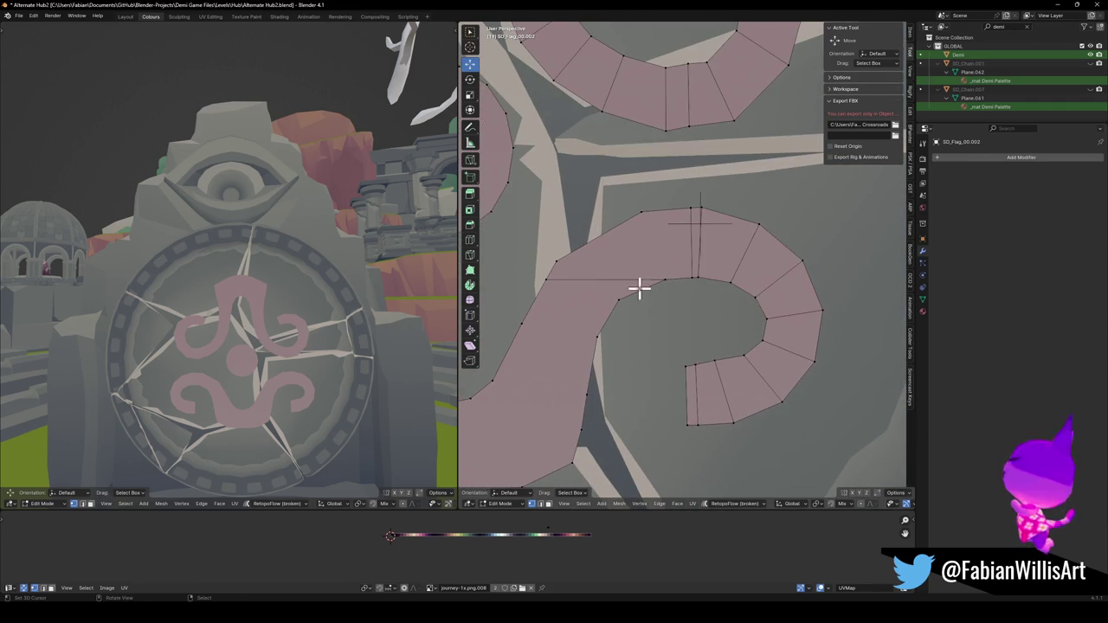
{"action": "key", "text": "ctrl+shift+z"}
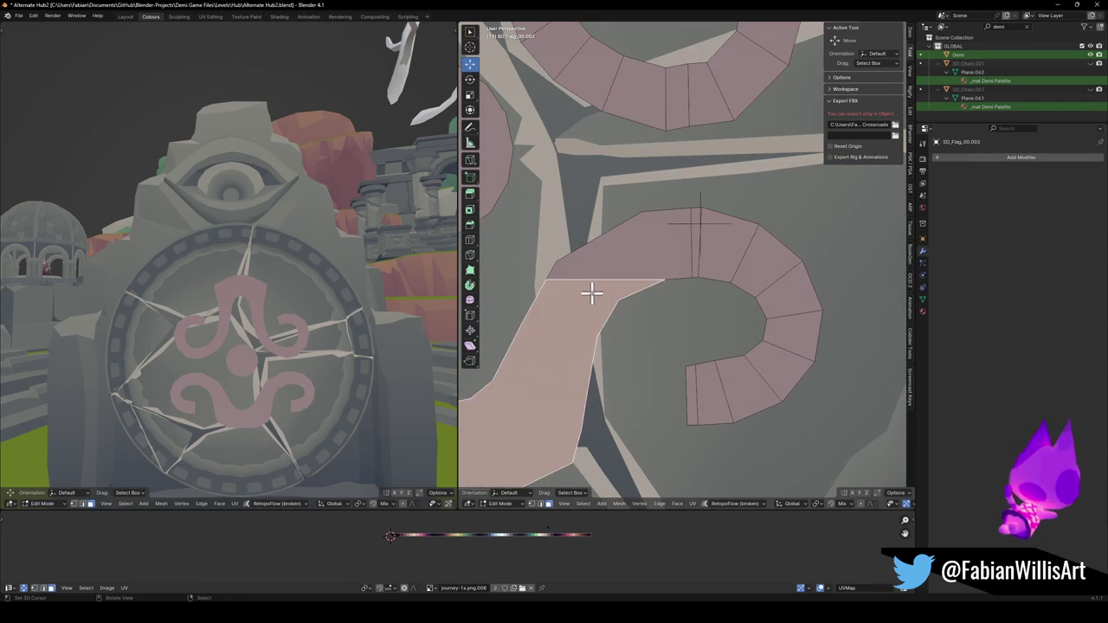
{"action": "key", "text": "ctrl+shift+z"}
{"action": "key", "text": "ctrl+shift+z"}
{"action": "key", "text": "ctrl+shift+z"}
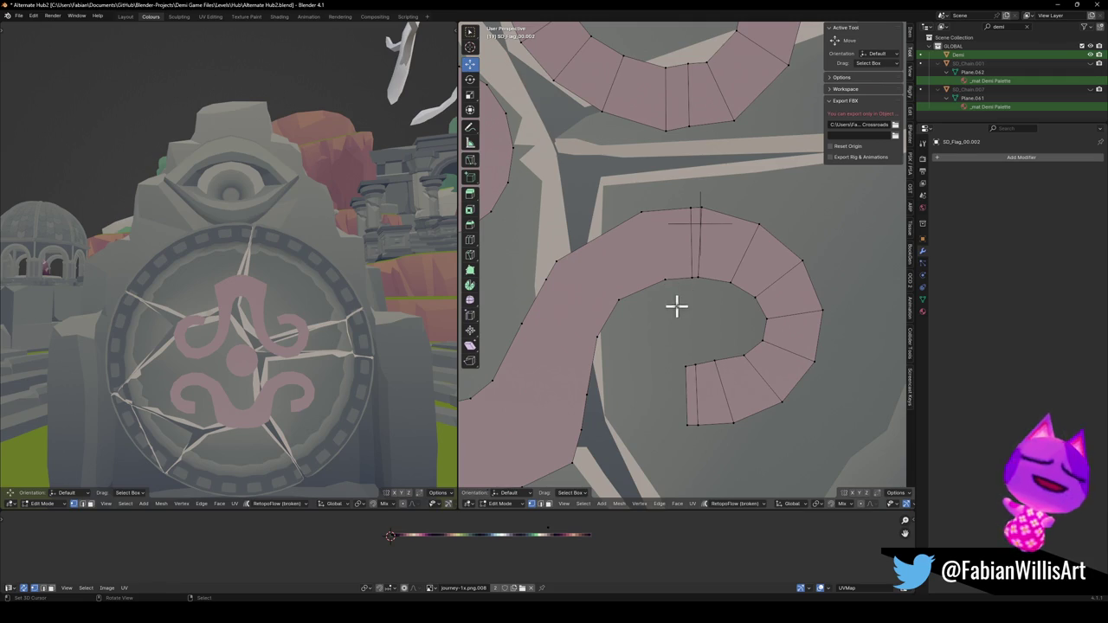
{"action": "mouse_move", "coordinate": [542, 268]}
{"action": "middle_mouse_down", "text": "shift"}
{"action": "mouse_move", "coordinate": [629, 290]}
{"action": "mouse_move", "coordinate": [586, 292]}
{"action": "middle_mouse_up", "text": "shift"}
{"action": "middle_click_drag", "start_coordinate": [656, 366], "coordinate": [655, 387], "text": "shift"}
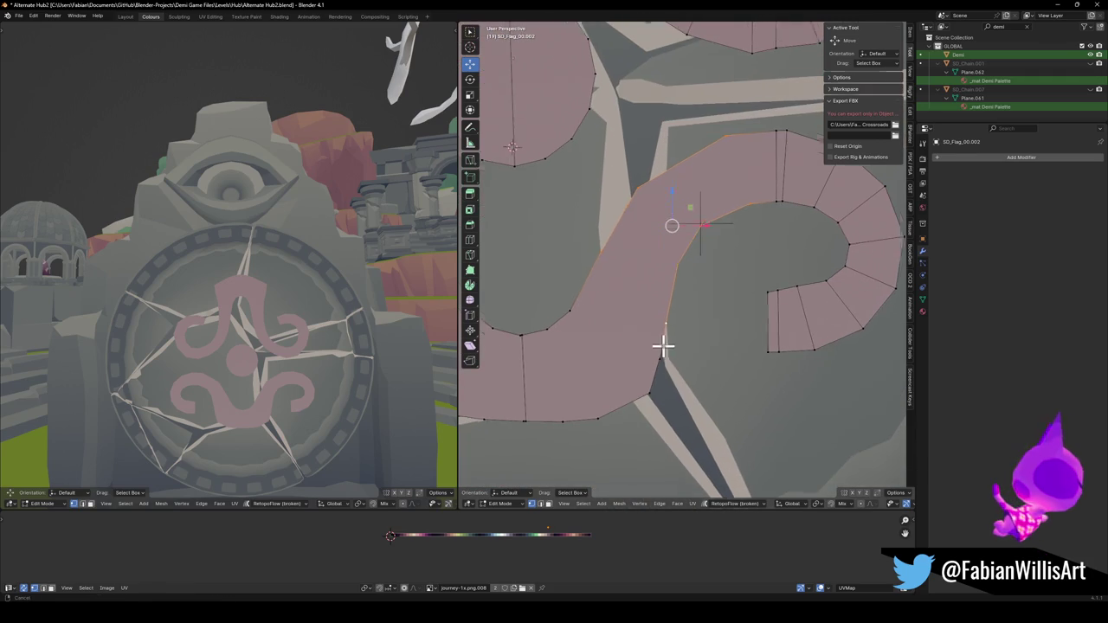
{"action": "left_click", "coordinate": [568, 306], "text": "shift"}
{"action": "left_click", "coordinate": [566, 416], "text": "shift"}
{"action": "left_click", "coordinate": [601, 413], "text": "shift"}
{"action": "middle_click_drag", "start_coordinate": [606, 402], "coordinate": [628, 364], "text": "shift"}
{"action": "left_click", "coordinate": [593, 413]}
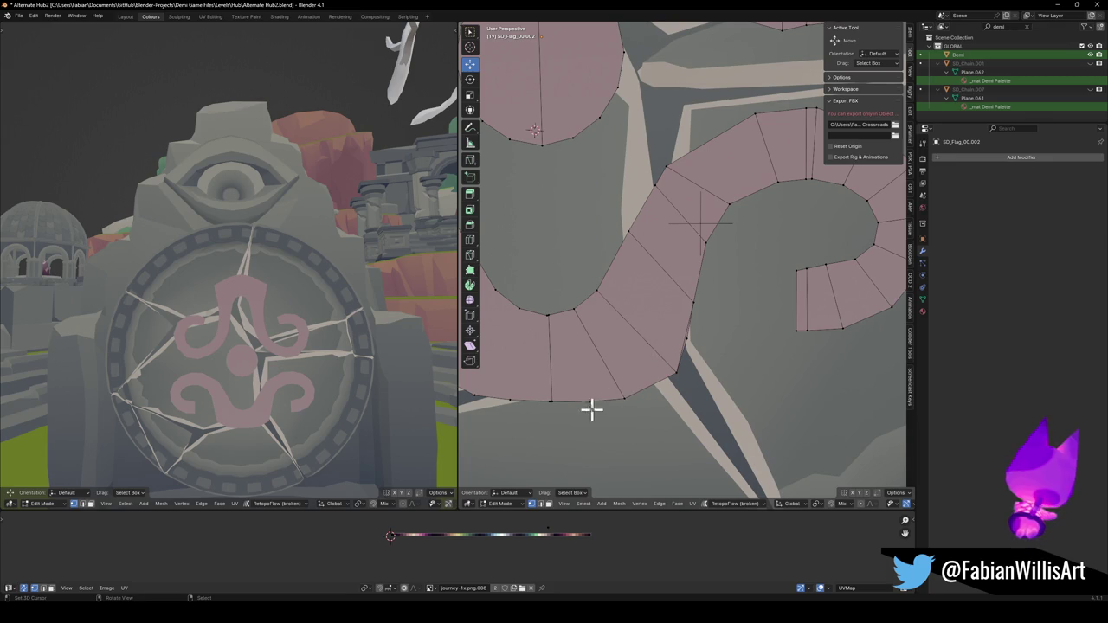
{"action": "middle_click_drag", "start_coordinate": [588, 402], "coordinate": [668, 338]}
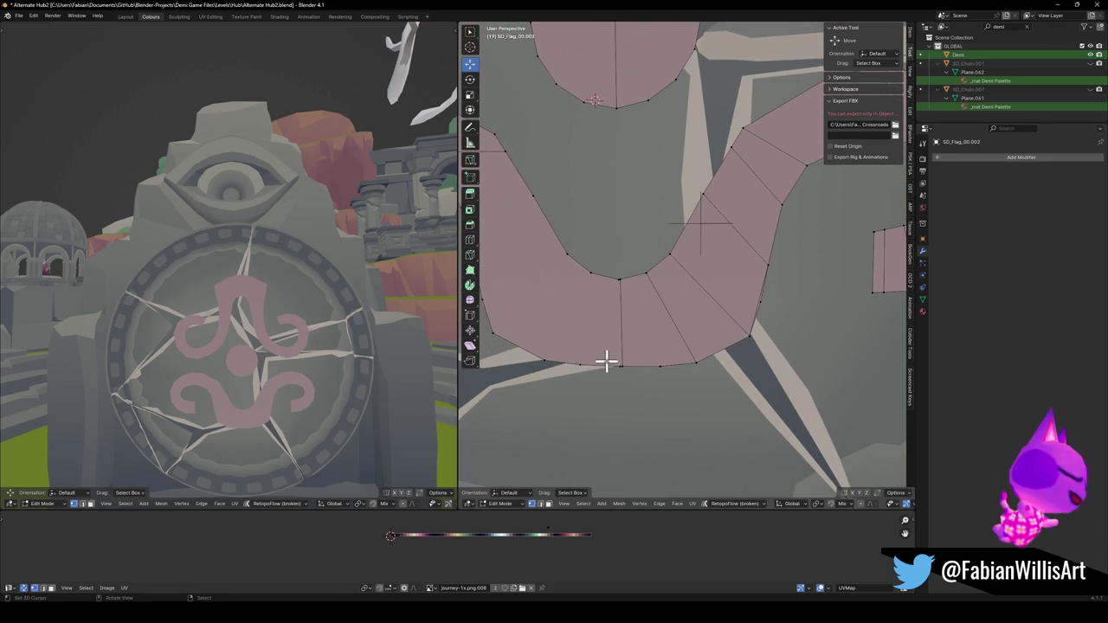
{"action": "left_click", "coordinate": [620, 280], "text": "shift"}
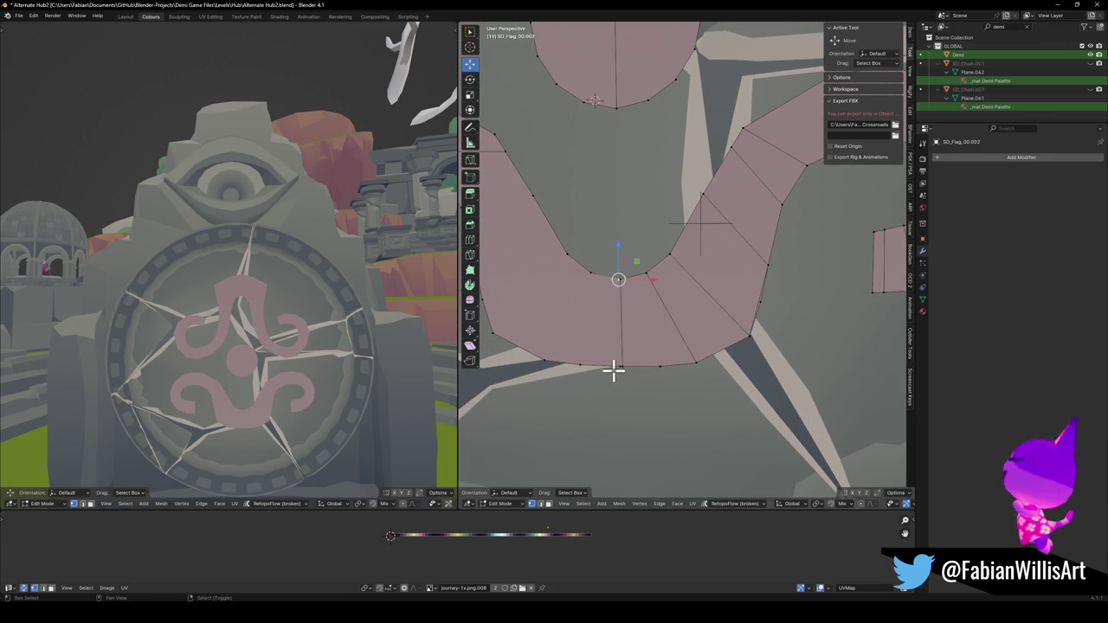
{"action": "left_click", "coordinate": [586, 361]}
{"action": "left_click", "coordinate": [590, 271], "text": "shift"}
{"action": "mouse_move", "coordinate": [624, 372]}
{"action": "middle_mouse_down"}
{"action": "mouse_move", "coordinate": [643, 354]}
{"action": "mouse_move", "coordinate": [597, 348]}
{"action": "middle_mouse_up"}
{"action": "left_click", "coordinate": [510, 321], "text": "shift"}
{"action": "mouse_move", "coordinate": [511, 321]}
{"action": "middle_mouse_down"}
{"action": "mouse_move", "coordinate": [609, 302]}
{"action": "mouse_move", "coordinate": [675, 321]}
{"action": "middle_mouse_up"}
{"action": "left_click", "coordinate": [676, 321]}
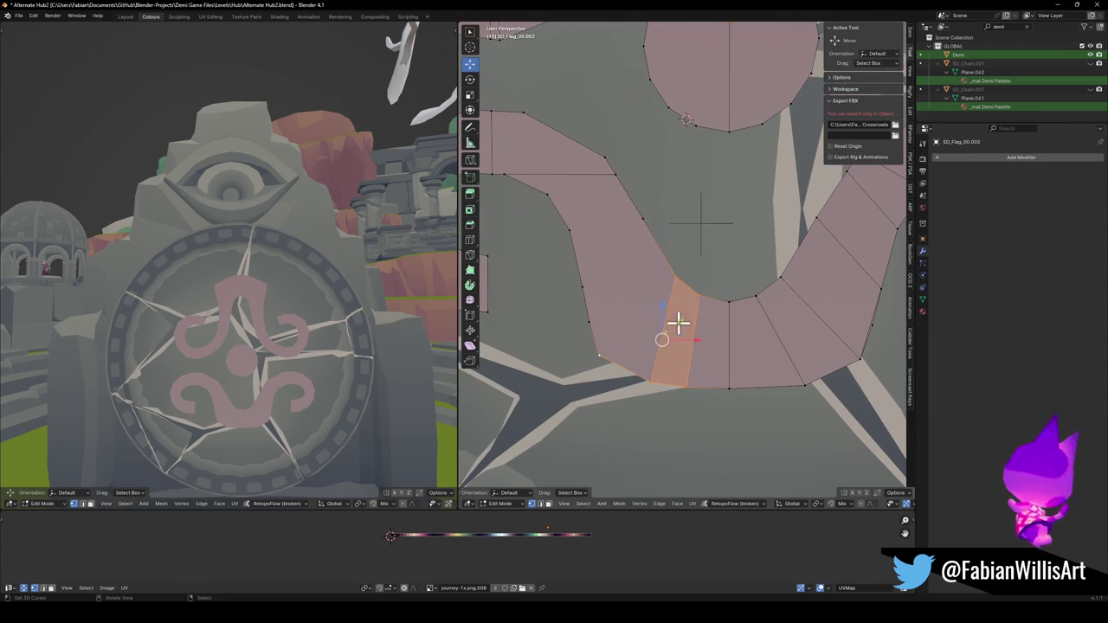
{"action": "left_click", "coordinate": [612, 367]}
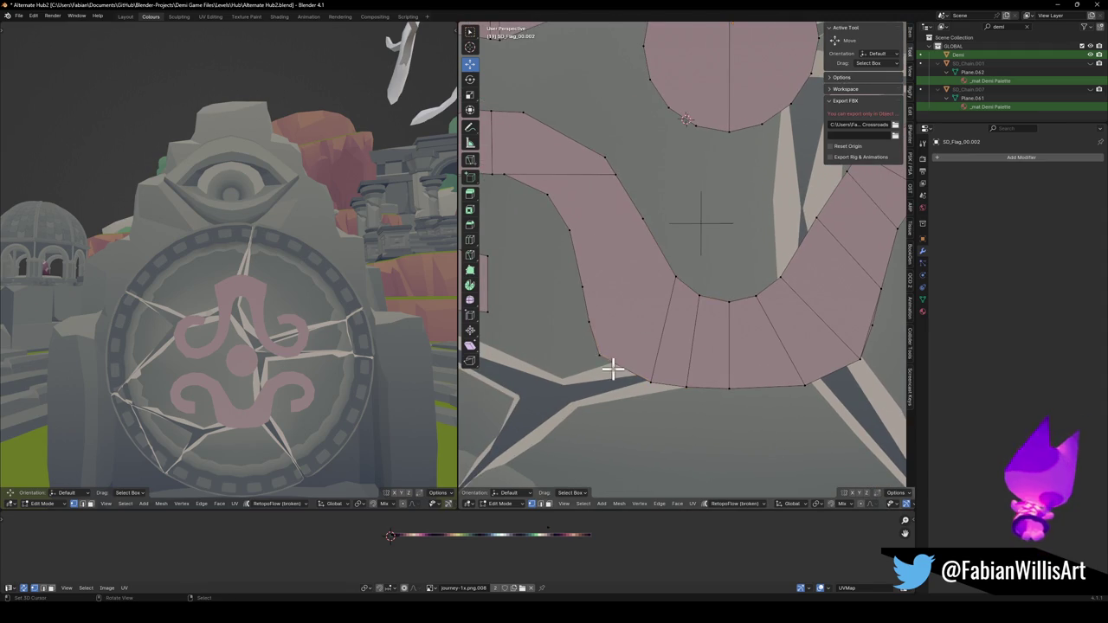
{"action": "left_click", "coordinate": [593, 321]}
{"action": "scroll", "coordinate": [667, 320], "scroll_direction": "down", "scroll_amount": 2}
Dissolve the strip's redundant vertices and fill the outer curve edges with quads.
{"action": "key", "text": "ctrl+x"}
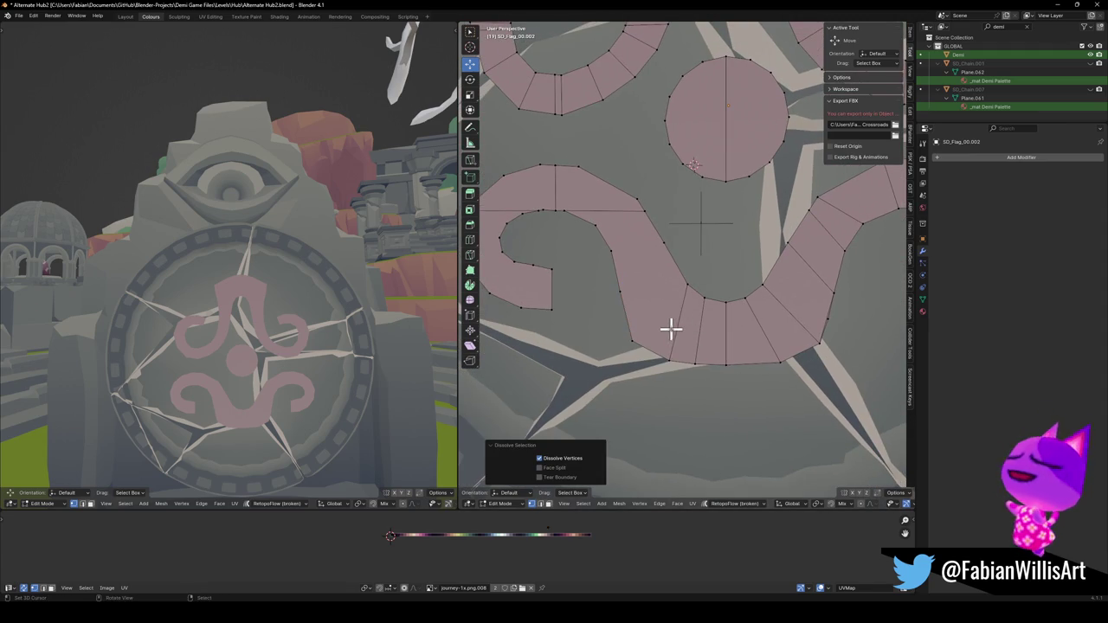
{"action": "left_click", "coordinate": [666, 327]}
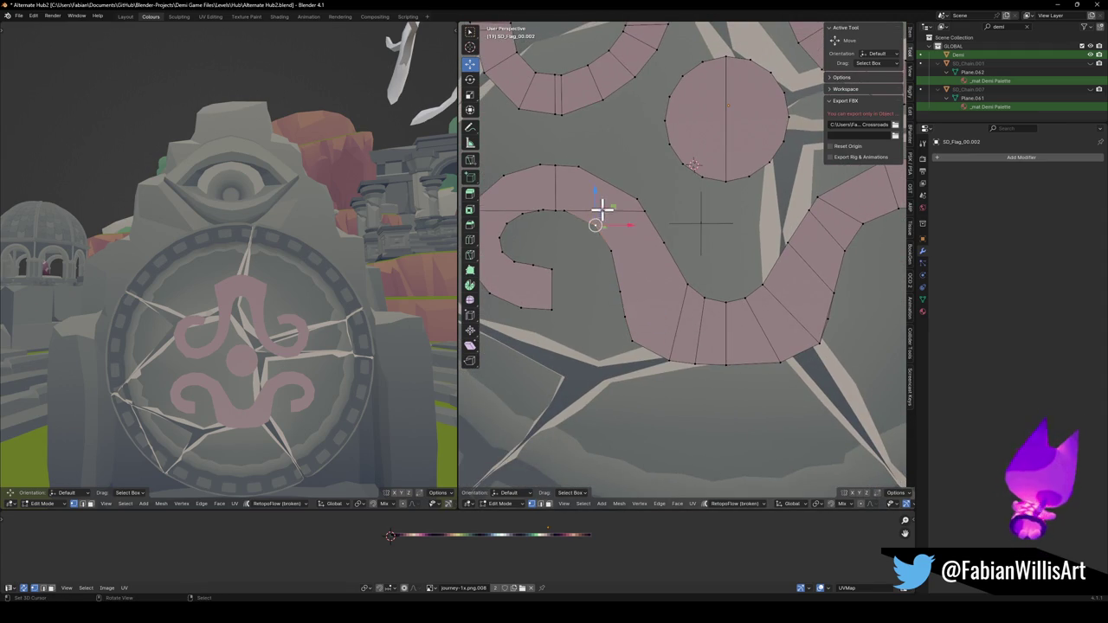
{"action": "left_click", "coordinate": [640, 217]}
{"action": "left_click", "coordinate": [649, 248]}
{"action": "left_click", "coordinate": [651, 227], "text": "shift"}
{"action": "key", "text": "f"}
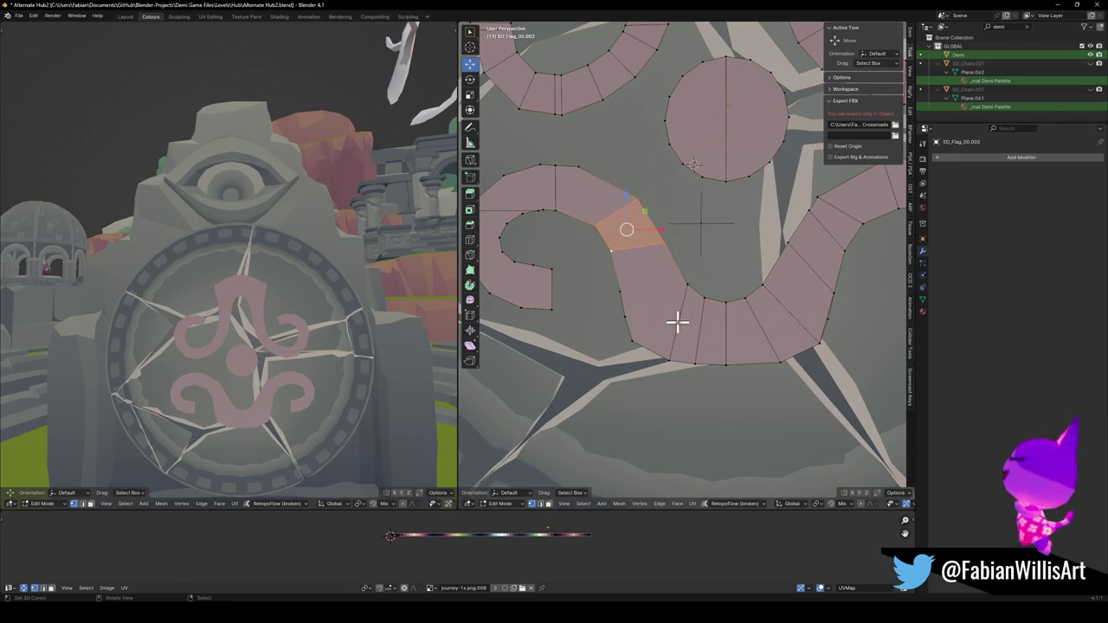
Close off the curl end with new faces.
{"action": "left_click", "coordinate": [669, 259]}
{"action": "left_click", "coordinate": [620, 292], "text": "shift"}
{"action": "left_click", "coordinate": [534, 276]}
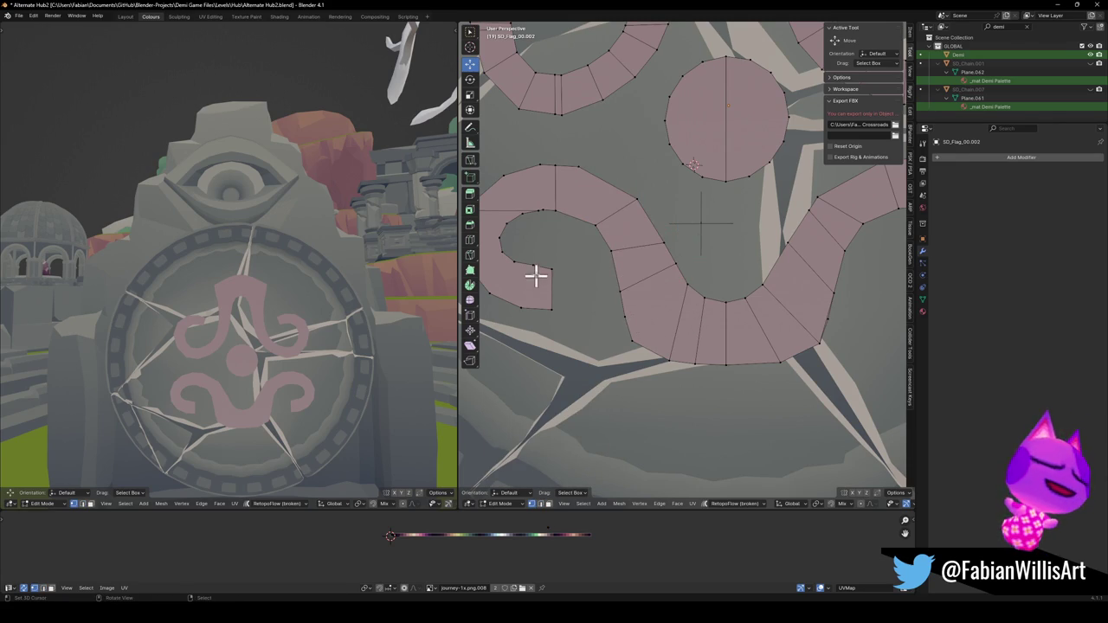
{"action": "left_click", "coordinate": [527, 305], "text": "shift"}
{"action": "middle_click_drag", "start_coordinate": [529, 300], "coordinate": [609, 322], "text": "shift"}
{"action": "key", "text": "f"}
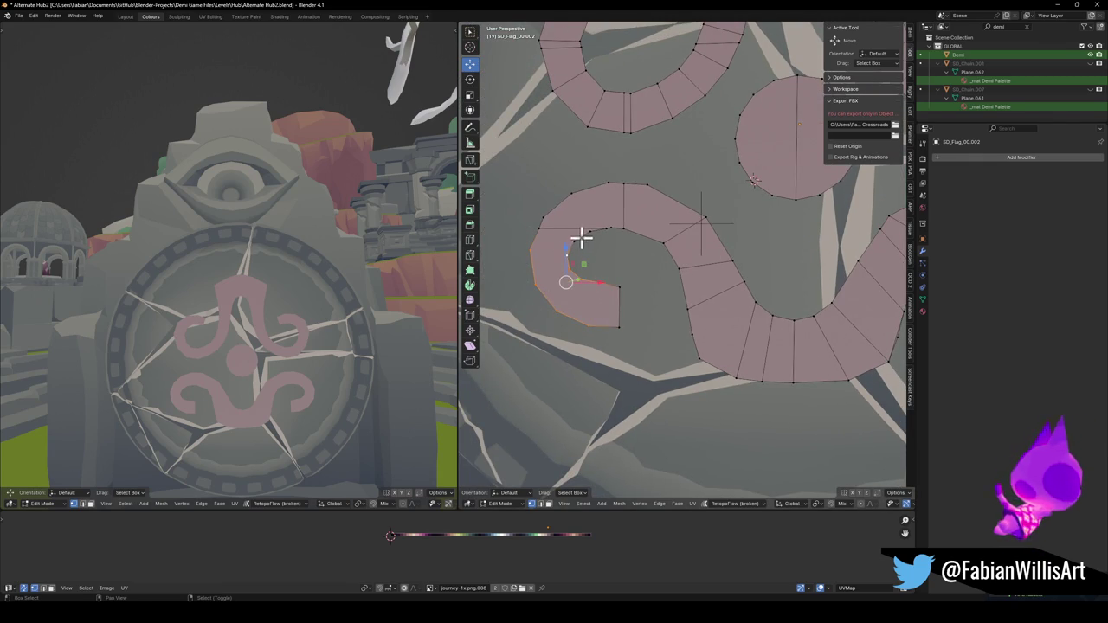
{"action": "key", "text": "f"}
Check the inner curl edges, inspect the whole emblem, and return to Object Mode.
{"action": "left_click", "coordinate": [613, 228]}
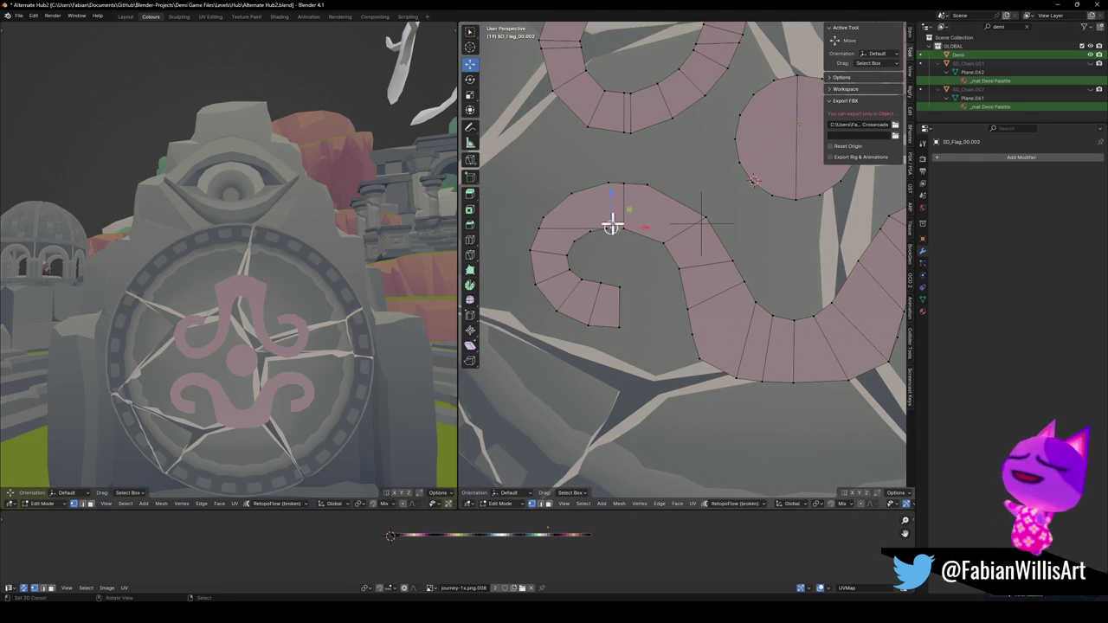
{"action": "key", "text": "alt+a"}
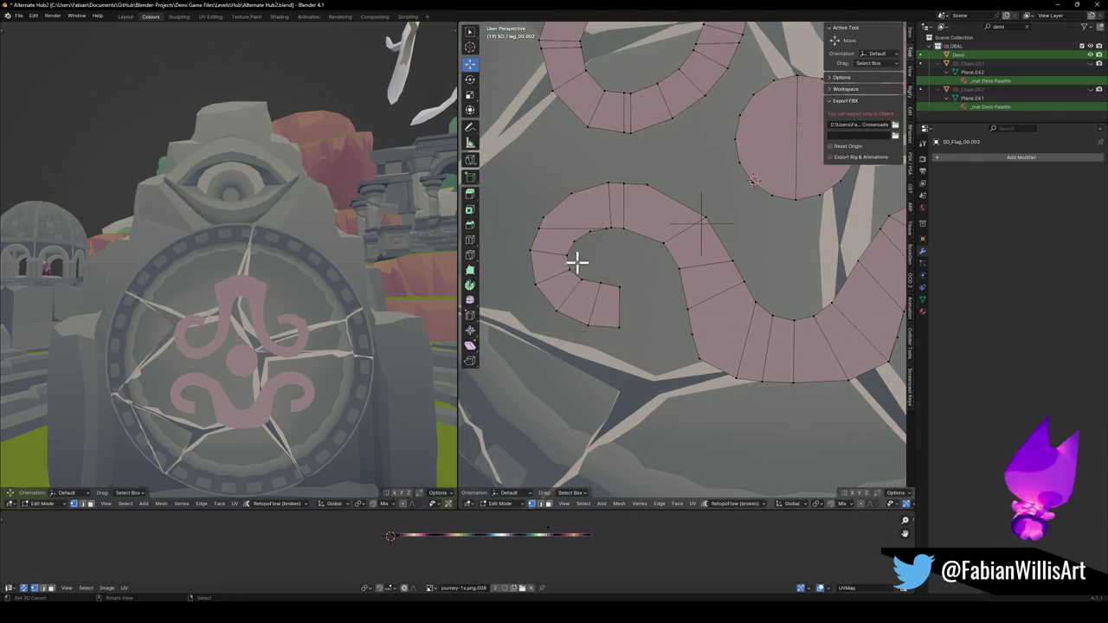
{"action": "left_click", "coordinate": [574, 227]}
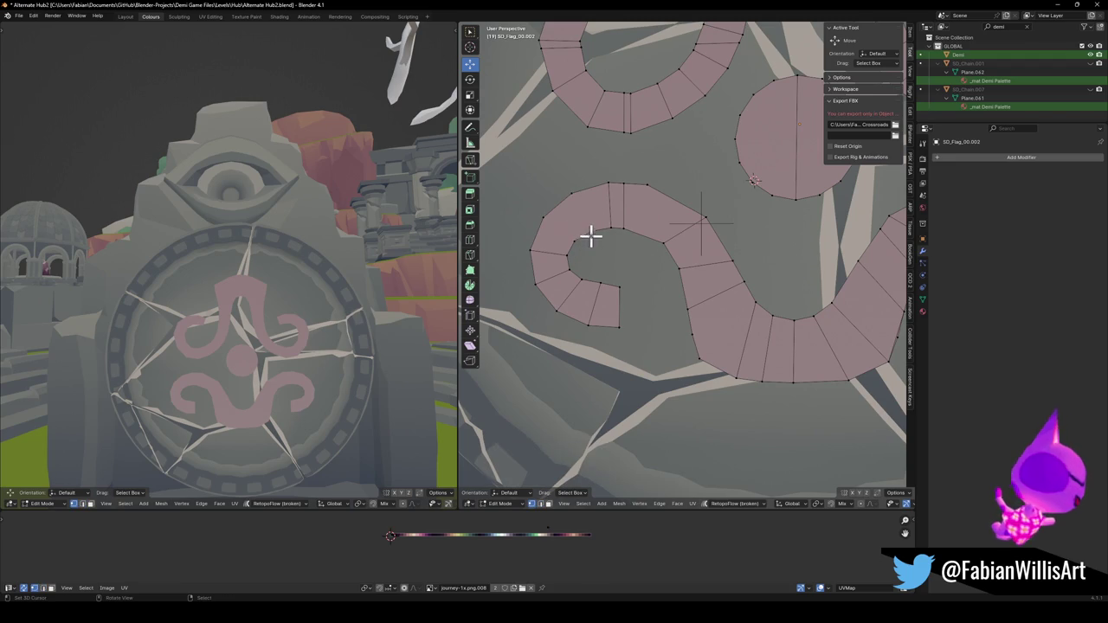
{"action": "middle_click_drag", "start_coordinate": [687, 268], "coordinate": [623, 291]}
{"action": "scroll", "coordinate": [688, 263], "scroll_direction": "down", "scroll_amount": 2}
{"action": "scroll", "coordinate": [700, 262], "scroll_direction": "down", "scroll_amount": 3}
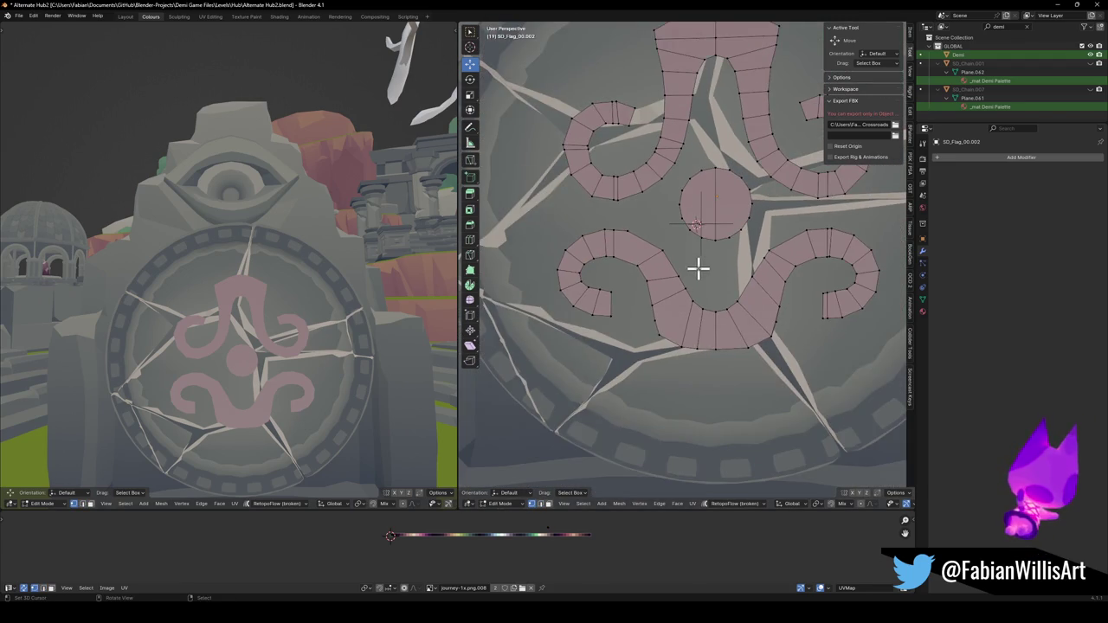
{"action": "scroll", "coordinate": [584, 252], "scroll_direction": "up", "scroll_amount": 5}
{"action": "left_click", "coordinate": [585, 257]}
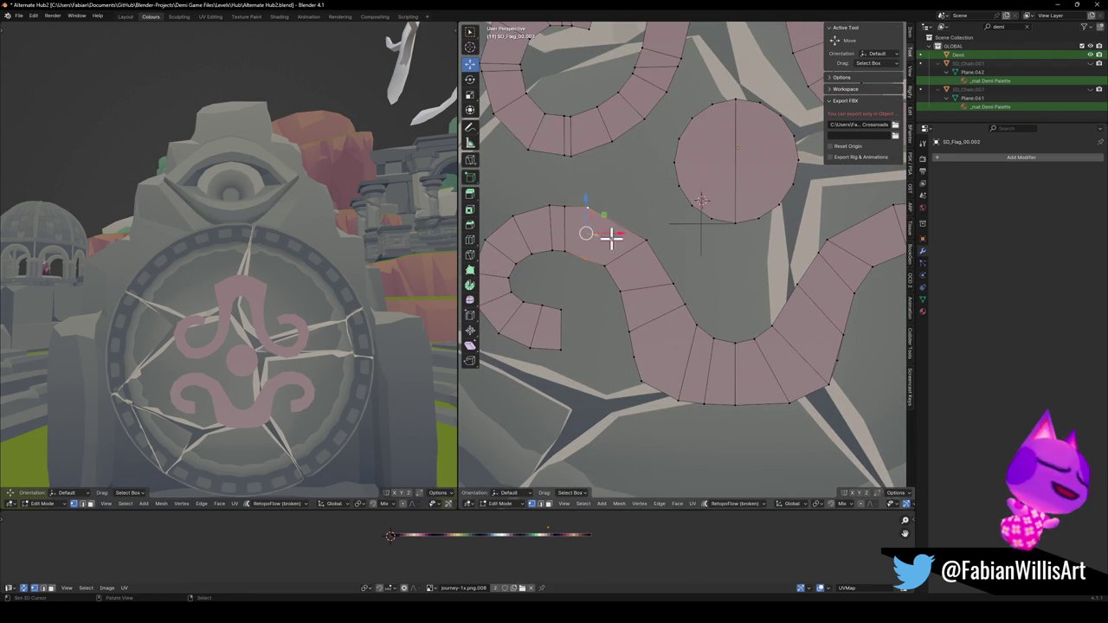
{"action": "scroll", "coordinate": [656, 257], "scroll_direction": "down", "scroll_amount": 2}
{"action": "mouse_move", "coordinate": [655, 257]}
{"action": "middle_mouse_down"}
{"action": "mouse_move", "coordinate": [624, 289]}
{"action": "mouse_move", "coordinate": [562, 274]}
{"action": "middle_mouse_up"}
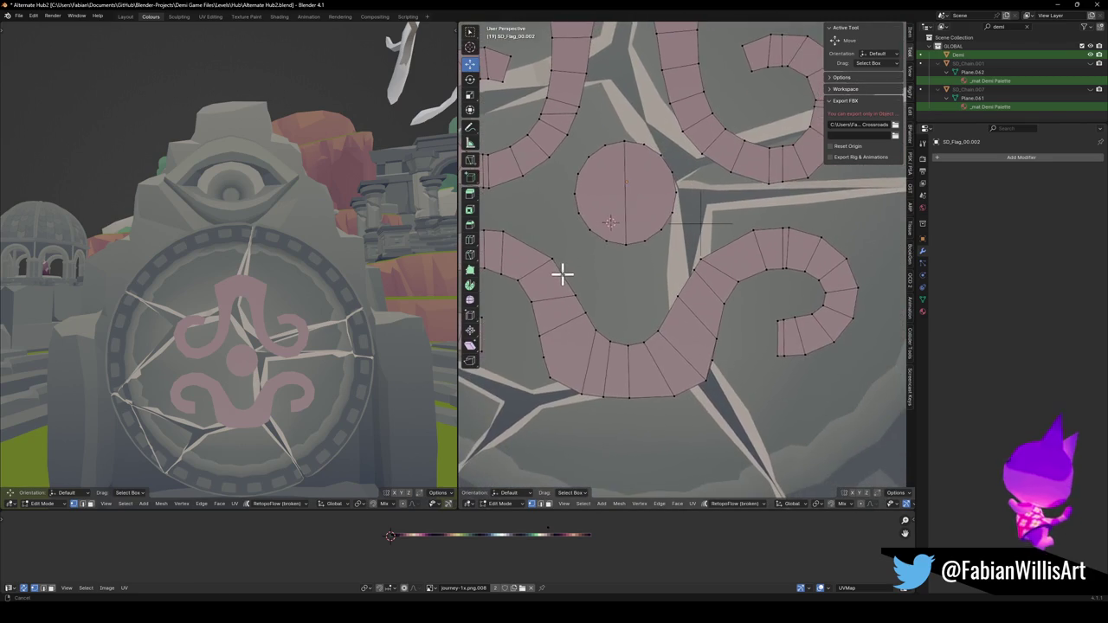
{"action": "scroll", "coordinate": [653, 251], "scroll_direction": "up", "scroll_amount": 3}
{"action": "mouse_move", "coordinate": [654, 251]}
{"action": "middle_mouse_down"}
{"action": "mouse_move", "coordinate": [665, 277]}
{"action": "mouse_move", "coordinate": [658, 254]}
{"action": "middle_mouse_up"}
{"action": "key", "text": "Tab"}
Apply rotation and scale to the door emblem.
{"action": "key", "text": "q"}
{"action": "left_click", "coordinate": [661, 299]}
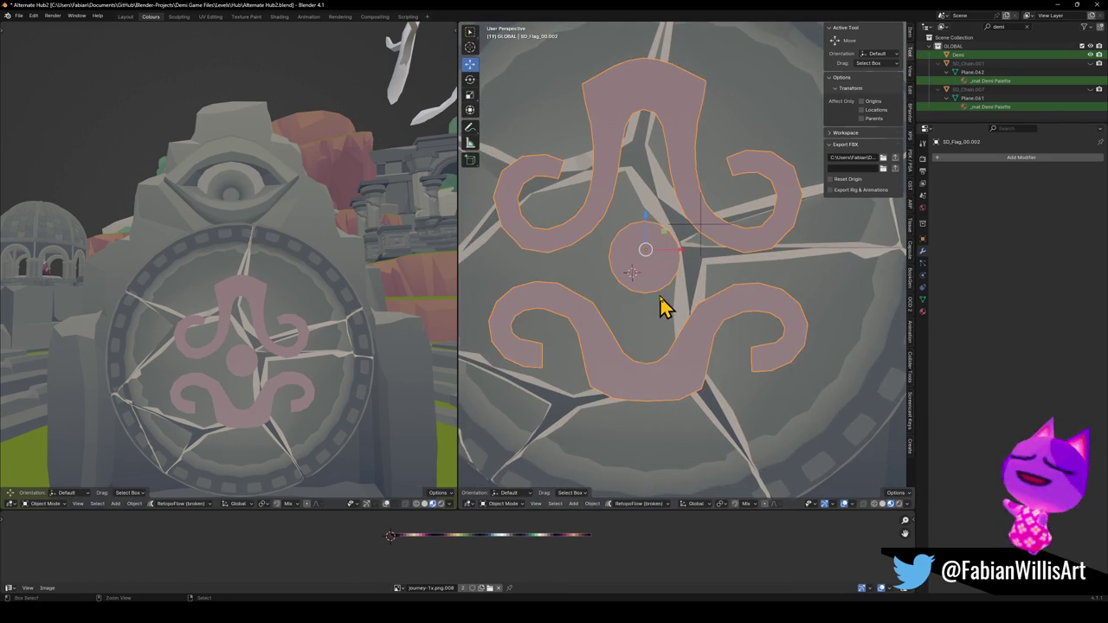
{"action": "key", "text": "ctrl+a"}
{"action": "left_click", "coordinate": [660, 297]}
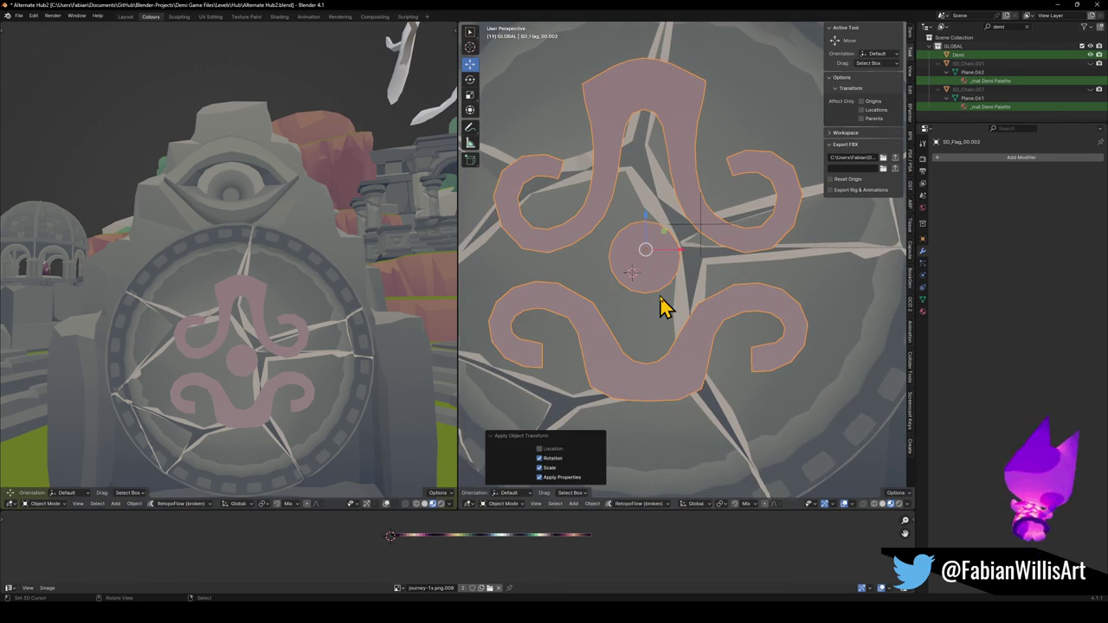
{"action": "key", "text": "Tab"}
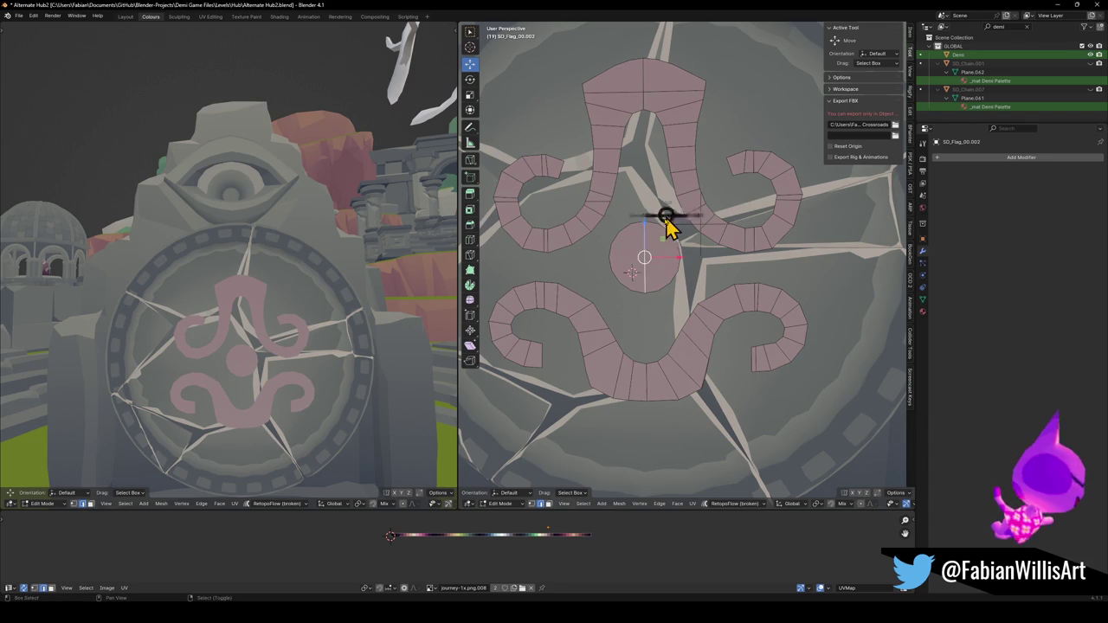
{"action": "key", "text": "Tab"}
Set the emblem's origin to the 3D cursor.
{"action": "key", "text": "q"}
{"action": "left_click", "coordinate": [655, 280]}
{"action": "key", "text": "q"}
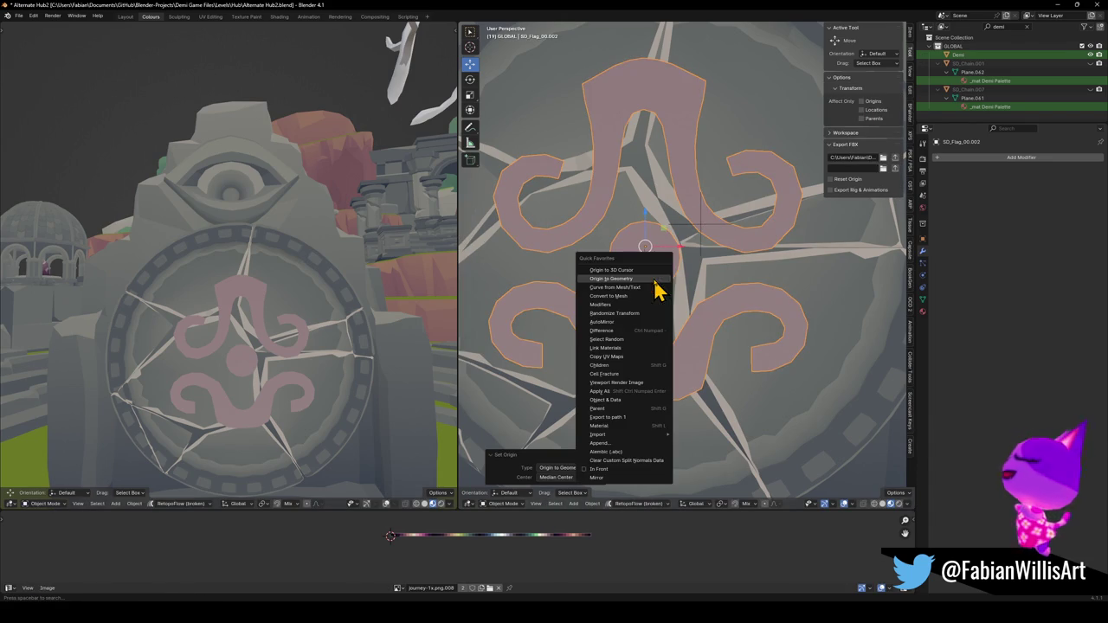
{"action": "left_click", "coordinate": [629, 270]}
Add an X-axis AutoMirror modifier to the emblem and save Alternate Hub2.blend.
{"action": "key", "text": "q"}
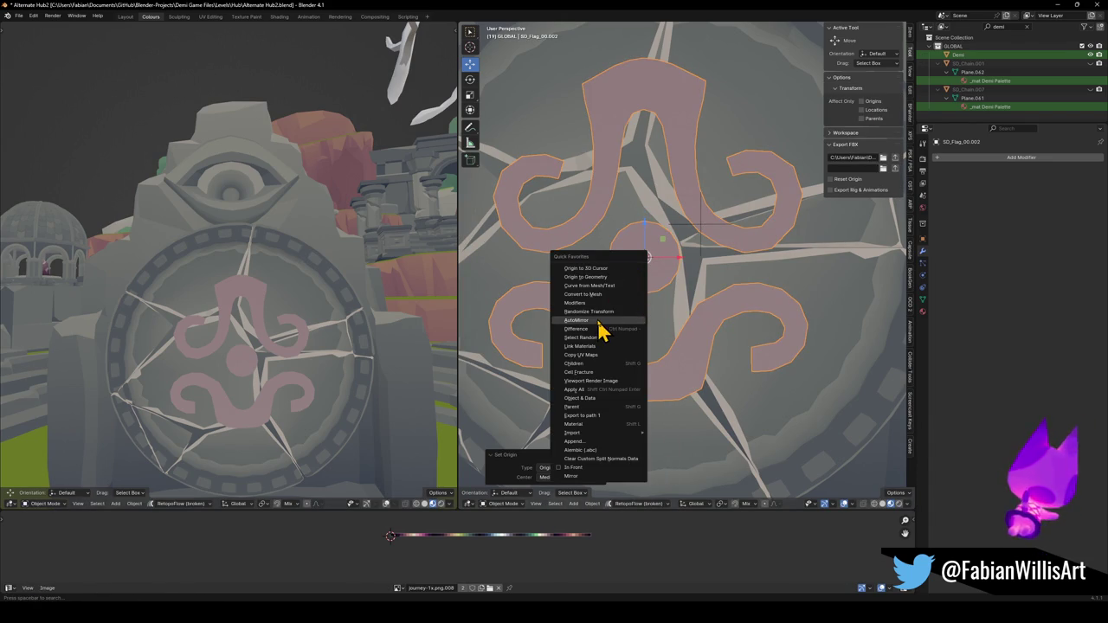
{"action": "left_click", "coordinate": [599, 321]}
{"action": "key", "text": "Tab"}
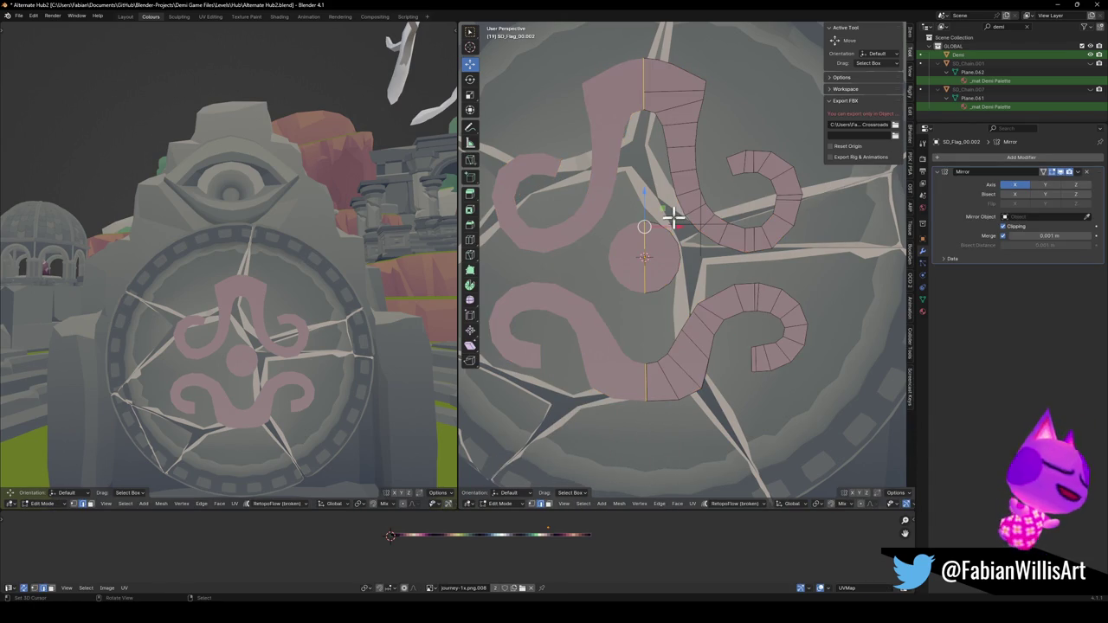
{"action": "key", "text": "Tab"}
{"action": "key", "text": "ctrl+s"}
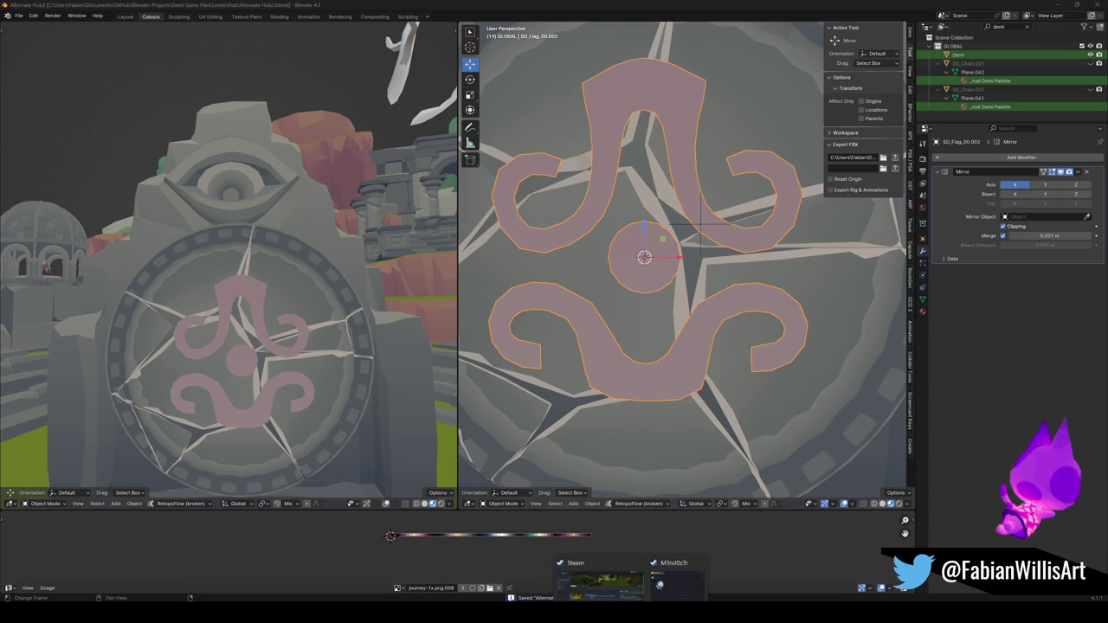
{"action": "left_click", "coordinate": [601, 563]}
{"action": "mouse_move", "coordinate": [83, 20]}
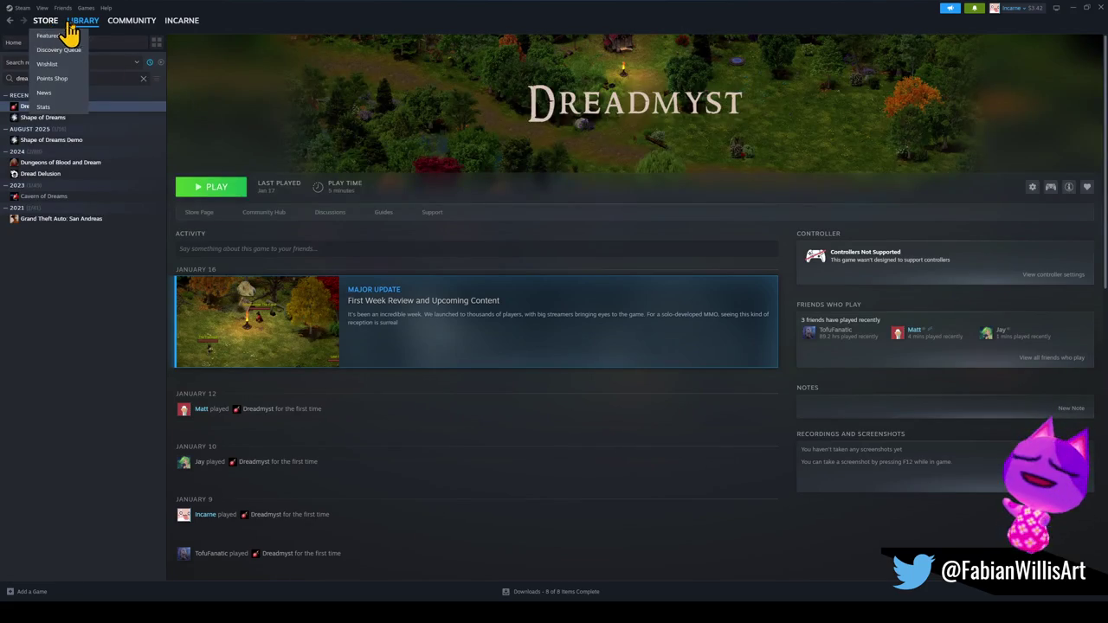
Switch Steam to the other profile via Change account and dismiss the Detective Fest popup.
{"action": "left_click", "coordinate": [78, 33]}
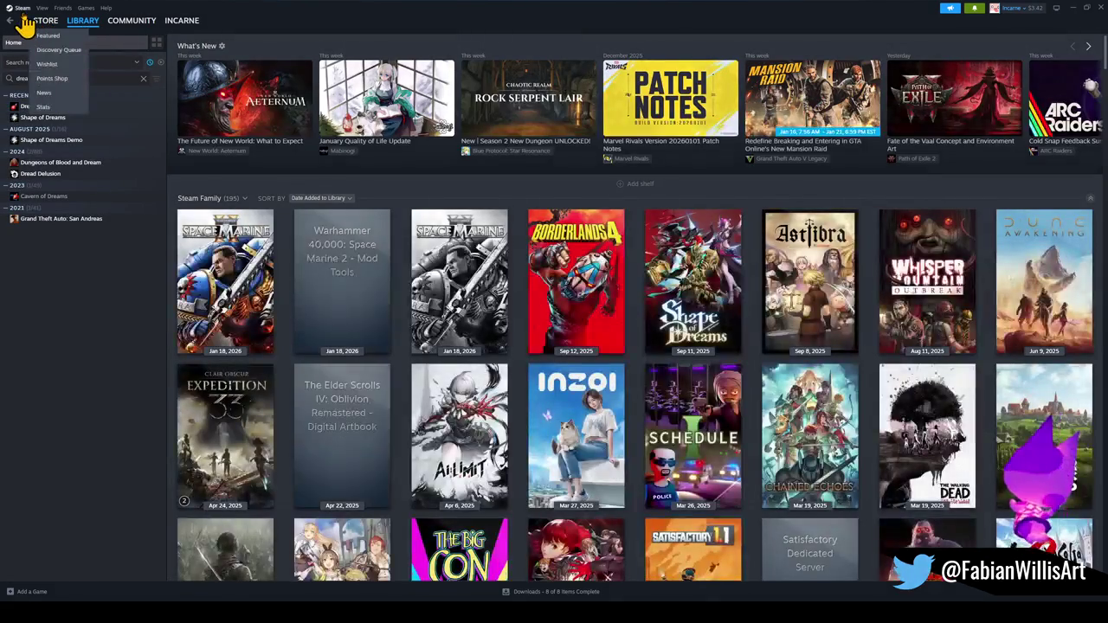
{"action": "left_click", "coordinate": [22, 8]}
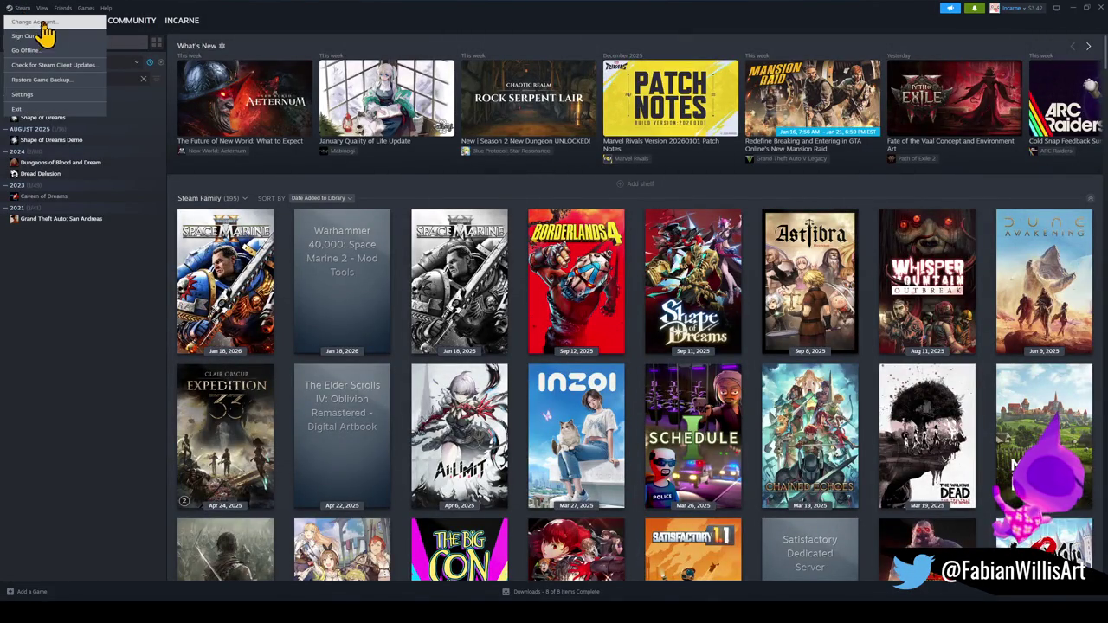
{"action": "left_click", "coordinate": [32, 22]}
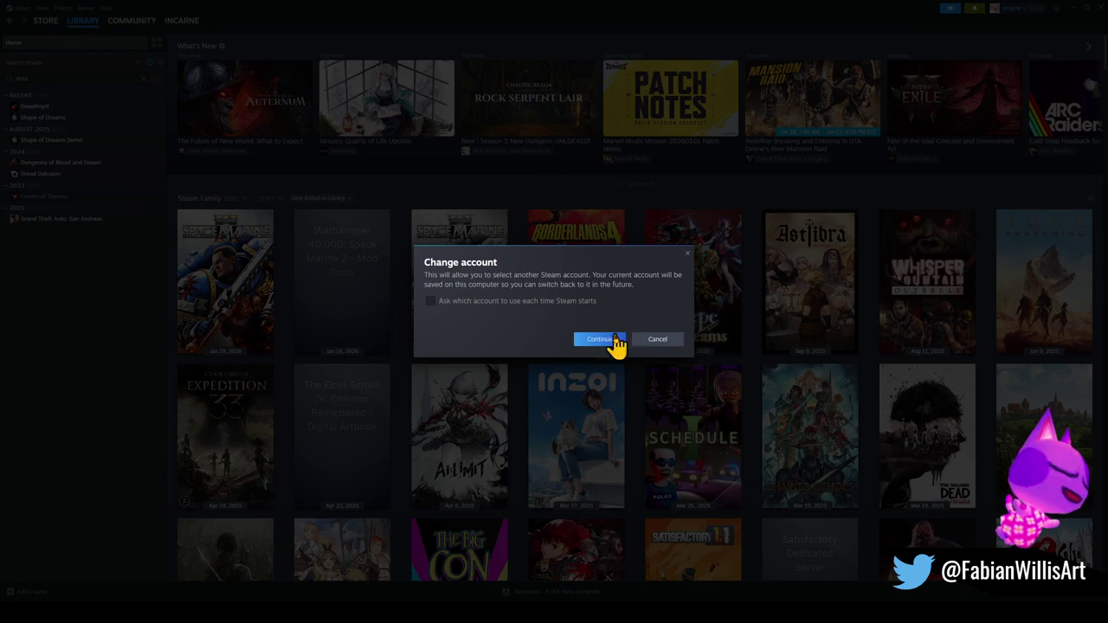
{"action": "left_click", "coordinate": [611, 340]}
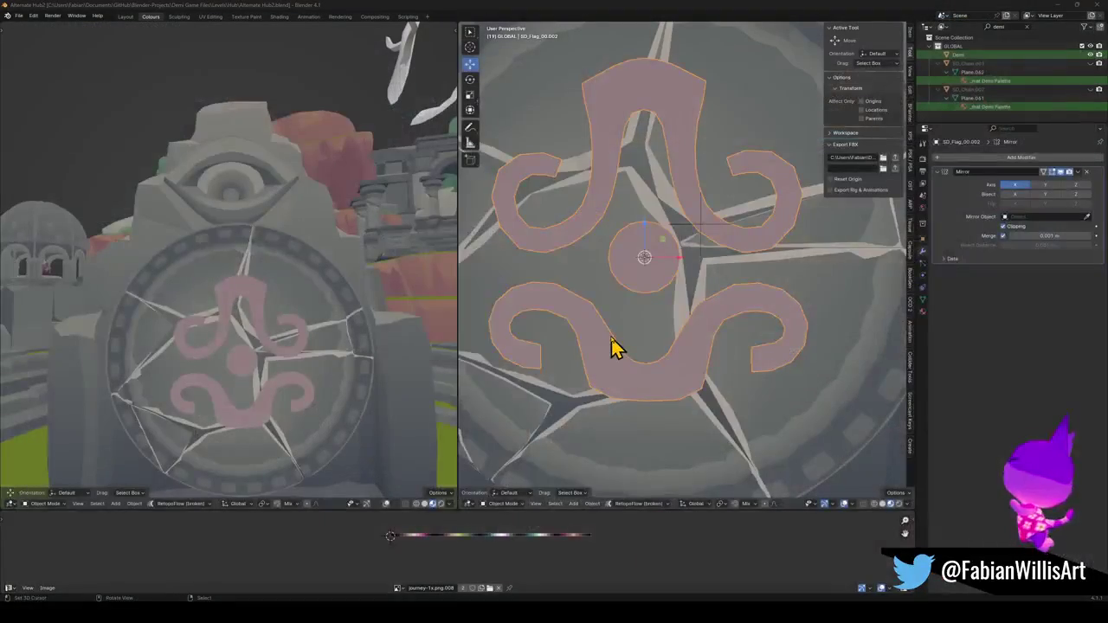
{"action": "scroll", "coordinate": [672, 294], "scroll_direction": "down", "scroll_amount": 1}
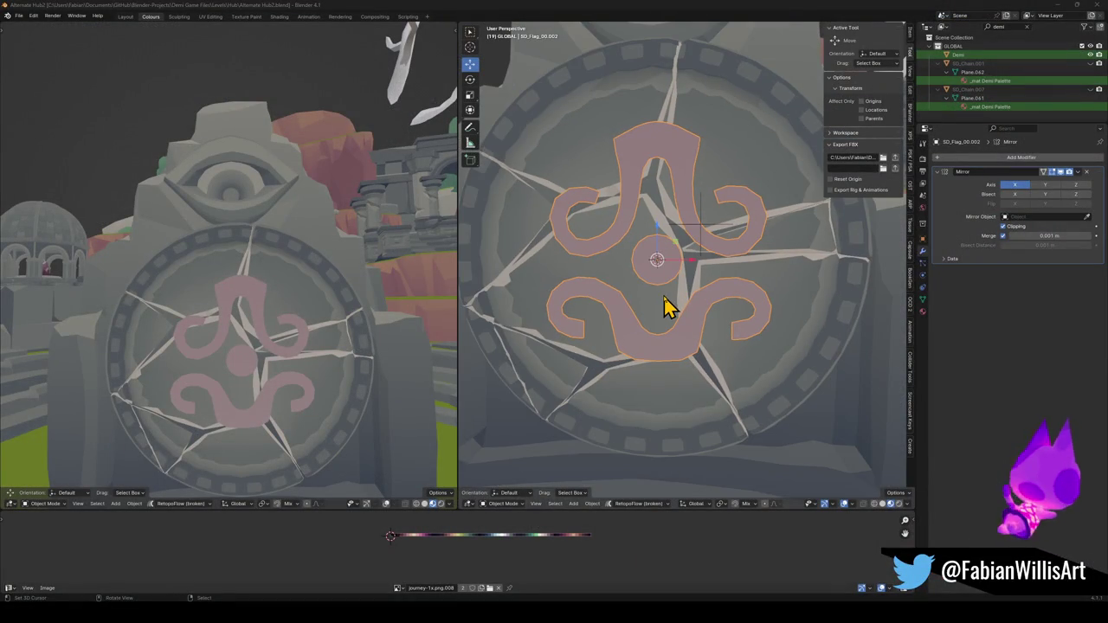
{"action": "scroll", "coordinate": [665, 310], "scroll_direction": "down", "scroll_amount": 1}
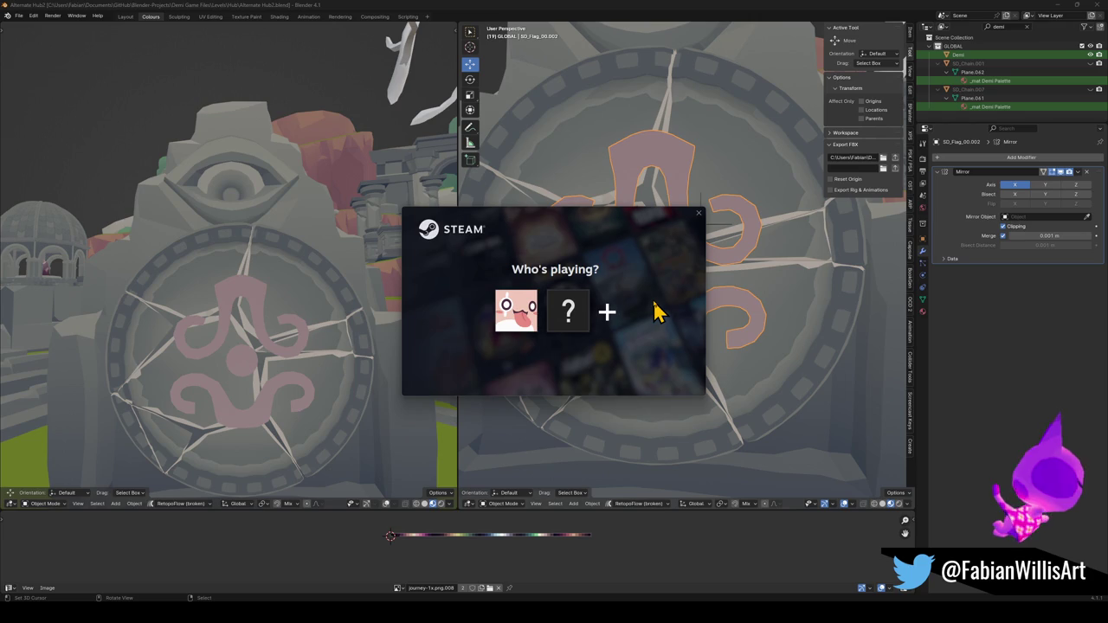
{"action": "left_click", "coordinate": [571, 315]}
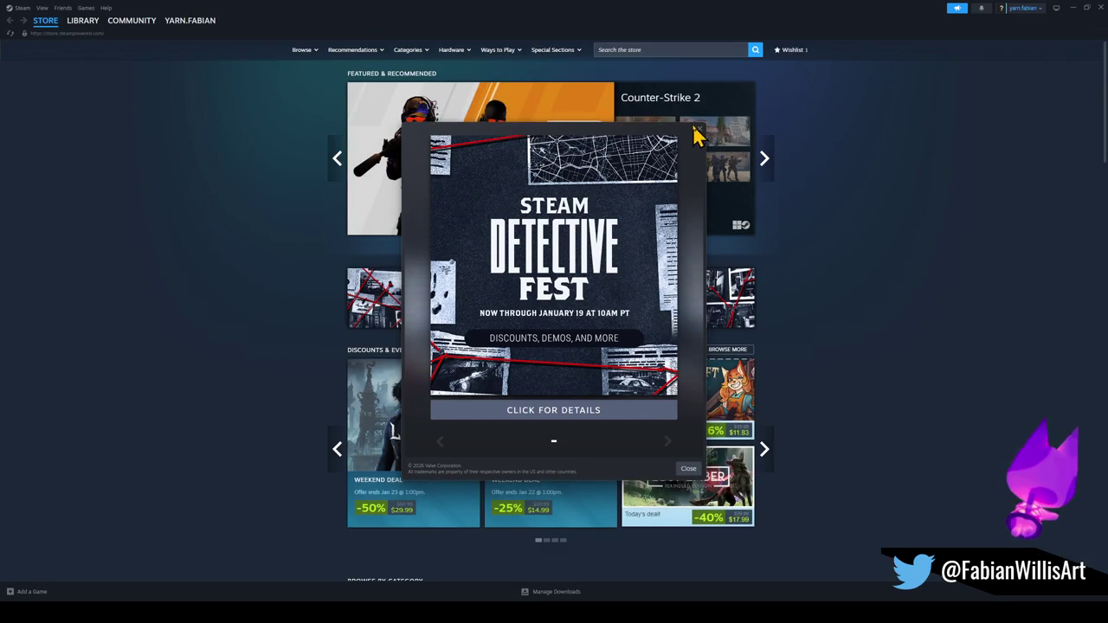
{"action": "left_click", "coordinate": [699, 129]}
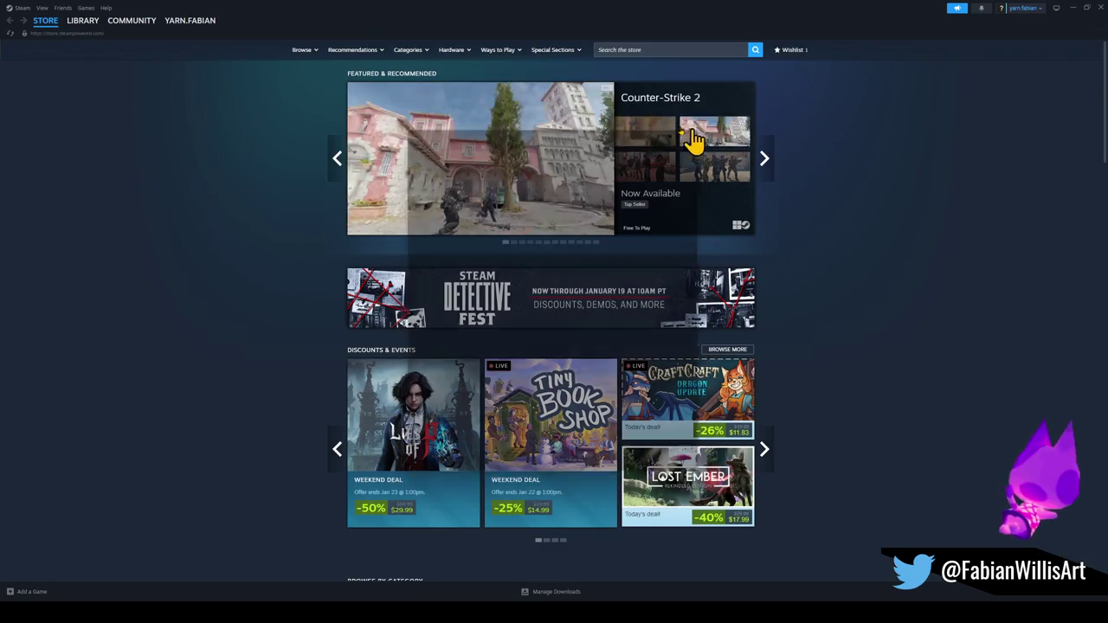
Start Demi's update from the library and minimise Steam.
{"action": "left_click", "coordinate": [85, 39]}
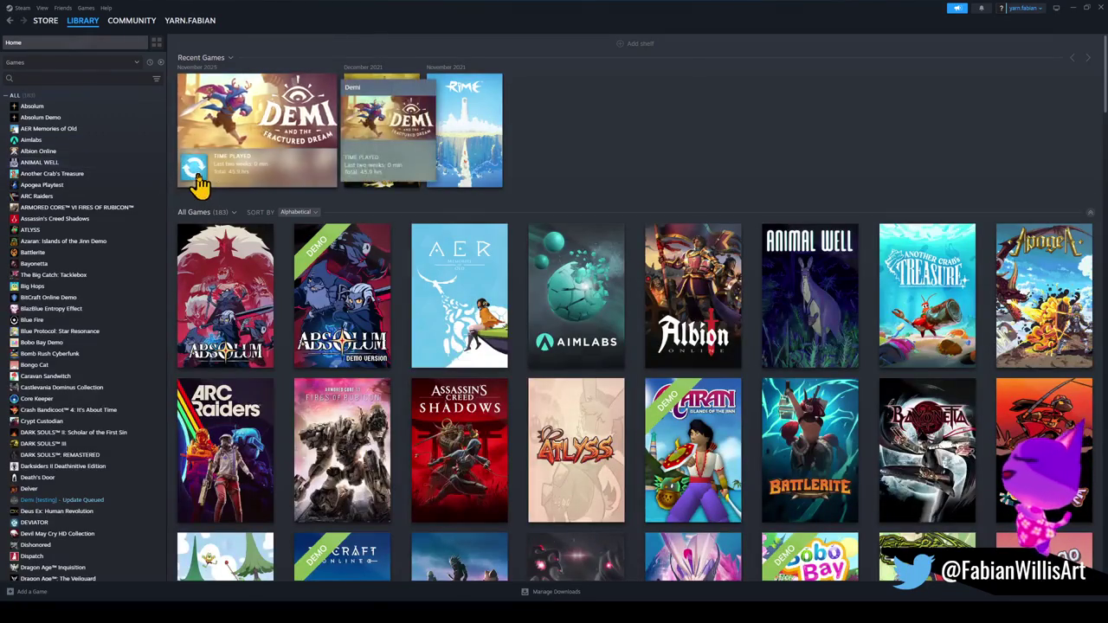
{"action": "left_click", "coordinate": [193, 170]}
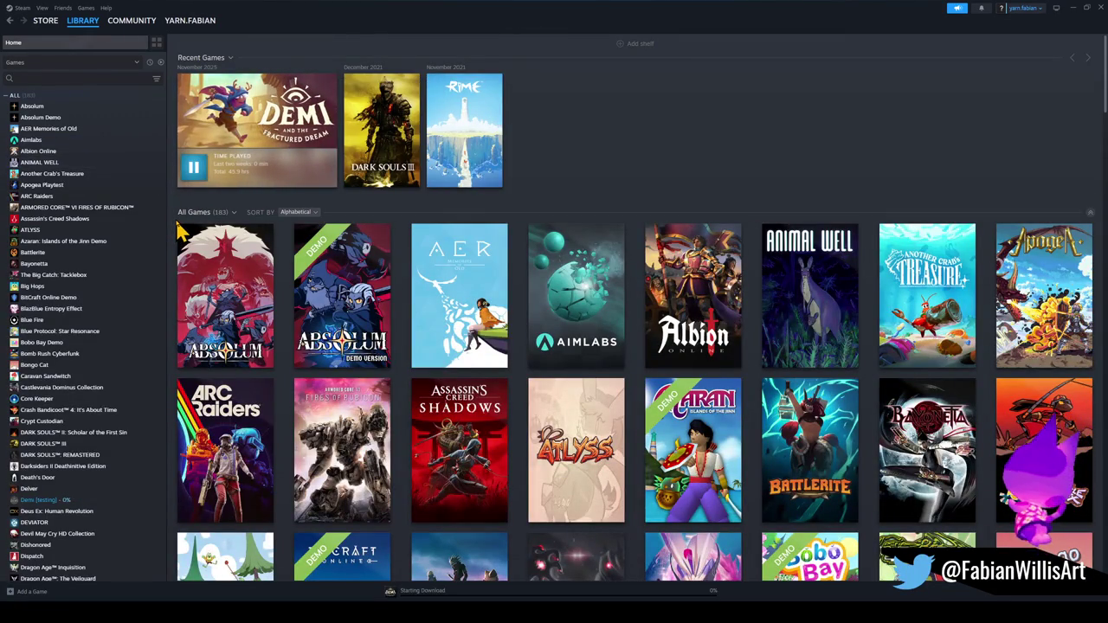
{"action": "left_click", "coordinate": [1073, 8]}
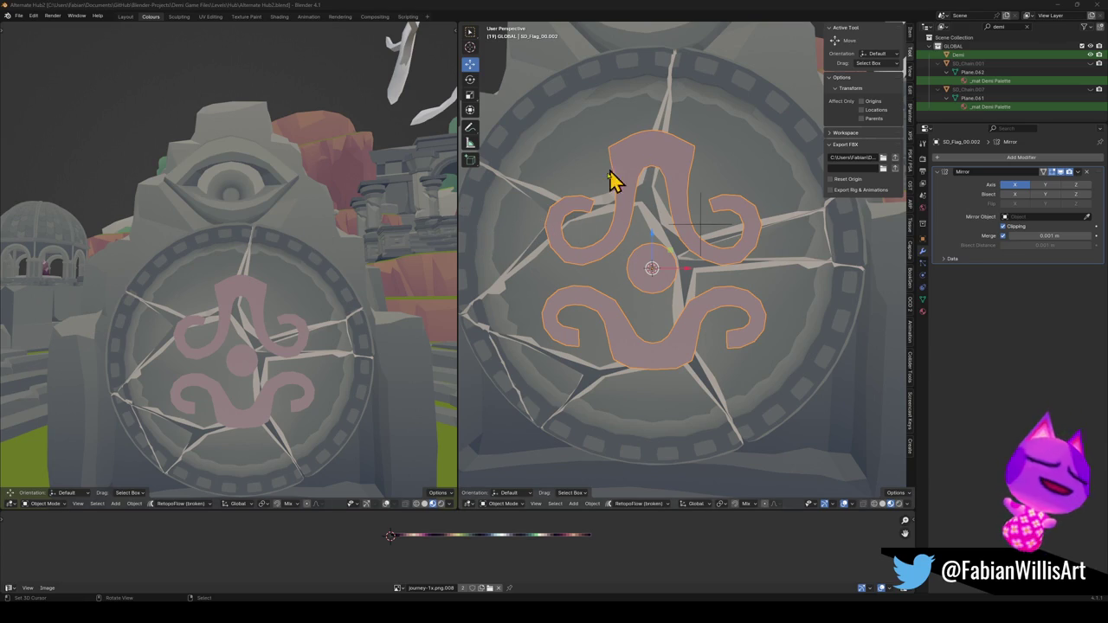
In Edit Mode, move all of the flag's geometry along the X axis.
{"action": "left_click", "coordinate": [683, 200]}
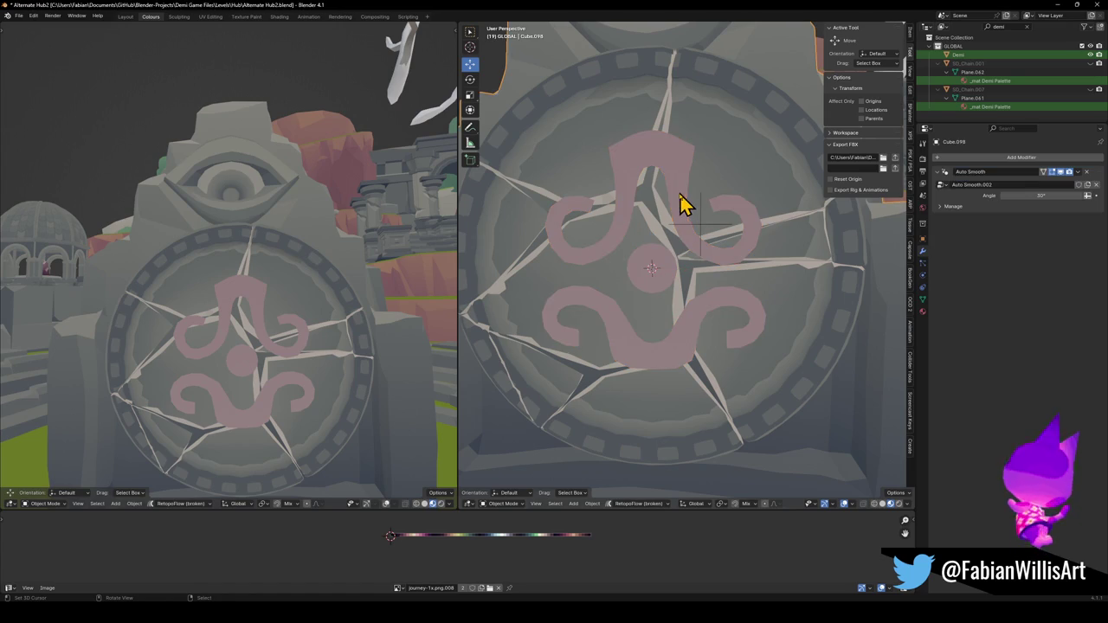
{"action": "left_click", "coordinate": [679, 183]}
{"action": "key", "text": "Tab"}
{"action": "key", "text": "a"}
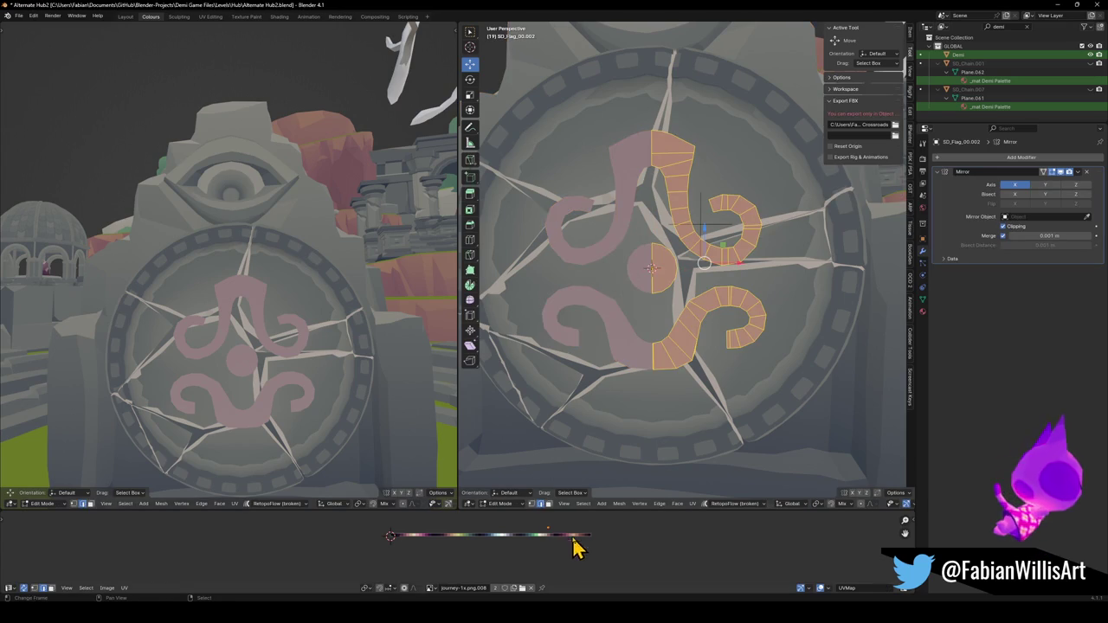
{"action": "key", "text": "g"}
{"action": "key", "text": "x"}
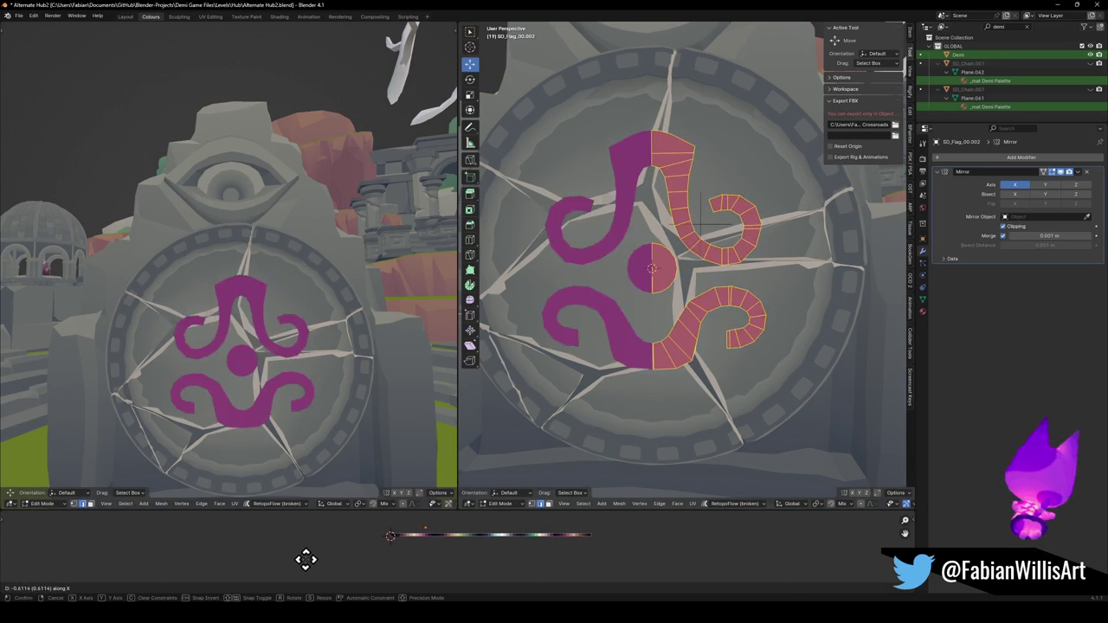
{"action": "left_click", "coordinate": [446, 574]}
{"action": "scroll", "coordinate": [297, 306], "scroll_direction": "down", "scroll_amount": 5}
{"action": "mouse_move", "coordinate": [297, 307]}
{"action": "middle_mouse_down"}
{"action": "mouse_move", "coordinate": [279, 319]}
{"action": "mouse_move", "coordinate": [335, 317]}
{"action": "middle_mouse_up"}
{"action": "scroll", "coordinate": [280, 319], "scroll_direction": "up", "scroll_amount": 5}
Scale the flag to 0 along Y and save Alternate Hub2.blend.
{"action": "key", "text": "Tab"}
{"action": "mouse_move", "coordinate": [837, 254]}
{"action": "middle_mouse_down"}
{"action": "mouse_move", "coordinate": [733, 285]}
{"action": "mouse_move", "coordinate": [731, 313]}
{"action": "middle_mouse_up"}
{"action": "key", "text": "s"}
{"action": "key", "text": "y"}
{"action": "key", "text": "0"}
{"action": "key", "text": "Return"}
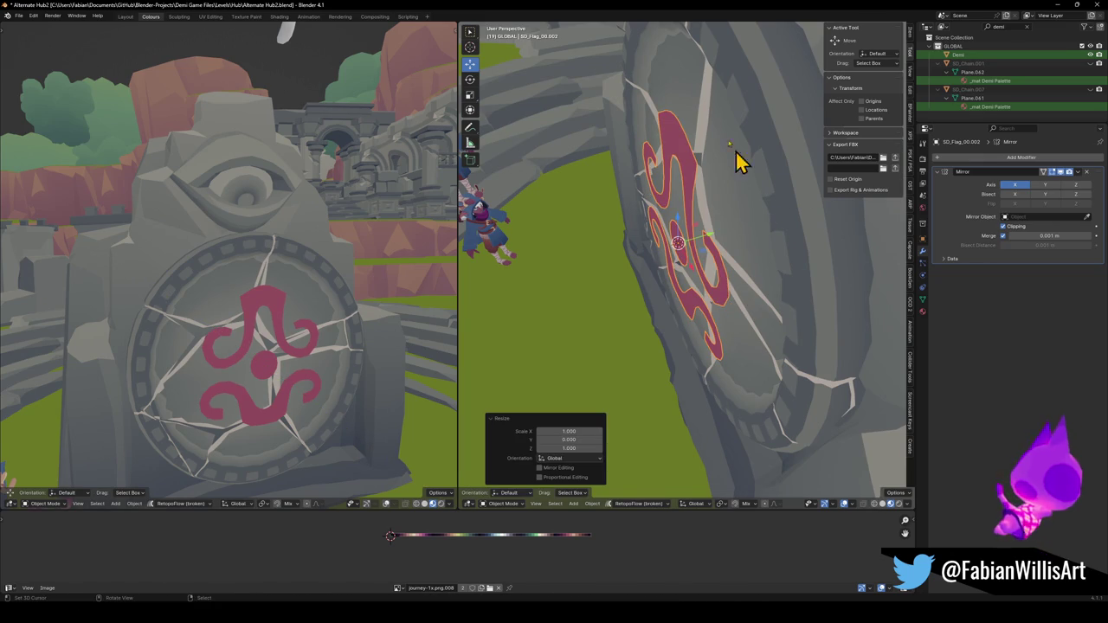
{"action": "middle_click_drag", "start_coordinate": [710, 253], "coordinate": [724, 231]}
{"action": "key", "text": "ctrl+s"}
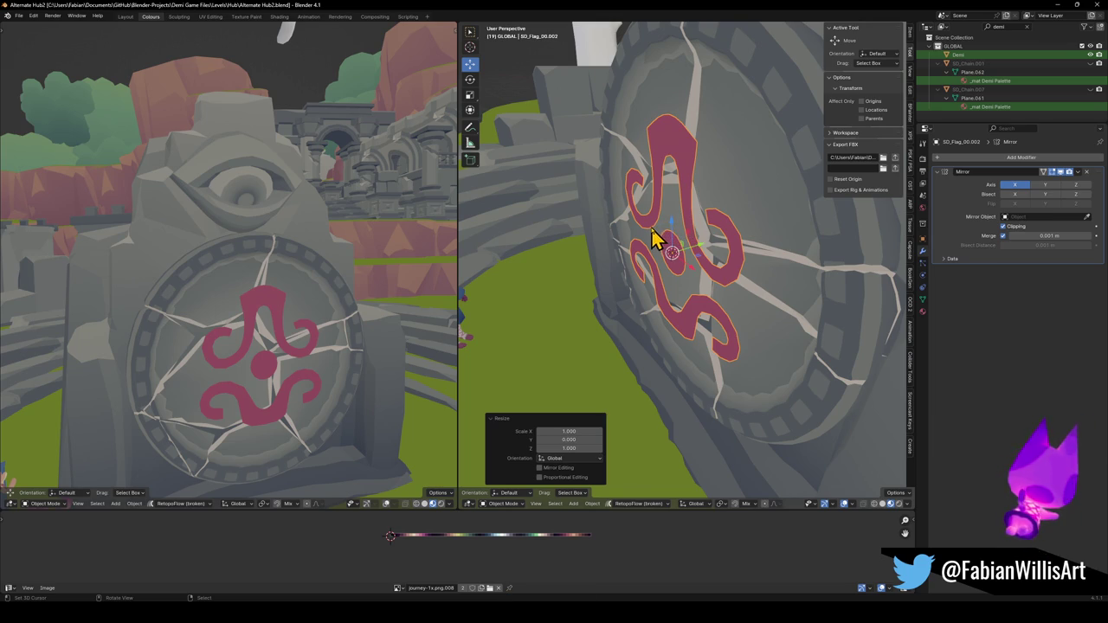
{"action": "mouse_move", "coordinate": [693, 188]}
{"action": "middle_mouse_down"}
{"action": "mouse_move", "coordinate": [684, 271]}
{"action": "mouse_move", "coordinate": [702, 265]}
{"action": "middle_mouse_up"}
{"action": "key", "text": "ctrl+s"}
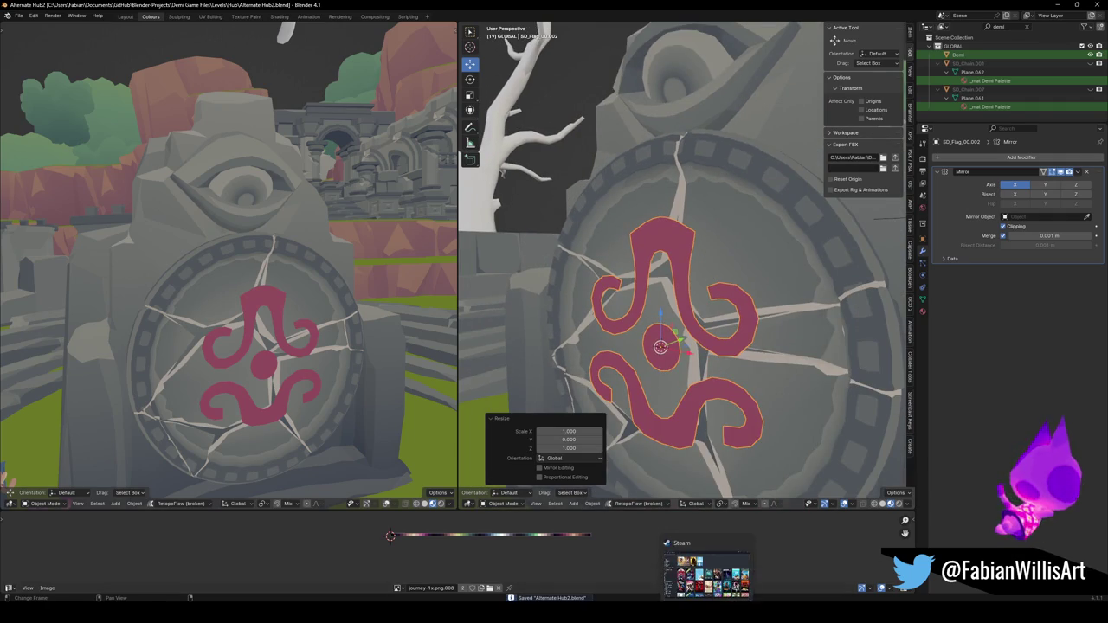
Put Demi on the development beta branch in its Properties, then launch it.
{"action": "left_click", "coordinate": [715, 589]}
{"action": "mouse_move", "coordinate": [194, 167]}
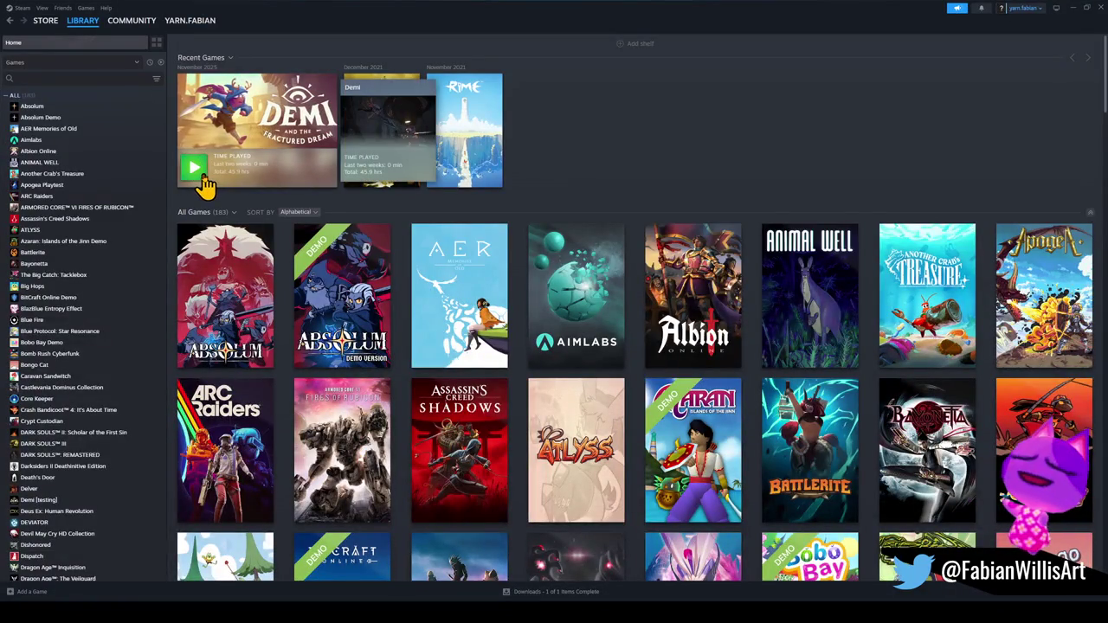
{"action": "right_click", "coordinate": [264, 160]}
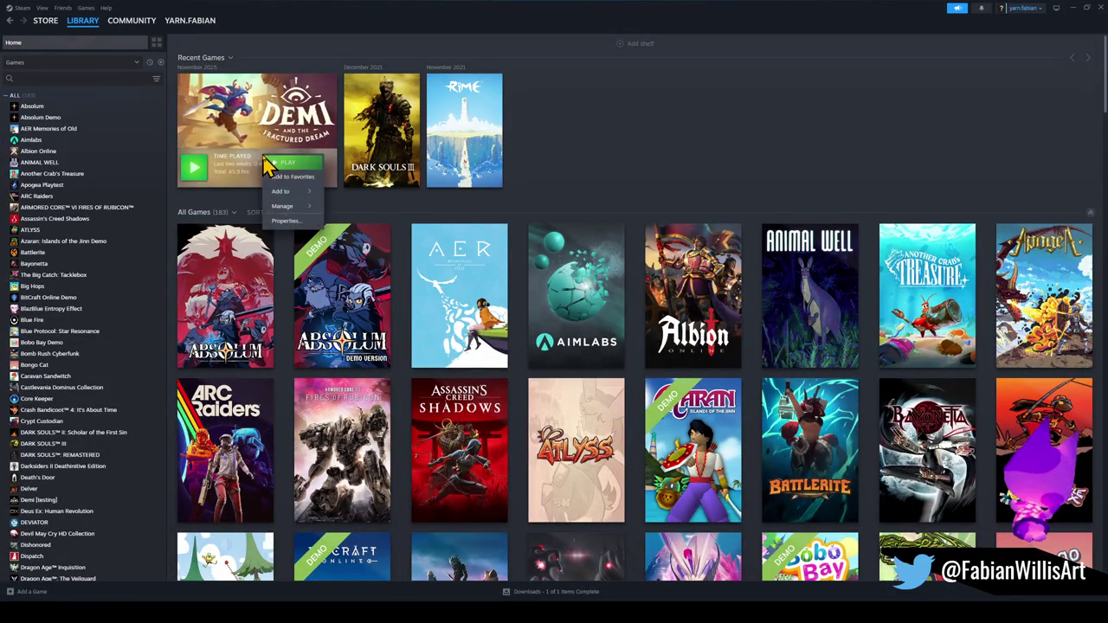
{"action": "left_click", "coordinate": [294, 241]}
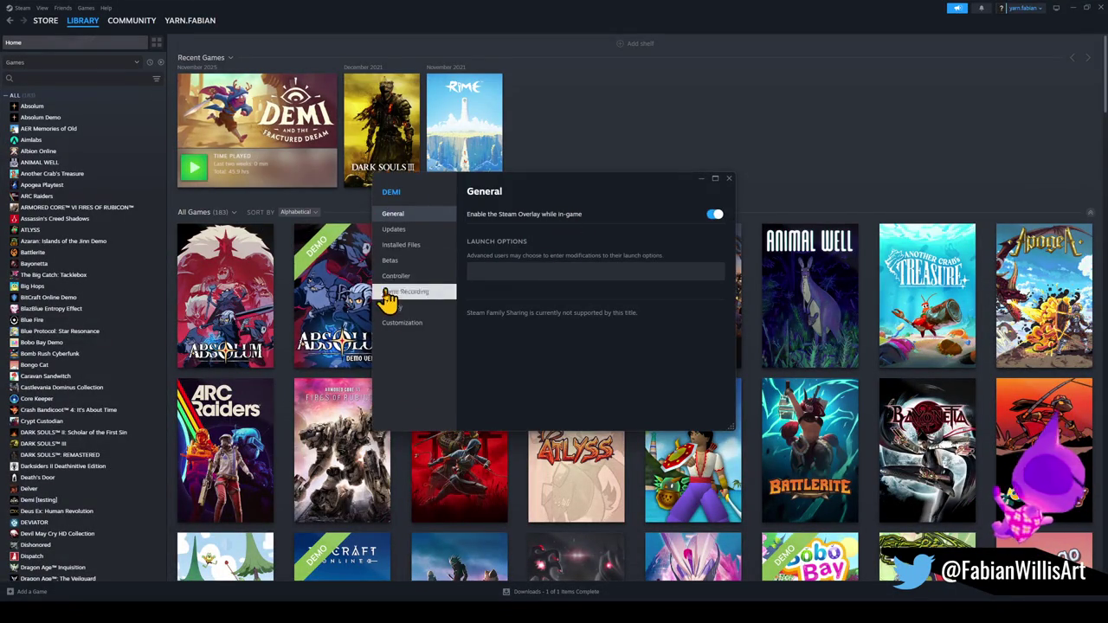
{"action": "left_click", "coordinate": [414, 267]}
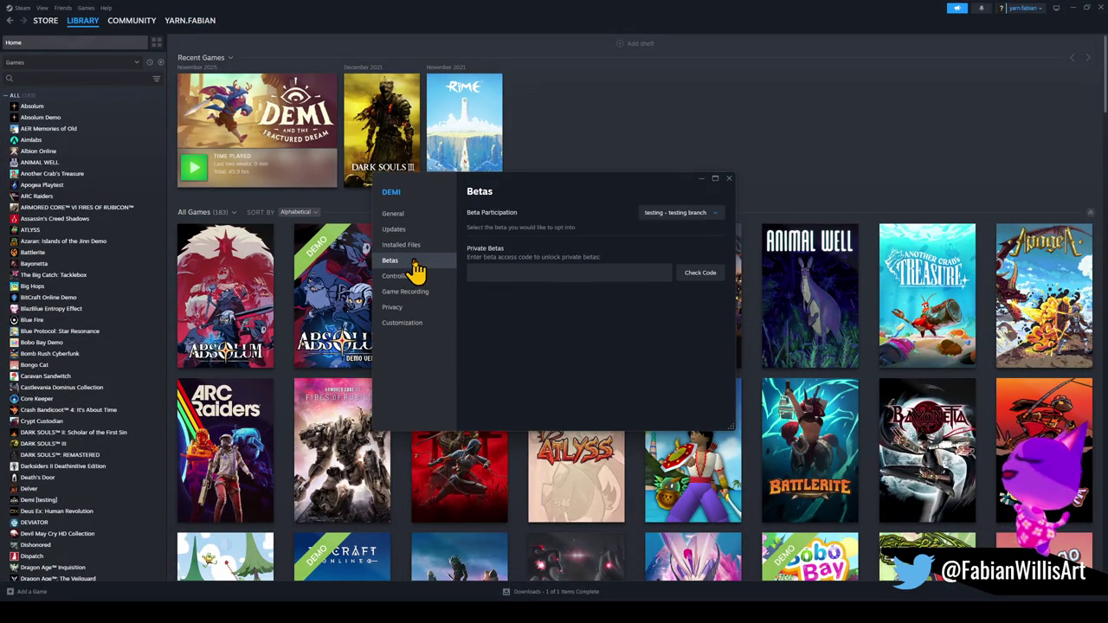
{"action": "left_click", "coordinate": [707, 216]}
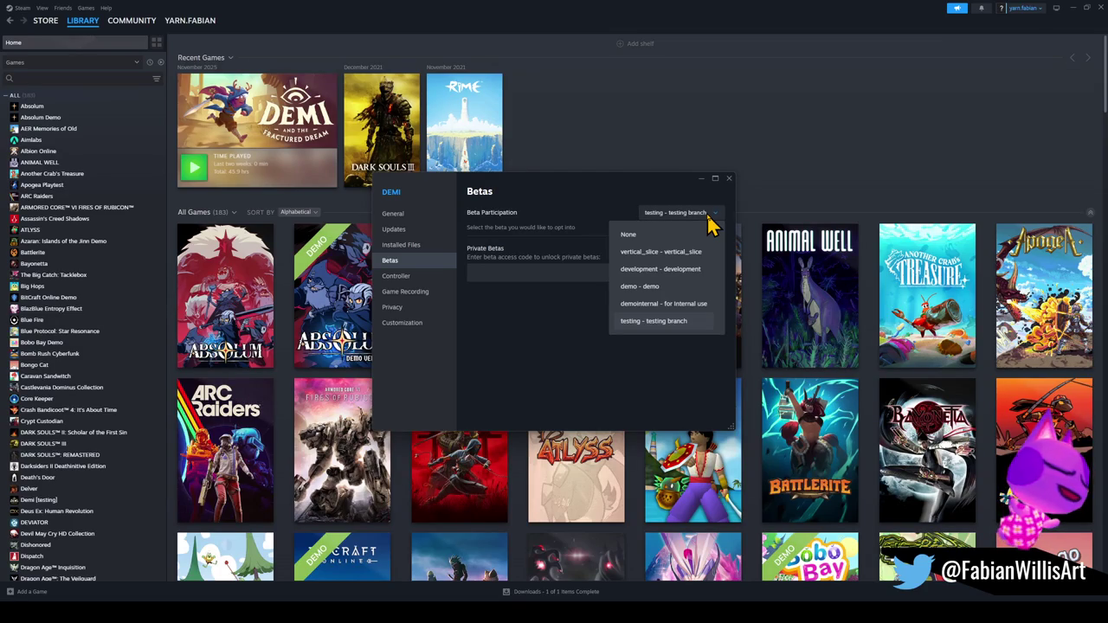
{"action": "left_click", "coordinate": [522, 331]}
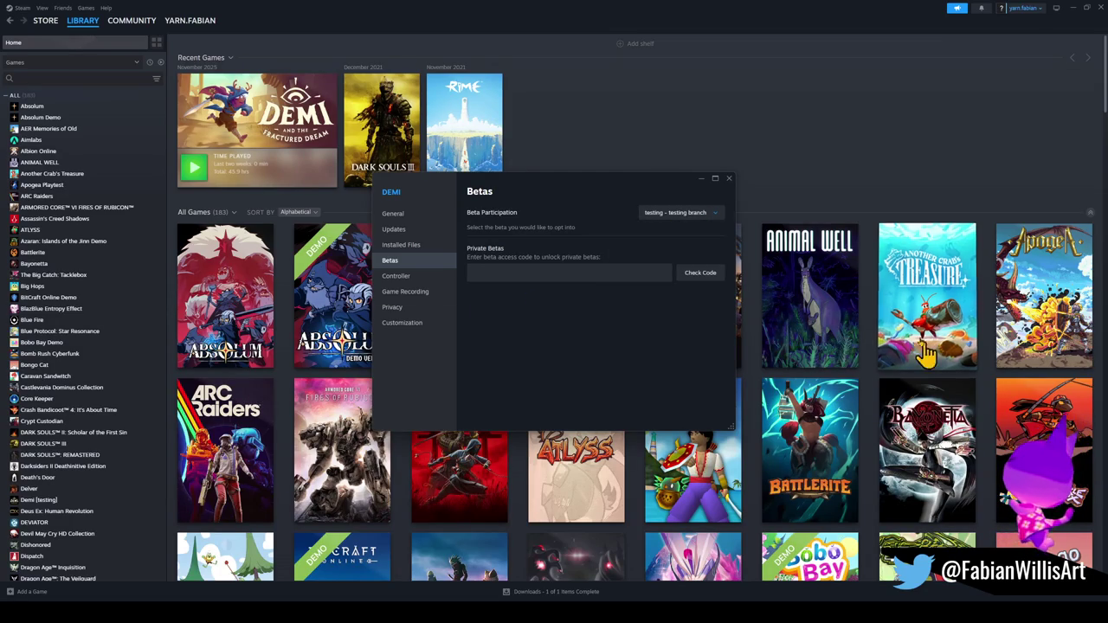
{"action": "left_click_drag", "start_coordinate": [645, 195], "coordinate": [1107, 208]}
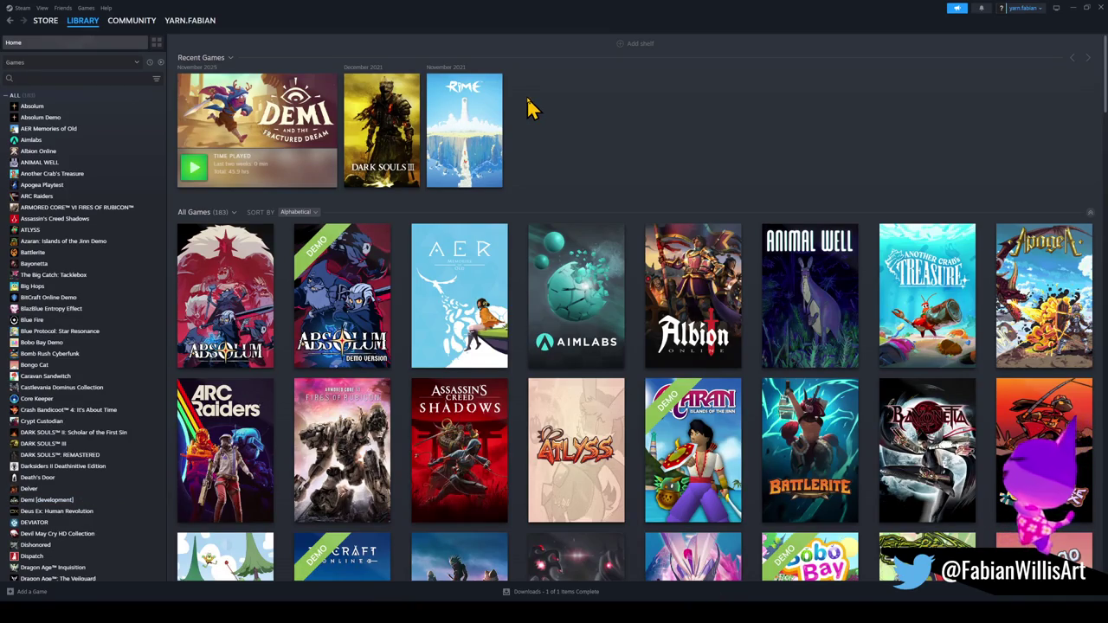
{"action": "mouse_move", "coordinate": [257, 129]}
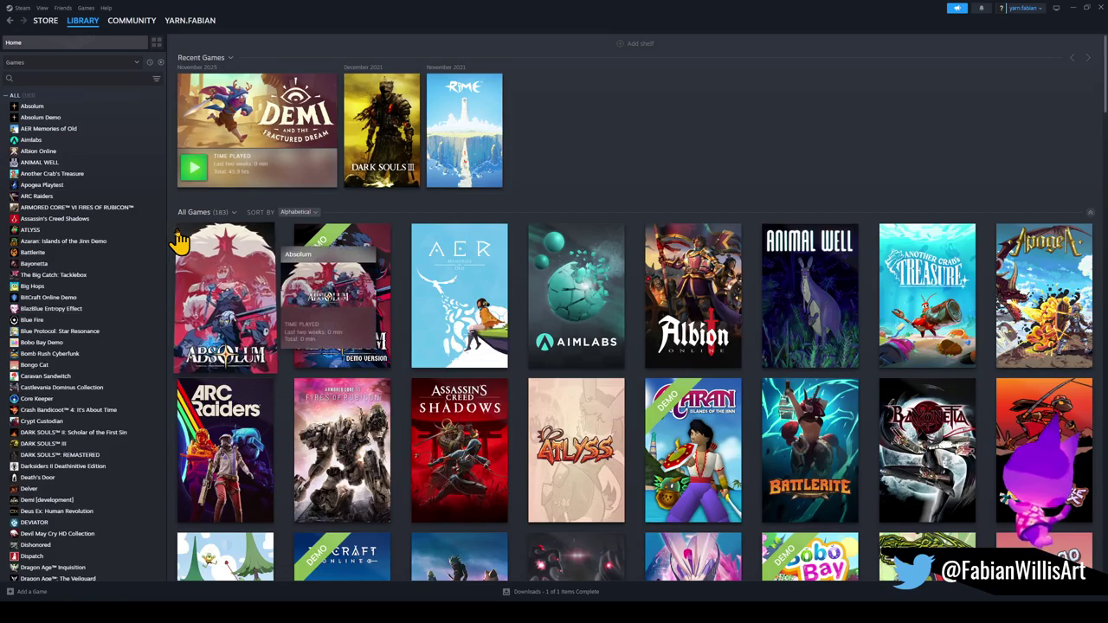
{"action": "mouse_move", "coordinate": [194, 168]}
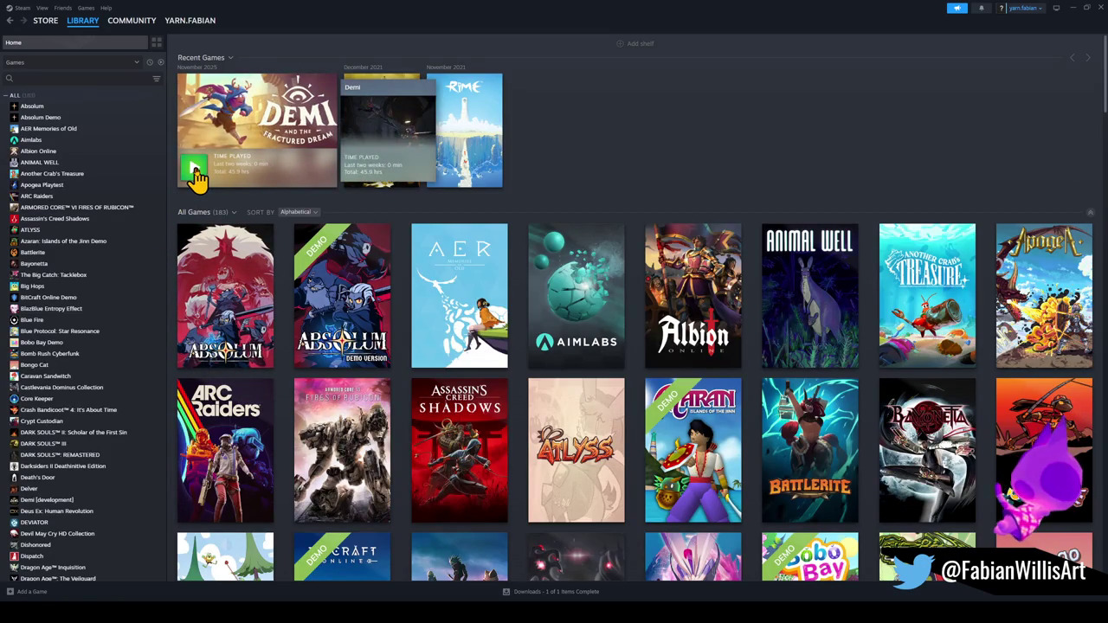
{"action": "left_click", "coordinate": [194, 173]}
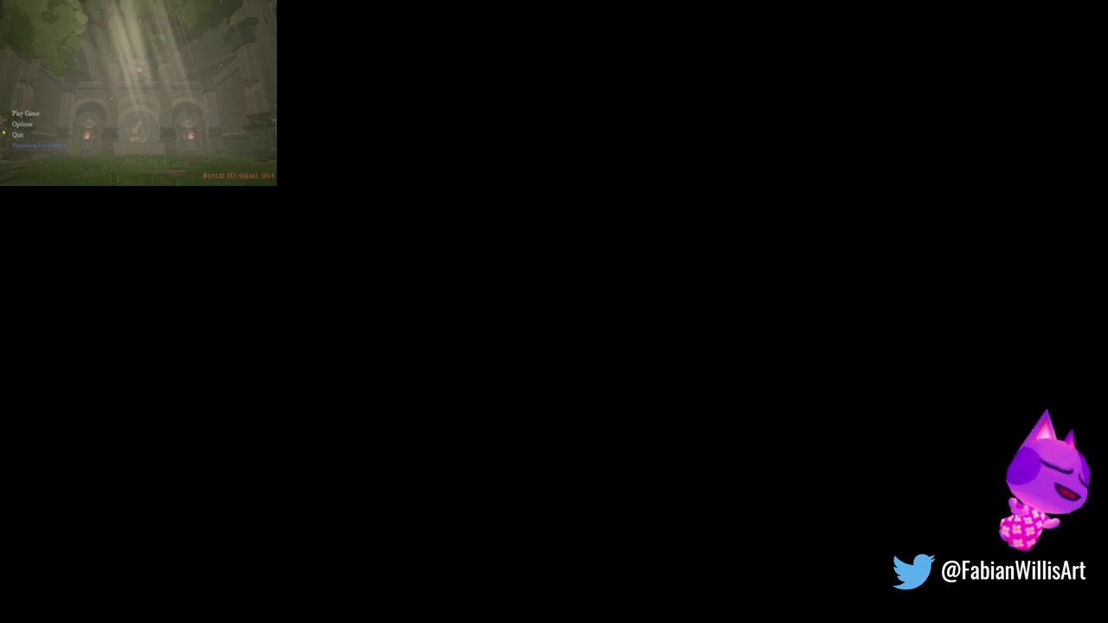
In Video options, set display mode to Windowed and frame rate to No Limit.
{"action": "left_click", "coordinate": [28, 126]}
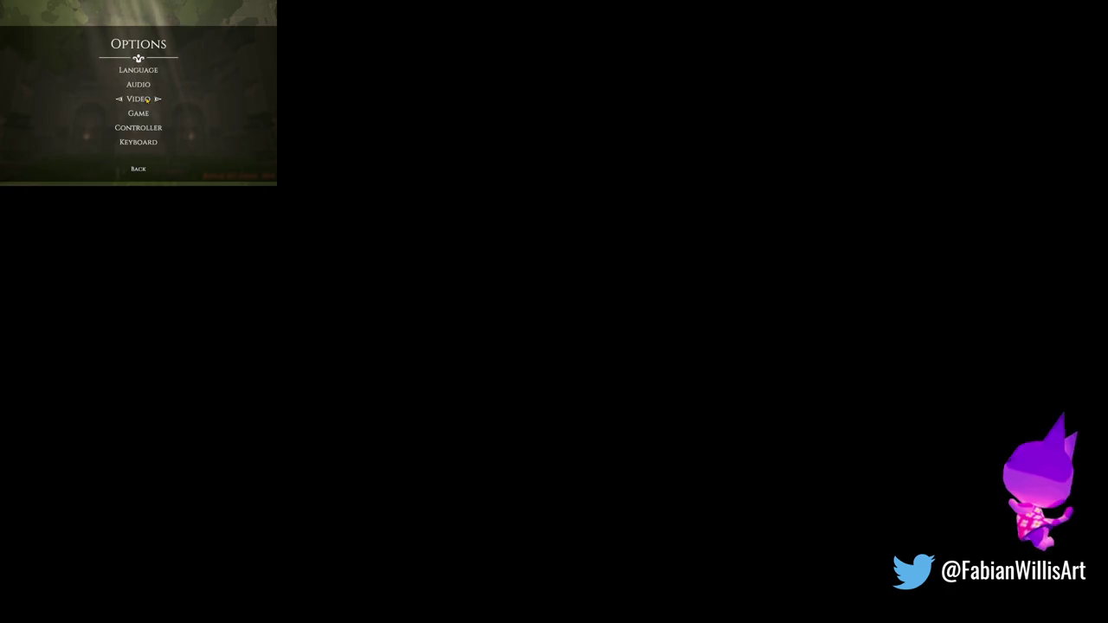
{"action": "left_click", "coordinate": [147, 99]}
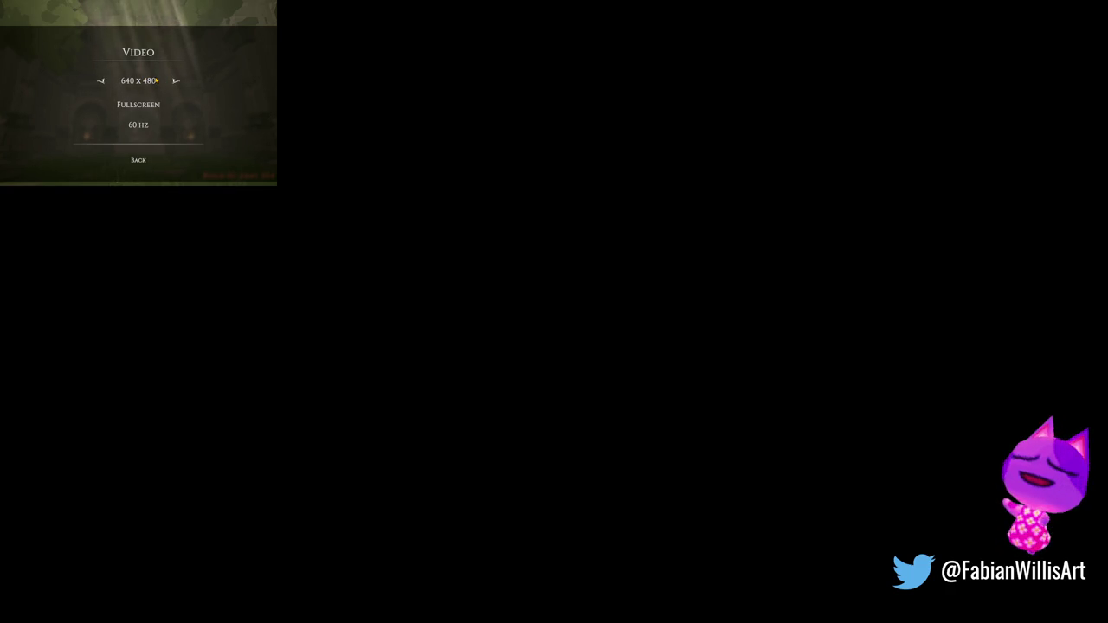
{"action": "left_click", "coordinate": [157, 81]}
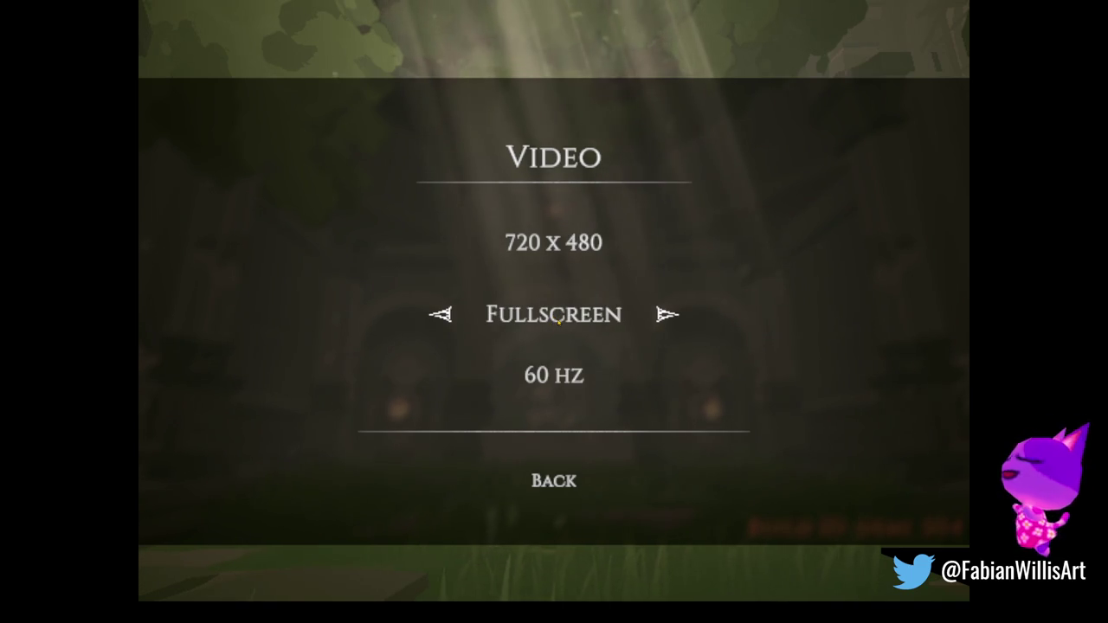
{"action": "left_click", "coordinate": [558, 322]}
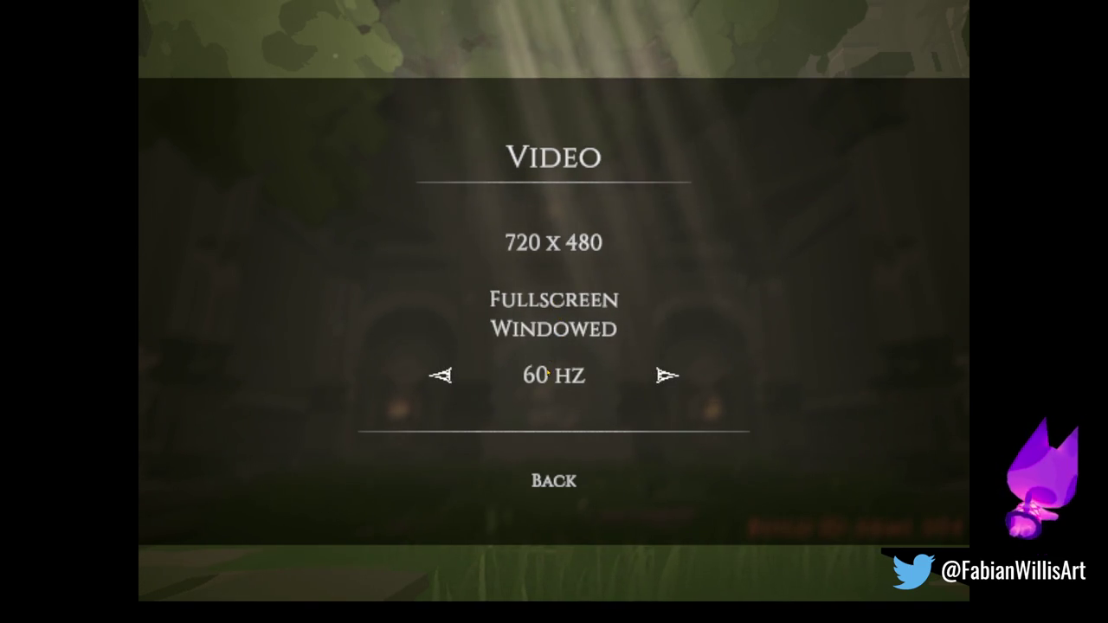
{"action": "left_click", "coordinate": [554, 375]}
Cycle the resolution to 2560 x 1440 and go back to the main menu.
{"action": "left_click", "coordinate": [554, 244]}
{"action": "left_click", "coordinate": [558, 242]}
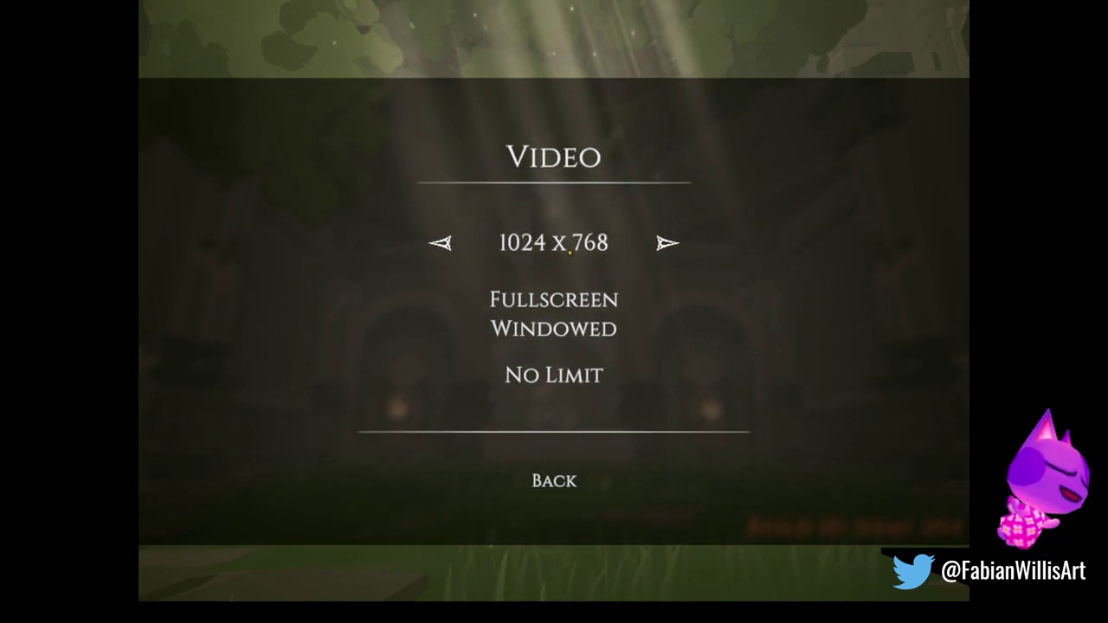
{"action": "left_click", "coordinate": [558, 231]}
{"action": "left_click", "coordinate": [573, 232]}
{"action": "left_click", "coordinate": [574, 232]}
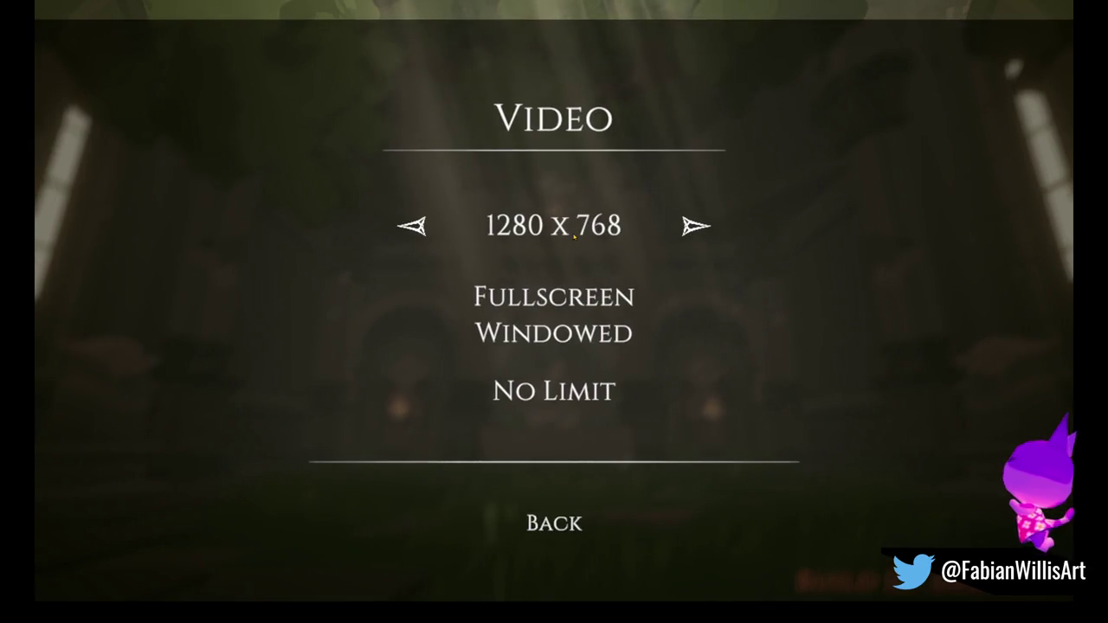
{"action": "left_click", "coordinate": [574, 232]}
{"action": "left_click", "coordinate": [574, 232]}
{"action": "left_click", "coordinate": [574, 232]}
{"action": "left_click", "coordinate": [573, 232]}
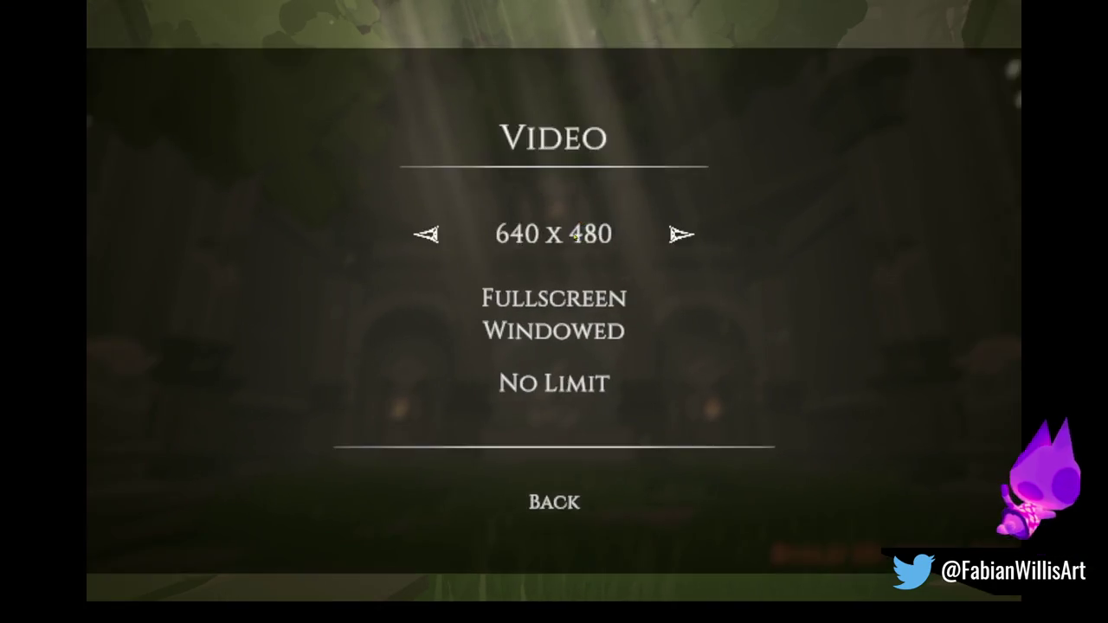
{"action": "left_click", "coordinate": [574, 235]}
{"action": "left_click", "coordinate": [574, 235]}
{"action": "left_click", "coordinate": [574, 234]}
{"action": "left_click", "coordinate": [574, 235]}
{"action": "left_click", "coordinate": [574, 236]}
{"action": "left_click", "coordinate": [574, 235]}
{"action": "left_click", "coordinate": [574, 235]}
{"action": "left_click", "coordinate": [575, 237]}
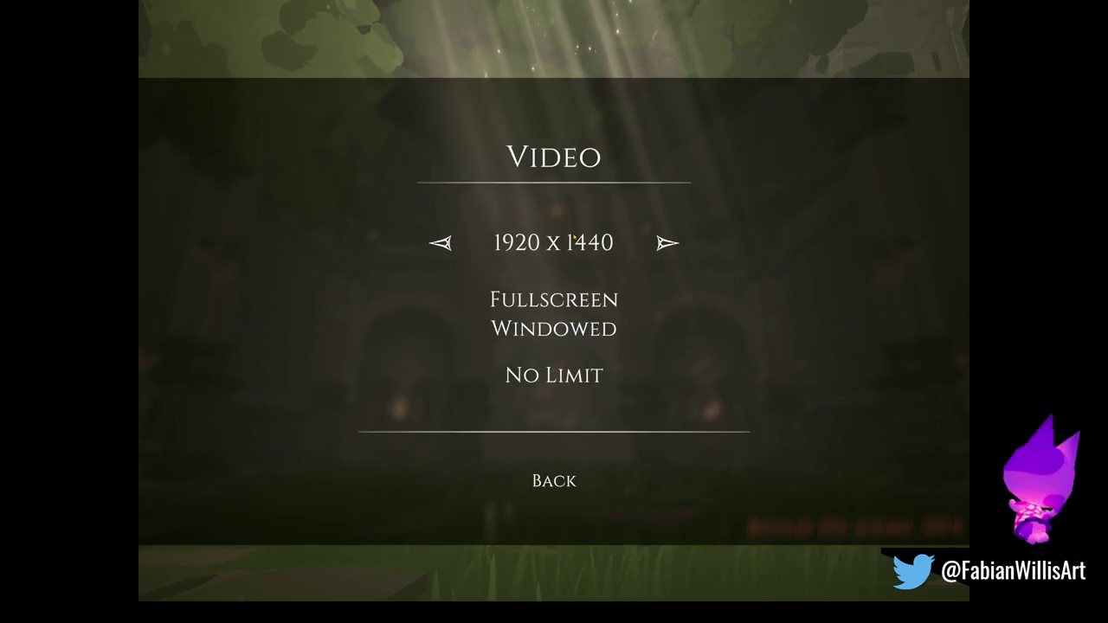
{"action": "left_click", "coordinate": [575, 238]}
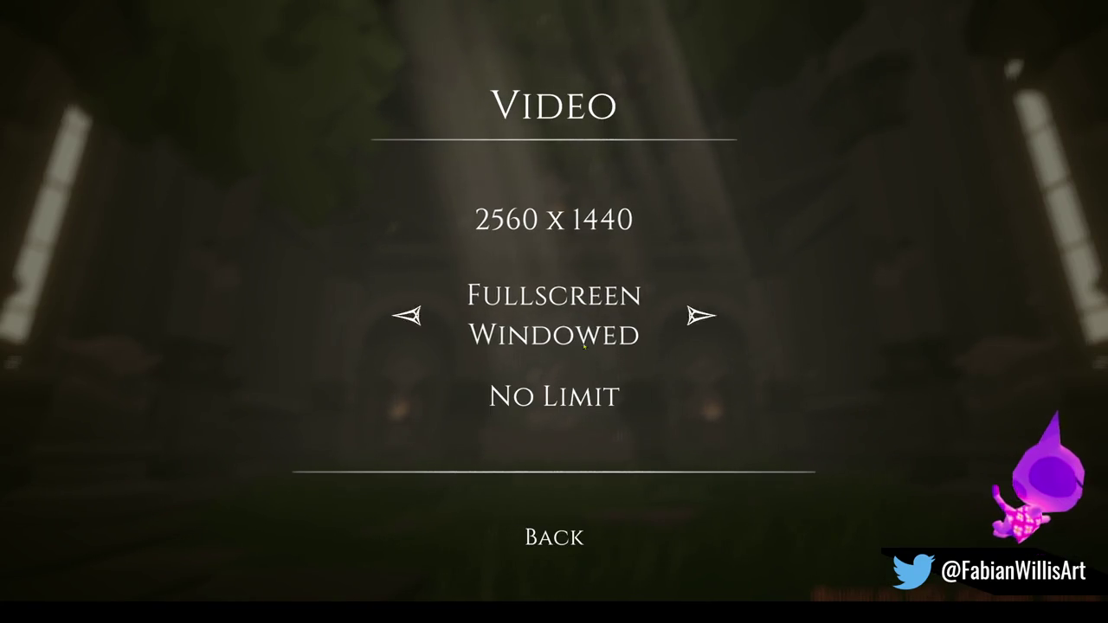
{"action": "left_click", "coordinate": [554, 537]}
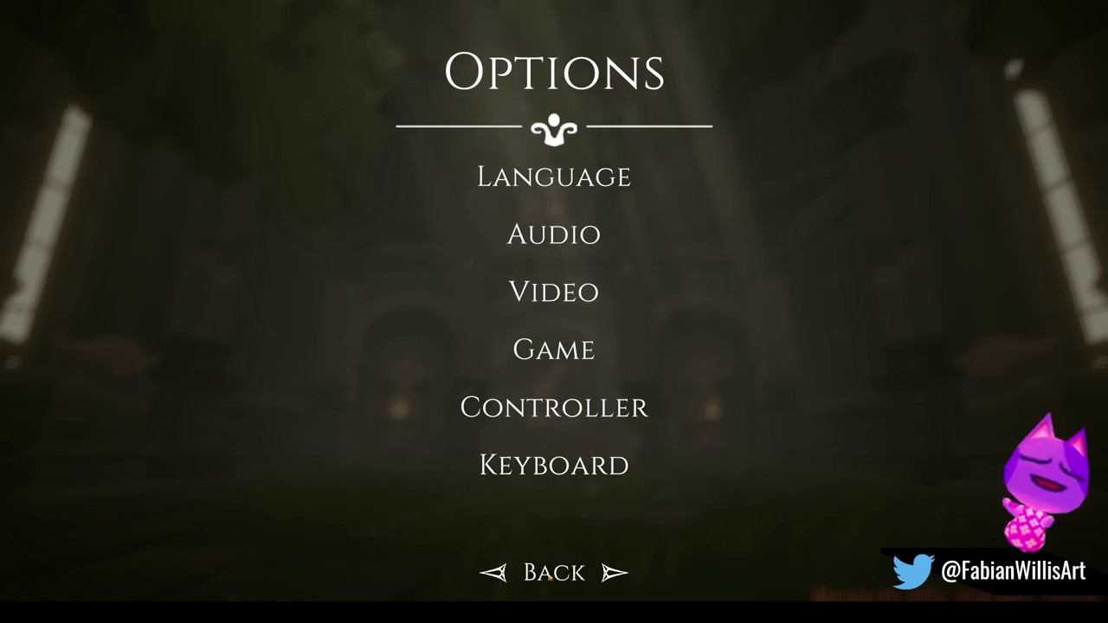
{"action": "left_click", "coordinate": [550, 578]}
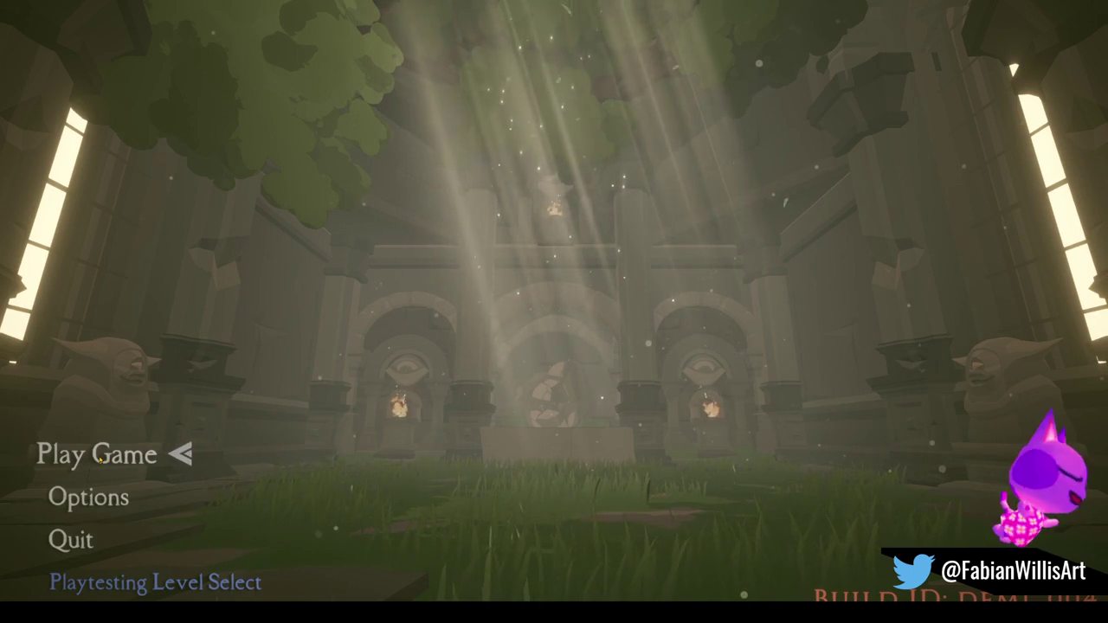
Delete saveSlot1 and start a new game in that emptied slot.
{"action": "left_click", "coordinate": [99, 459]}
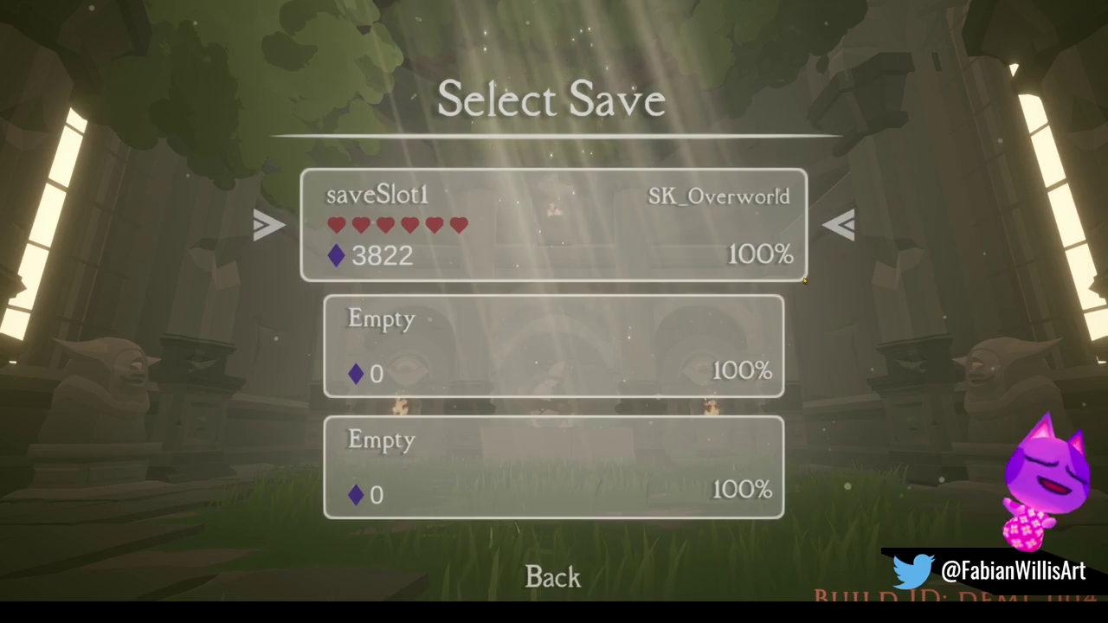
{"action": "key", "text": "Down"}
{"action": "key", "text": "Return"}
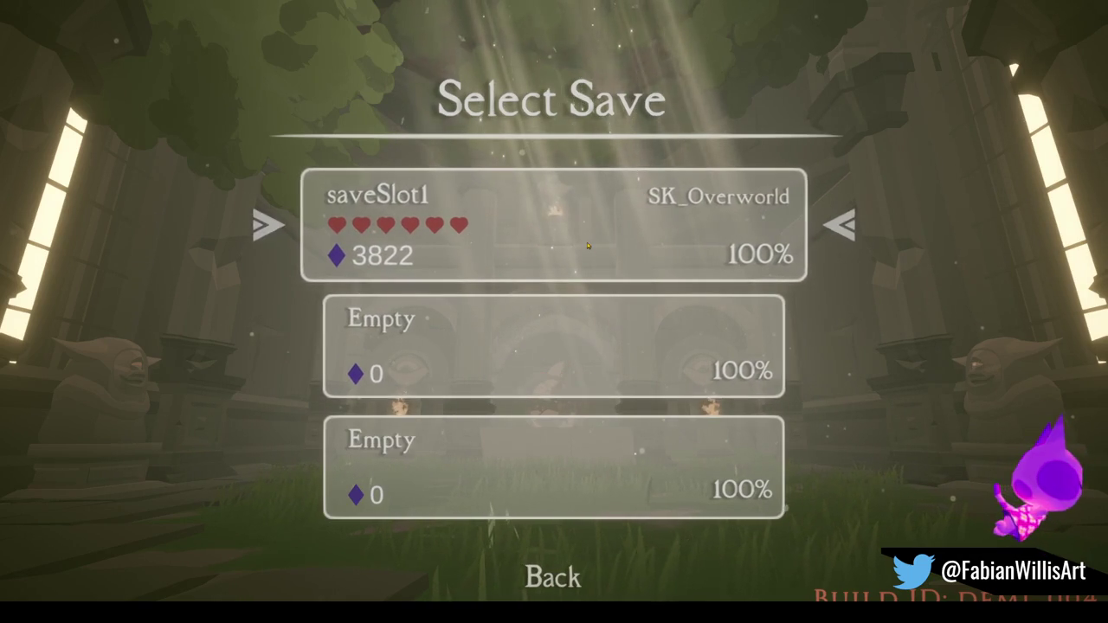
{"action": "left_click", "coordinate": [623, 262]}
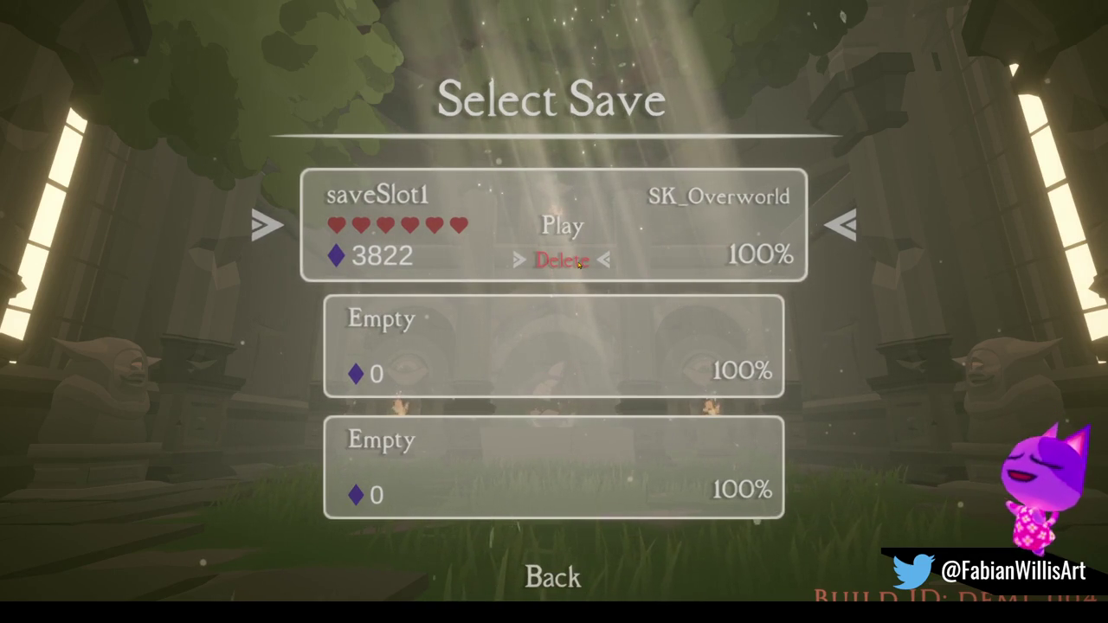
{"action": "left_click", "coordinate": [578, 262]}
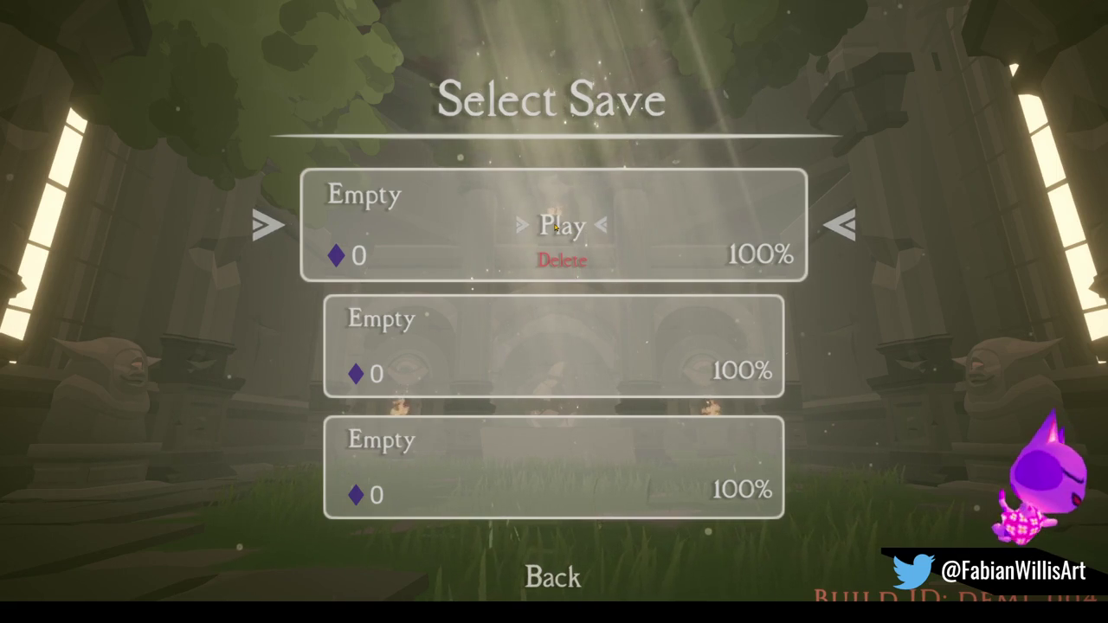
{"action": "left_click", "coordinate": [556, 227]}
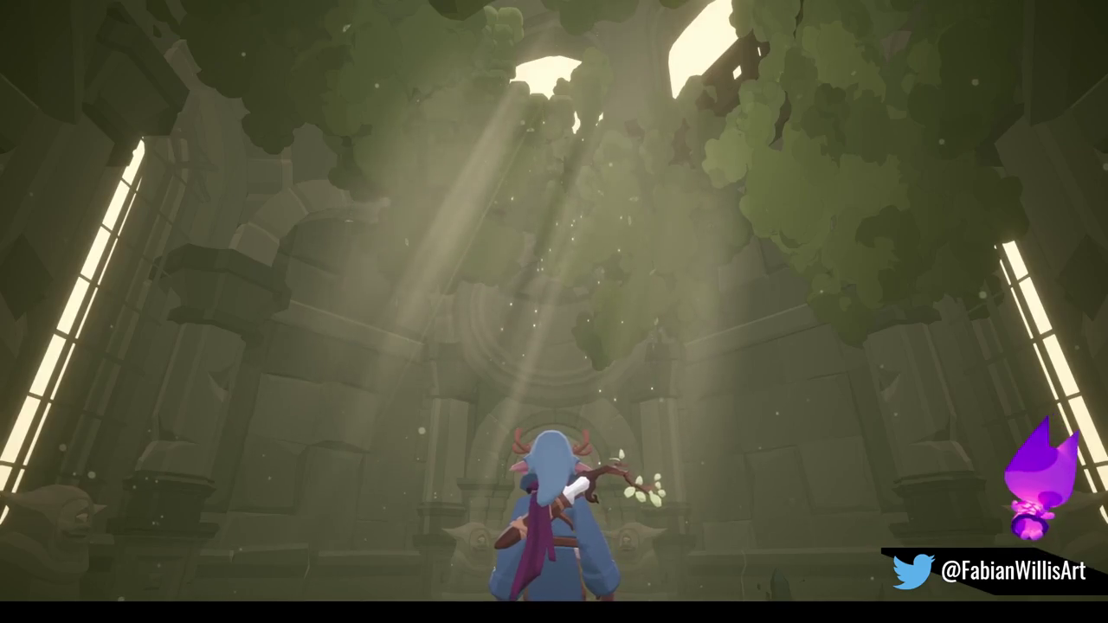
Advance through the opening narration and all of Anima's dialogue lines.
{"action": "key", "text": "Return"}
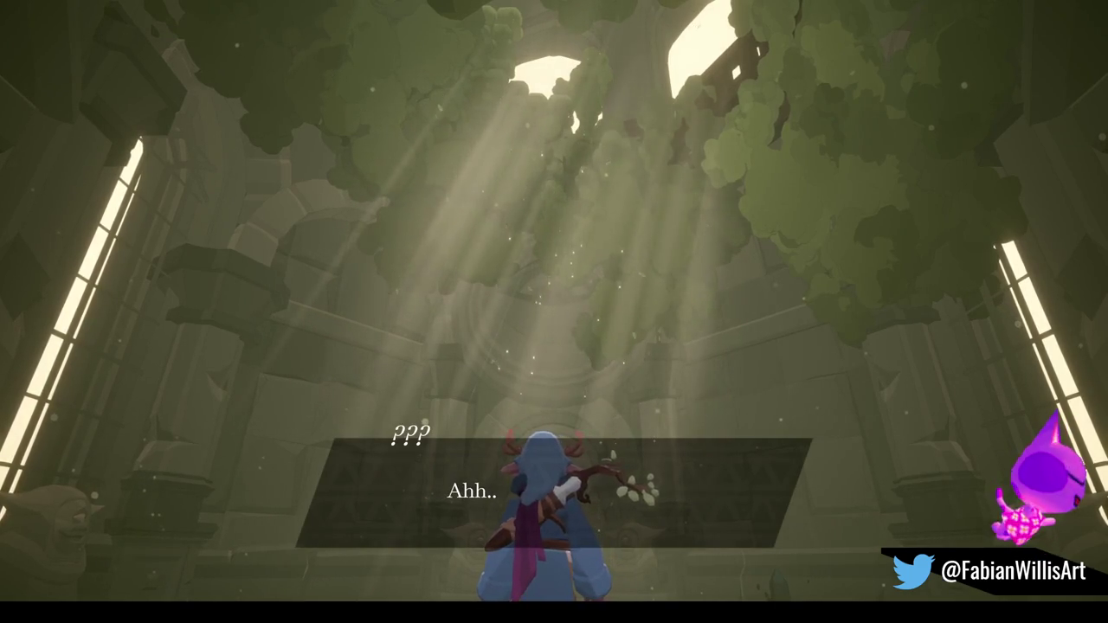
{"action": "key", "text": "Return"}
{"action": "key", "text": "Return"}
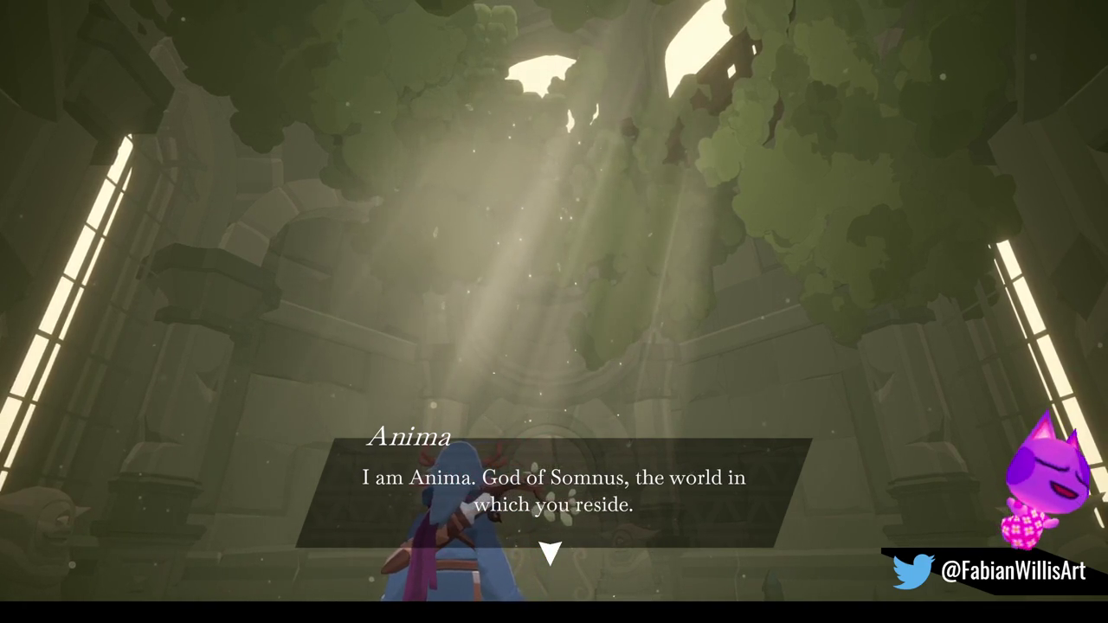
{"action": "key", "text": "Return"}
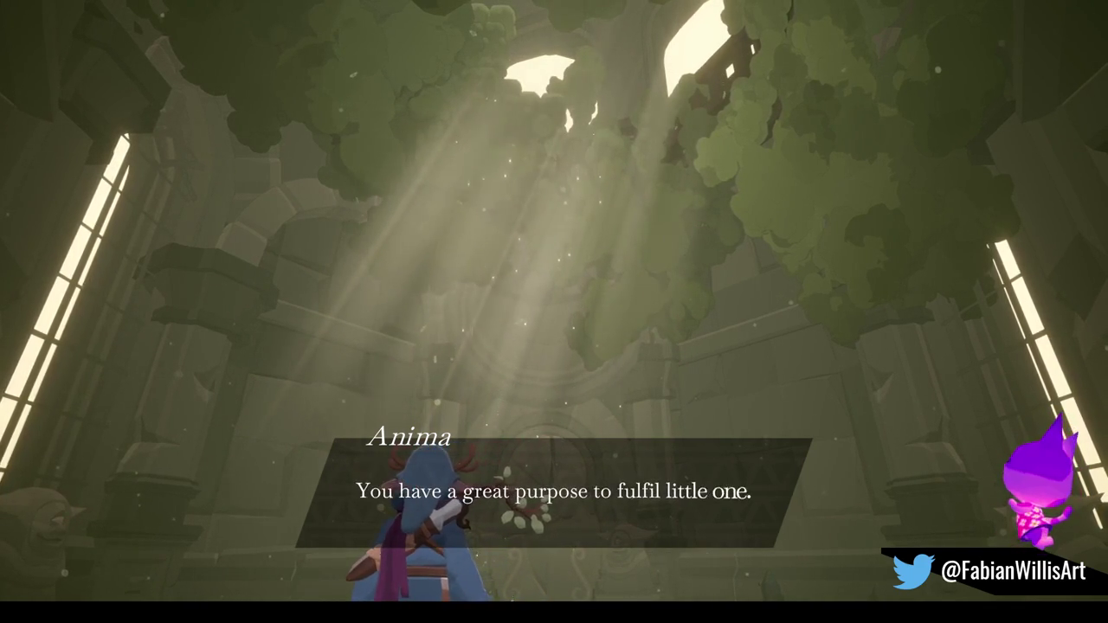
{"action": "key", "text": "Return"}
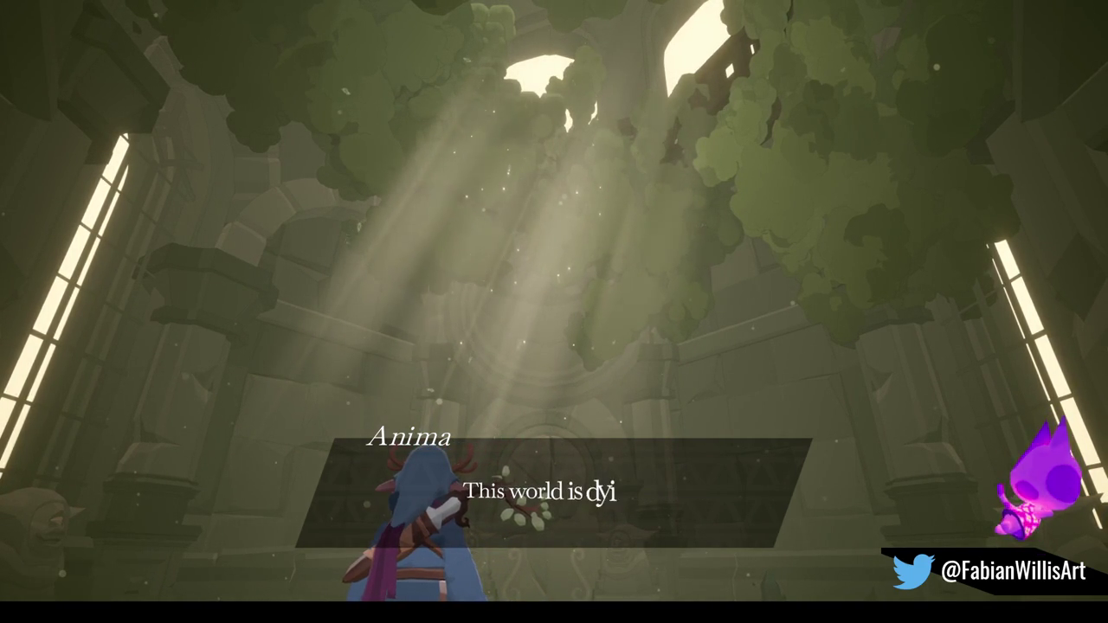
{"action": "key", "text": "Return"}
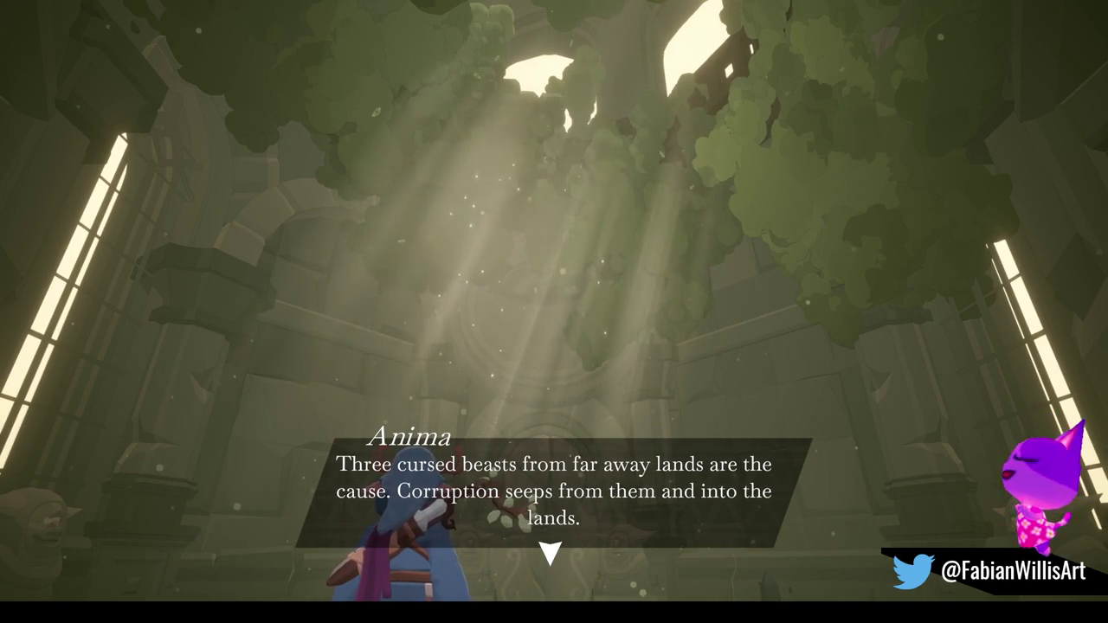
{"action": "key", "text": "Return"}
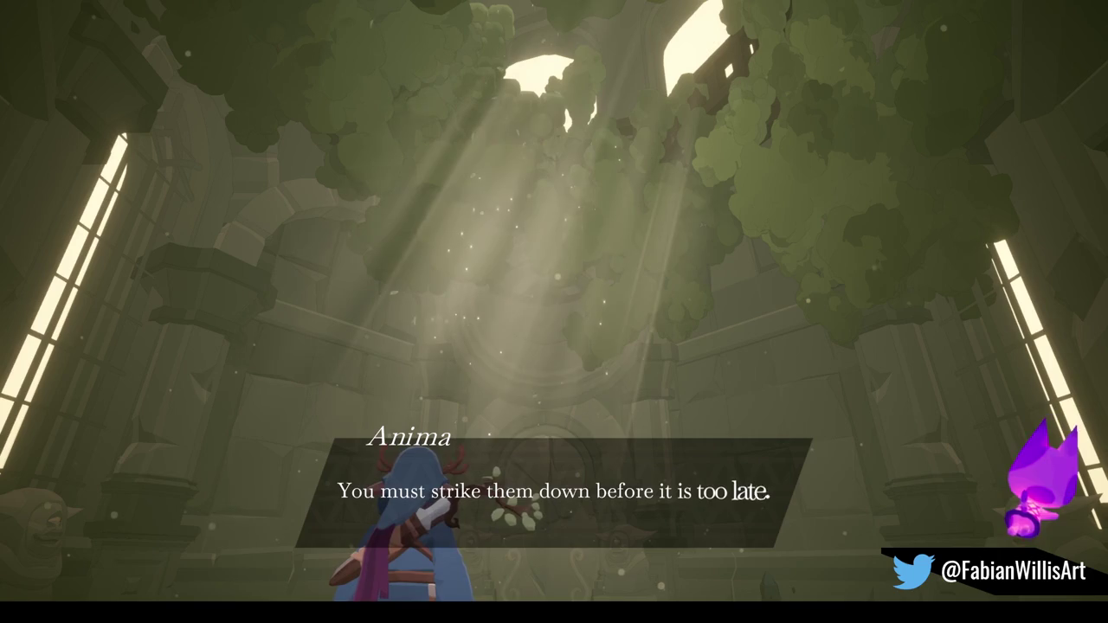
{"action": "key", "text": "Return"}
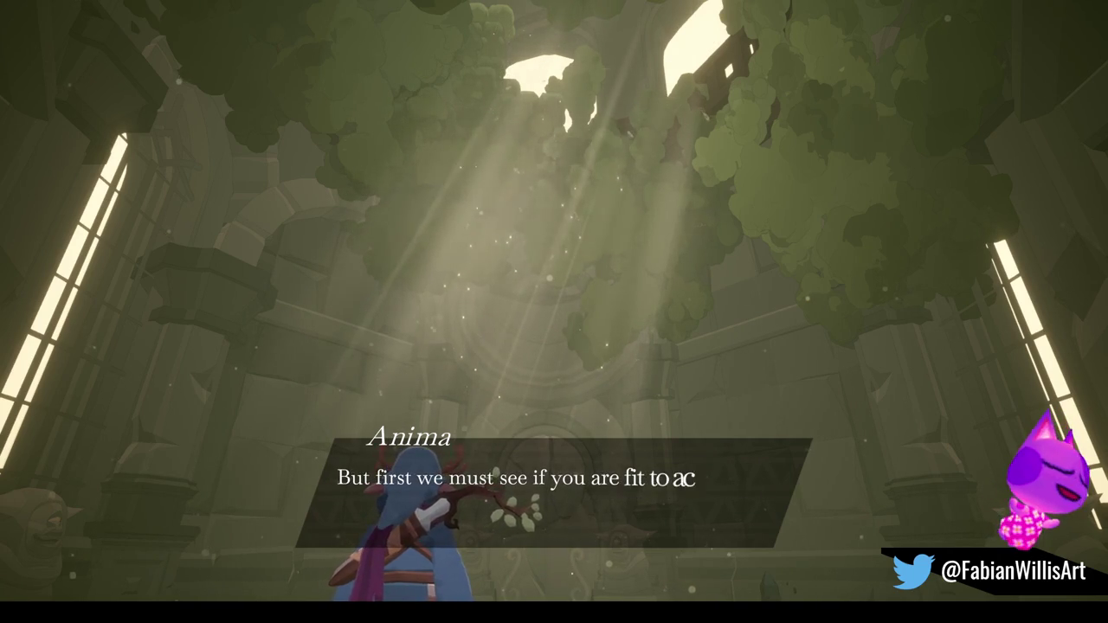
{"action": "key", "text": "Return"}
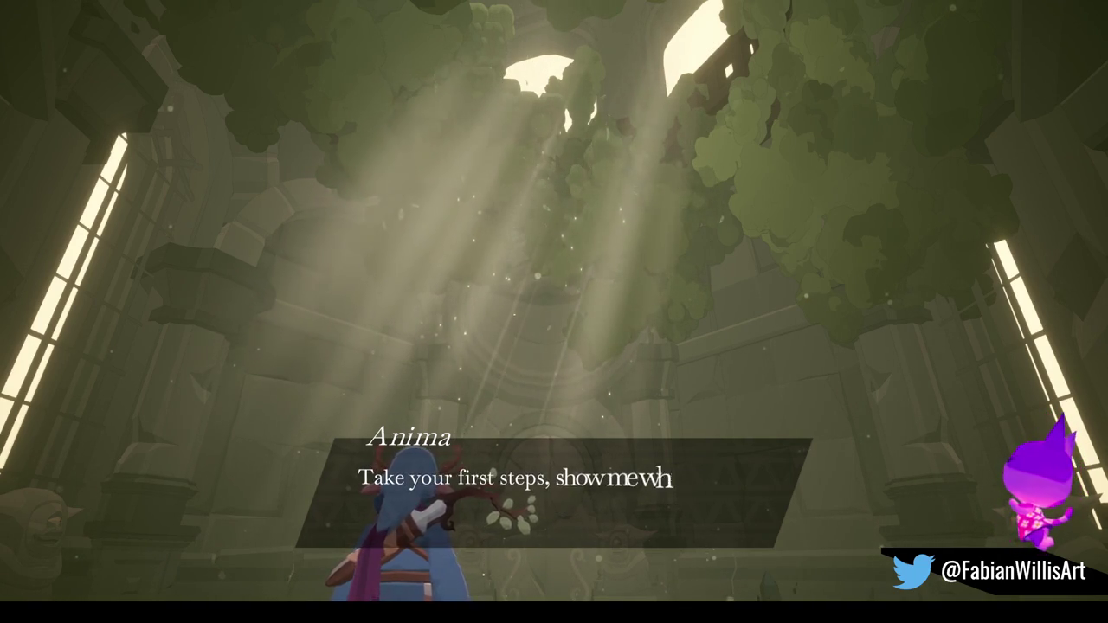
{"action": "key", "text": "Return"}
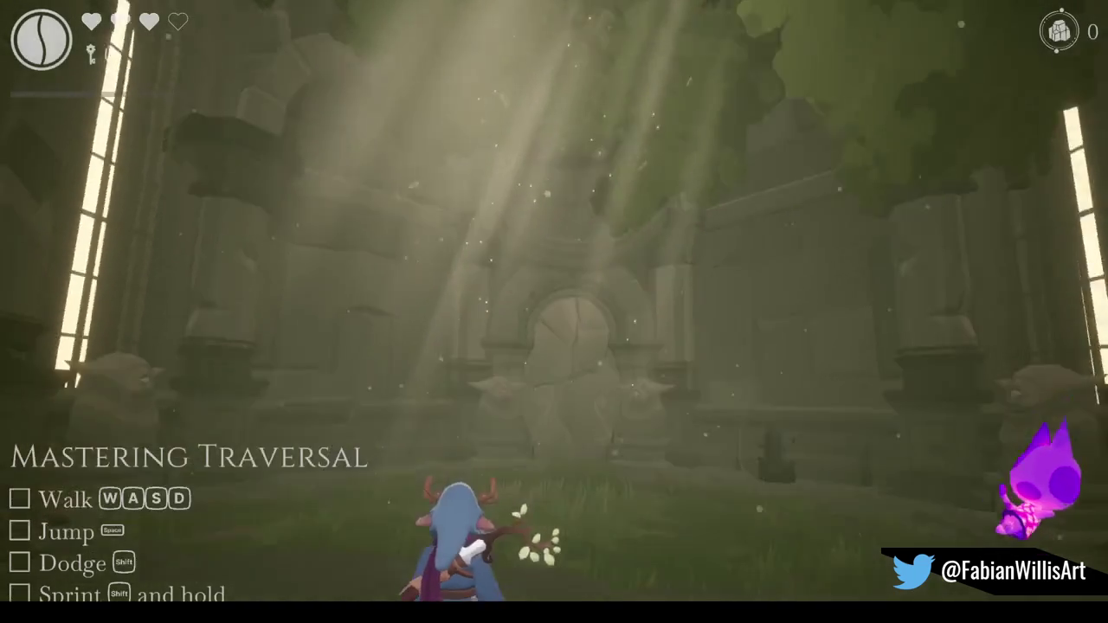
Walk, jump, dodge and use a heal to clear the traversal tutorial.
{"action": "key", "text": "w"}
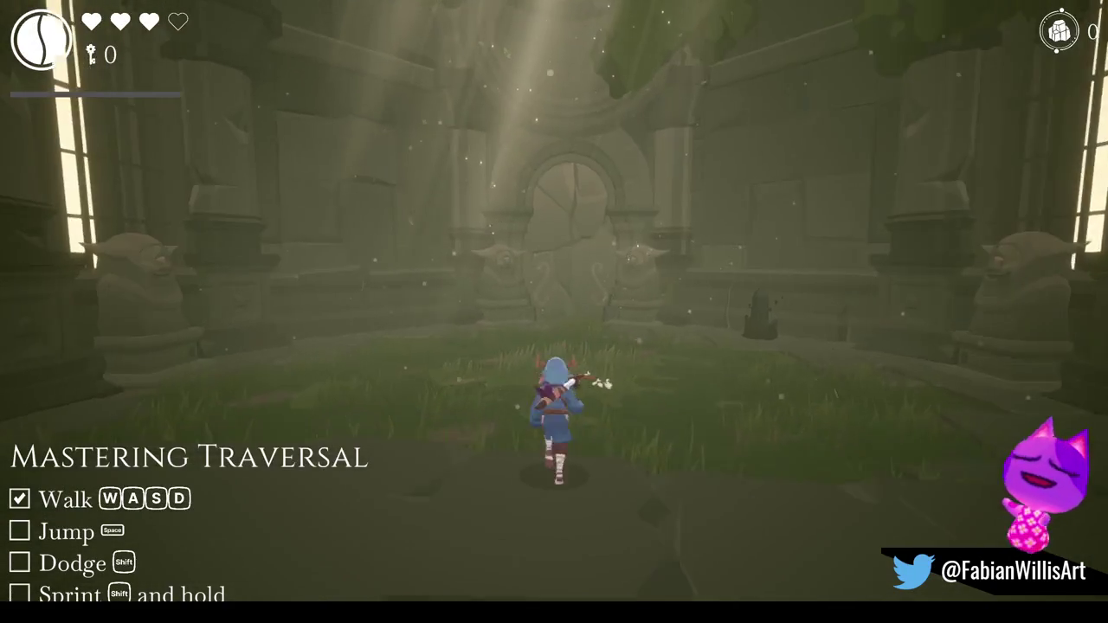
{"action": "key", "text": "space"}
{"action": "key", "text": "shift"}
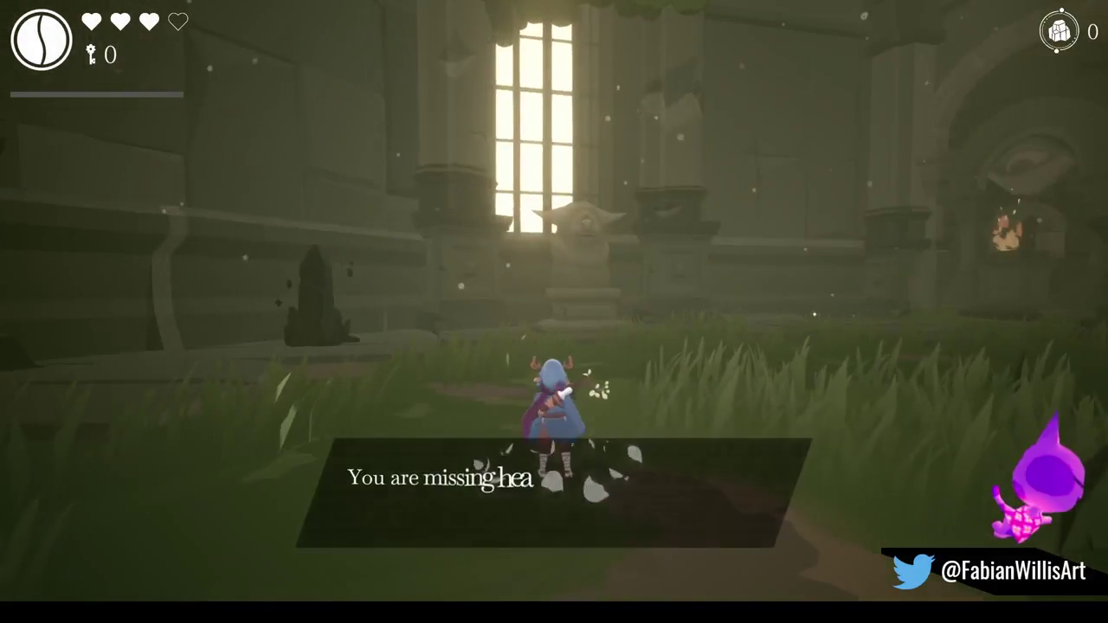
{"action": "key", "text": "space"}
{"action": "key", "text": "w"}
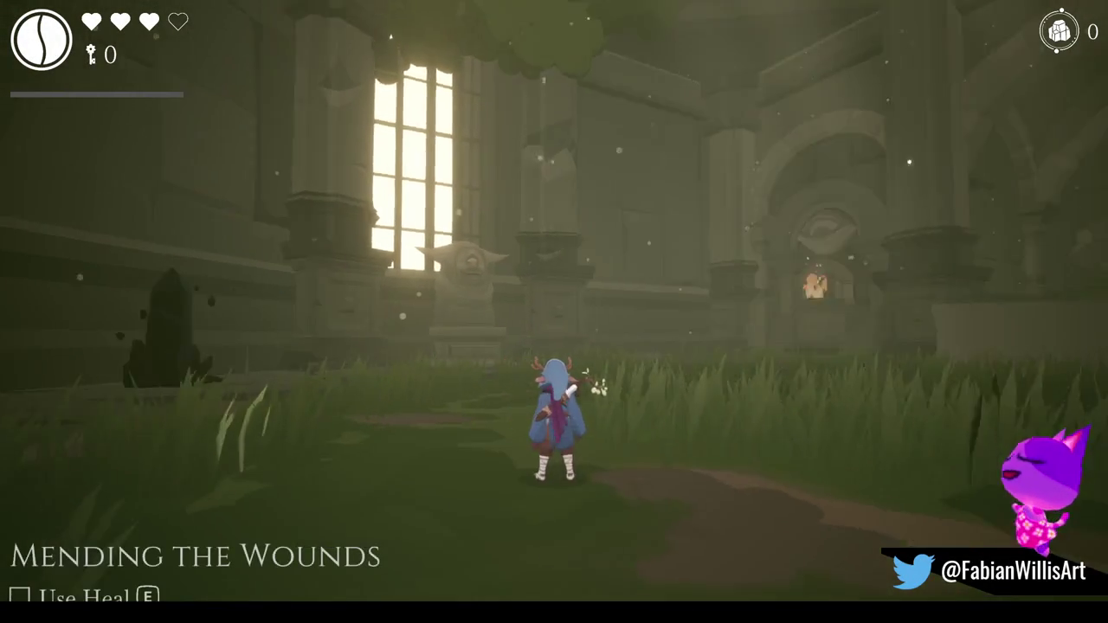
{"action": "key", "text": "e"}
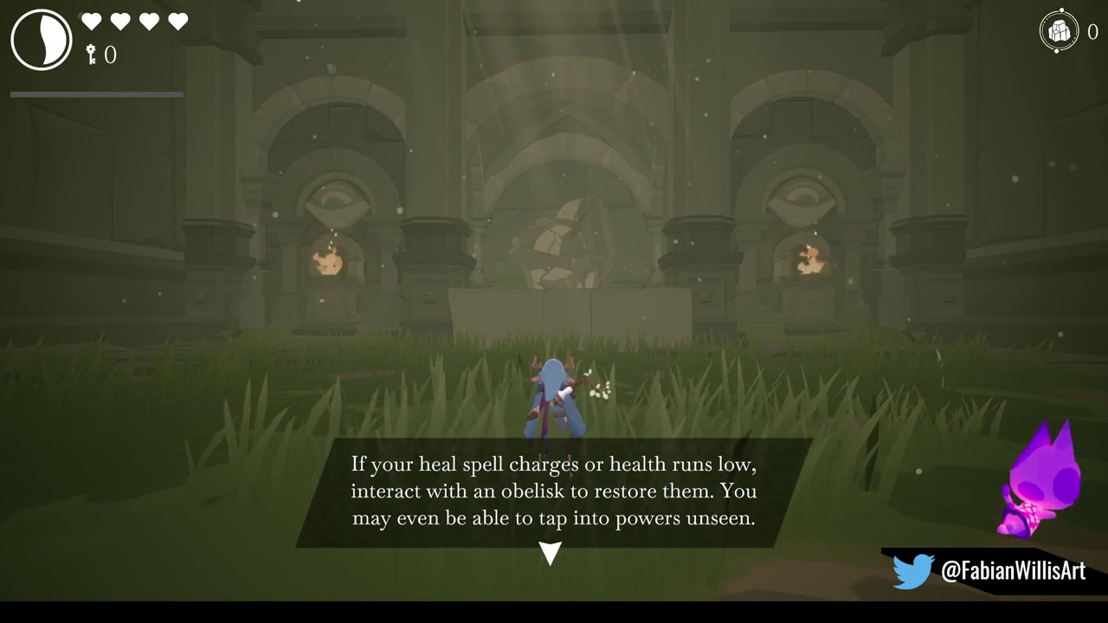
Run to the obelisk, interact with it, and close the Might upgrade screen.
{"action": "key", "text": "space"}
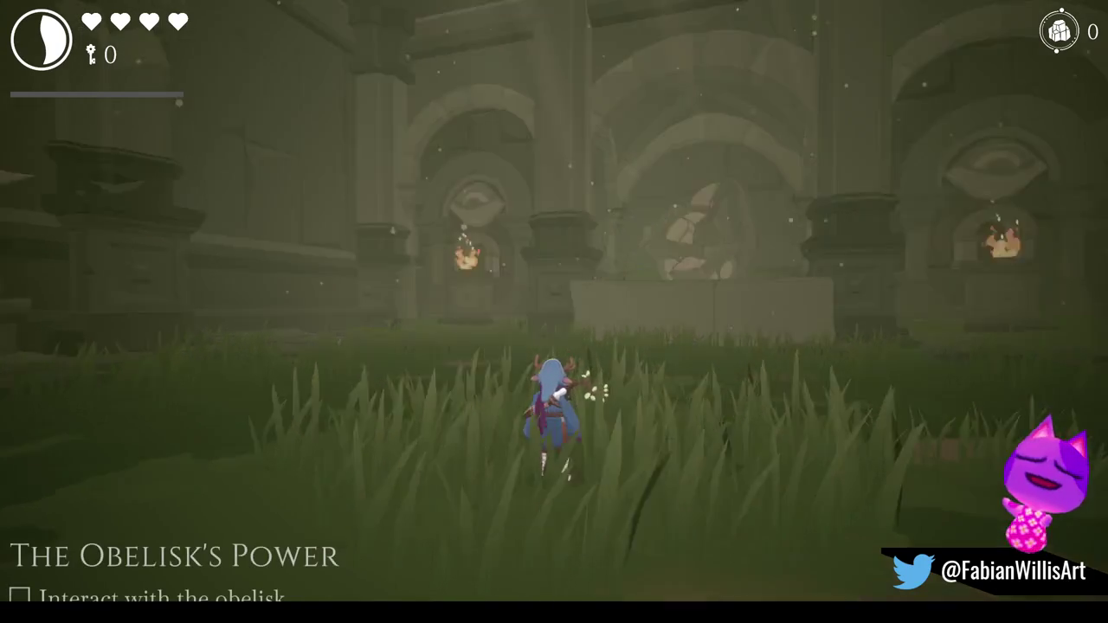
{"action": "key", "text": "w"}
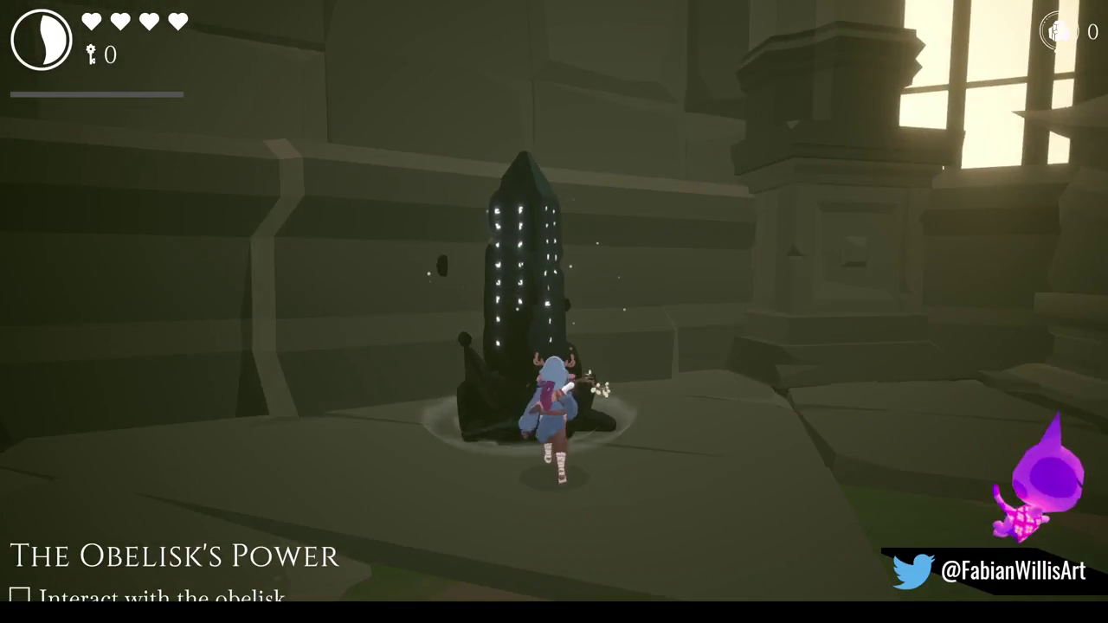
{"action": "key", "text": "f"}
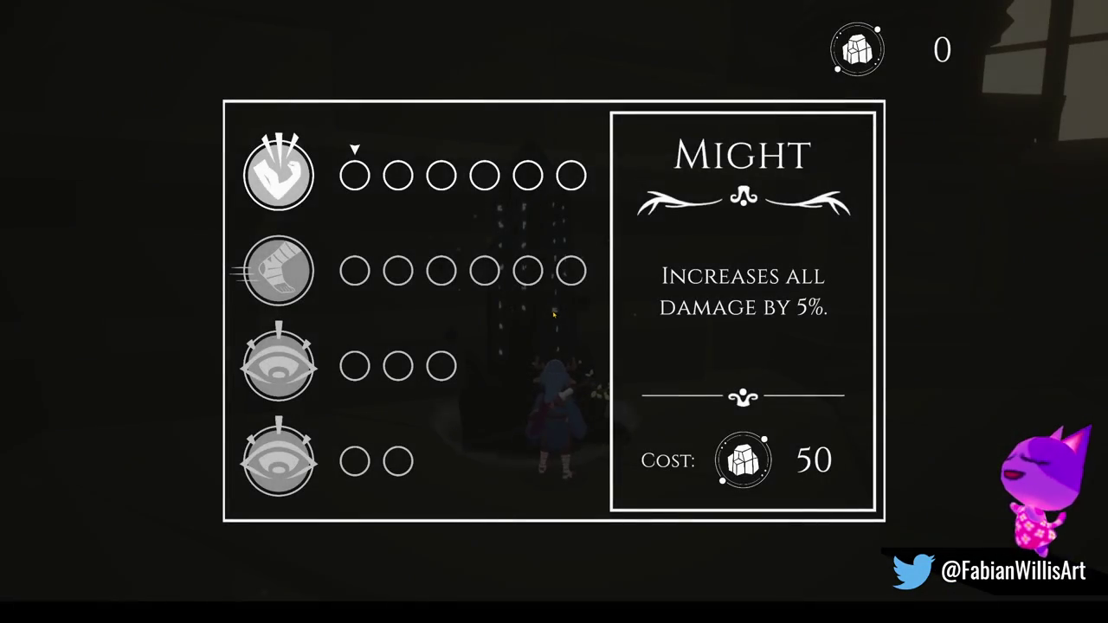
{"action": "key", "text": "Escape"}
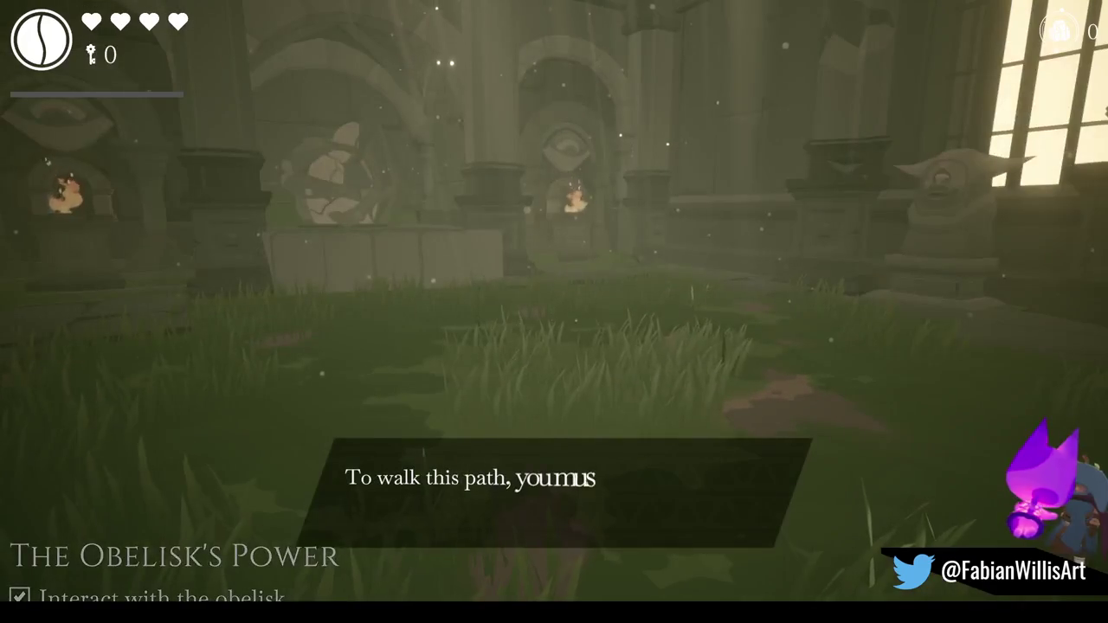
Lock onto the enemy and land a four-hit combo, dash, jump and plunge attacks.
{"action": "key", "text": "f"}
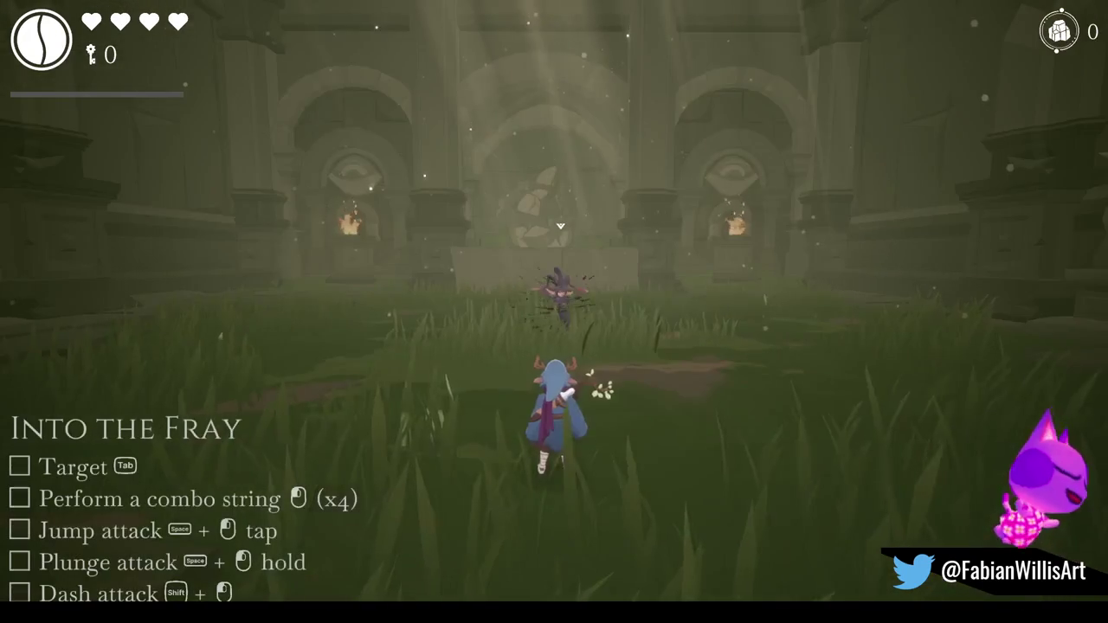
{"action": "key", "text": "Tab"}
{"action": "left_click", "coordinate": [554, 312]}
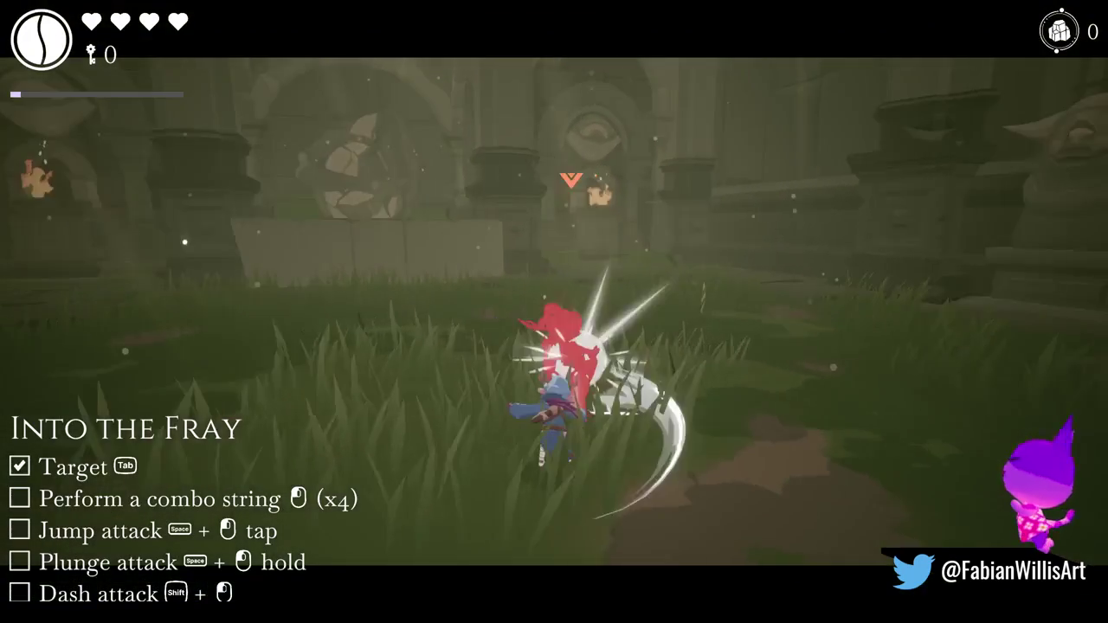
{"action": "left_click", "coordinate": [554, 311]}
{"action": "left_click", "coordinate": [554, 311]}
{"action": "left_click", "coordinate": [554, 311]}
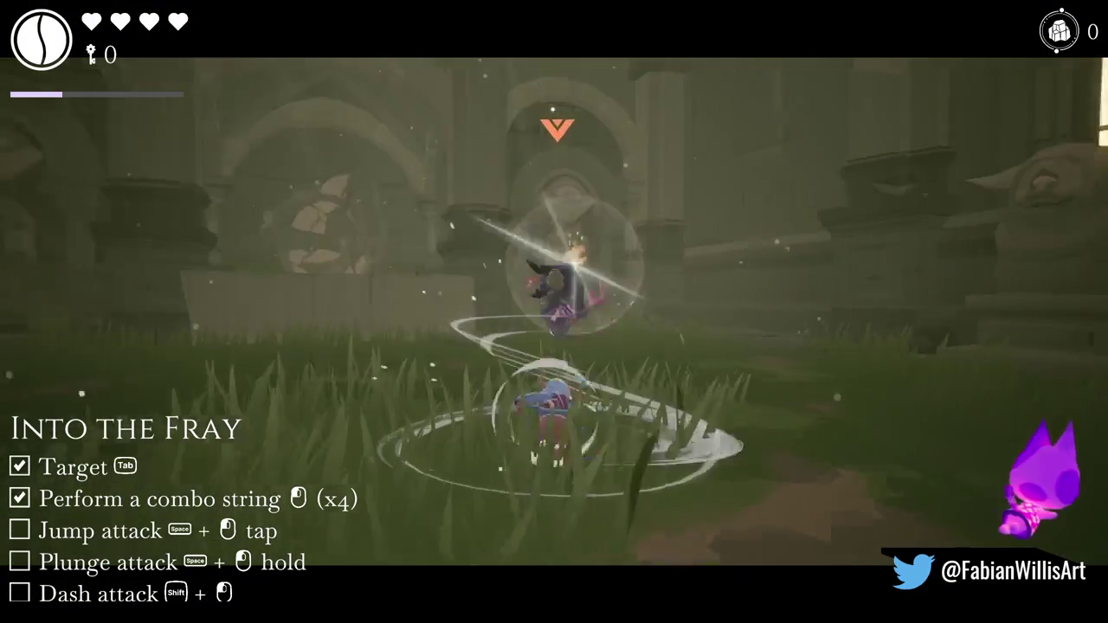
{"action": "left_click", "coordinate": [554, 312], "text": "shift"}
{"action": "key", "text": "space"}
{"action": "left_click", "coordinate": [554, 311]}
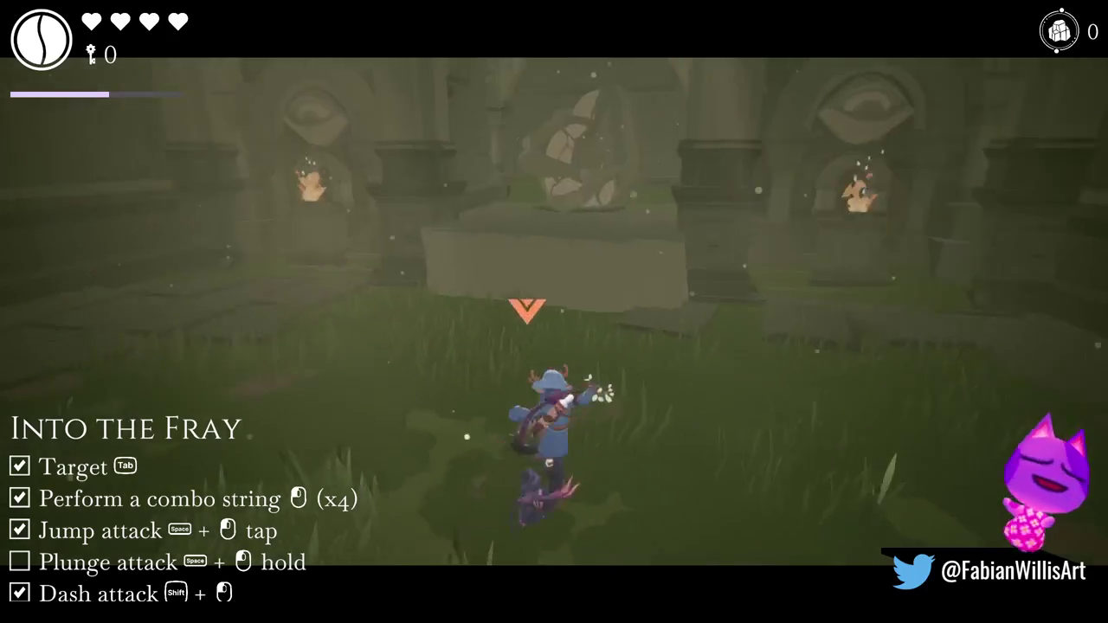
{"action": "key", "text": "space"}
{"action": "left_click", "coordinate": [554, 312]}
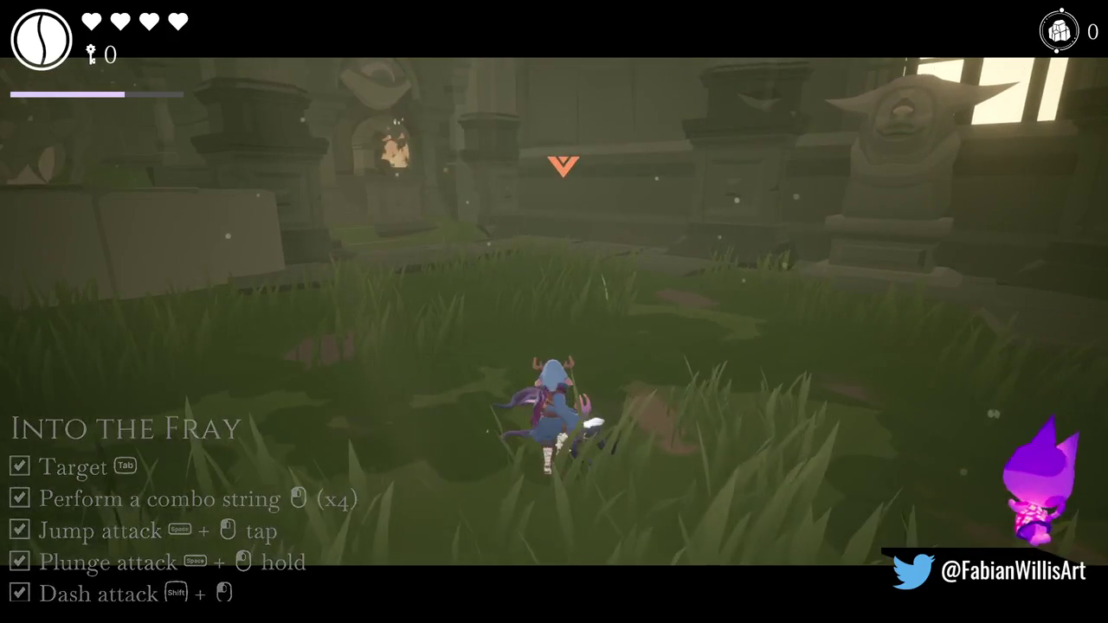
Build empower charge with slashes and hit the enemy with an Empowered Attack.
{"action": "left_click", "coordinate": [554, 312]}
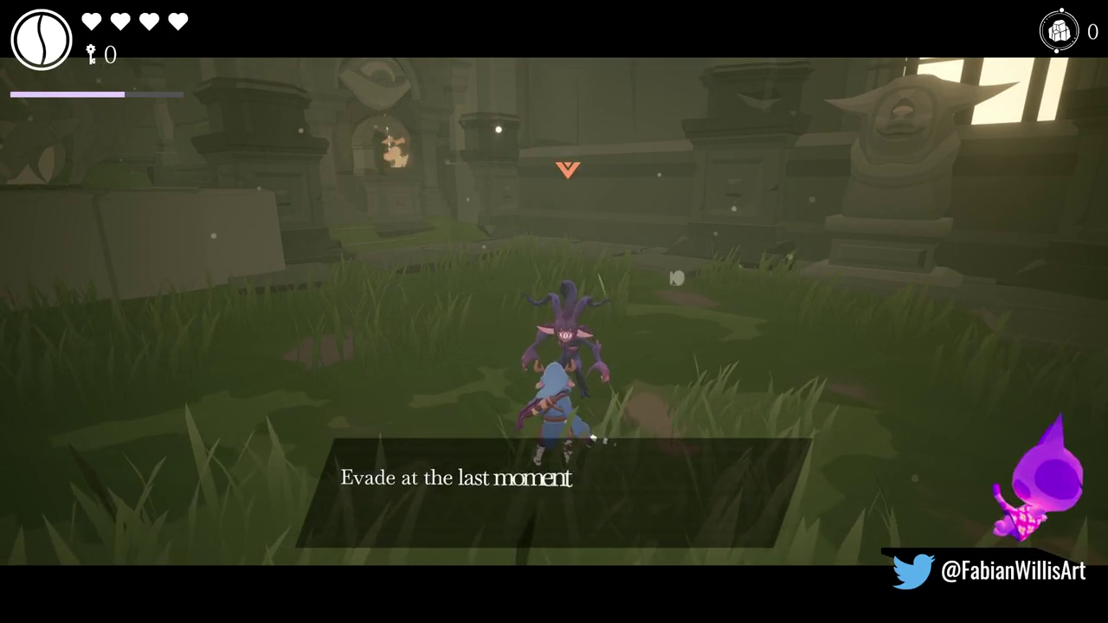
{"action": "left_click", "coordinate": [554, 312]}
{"action": "left_click", "coordinate": [554, 312]}
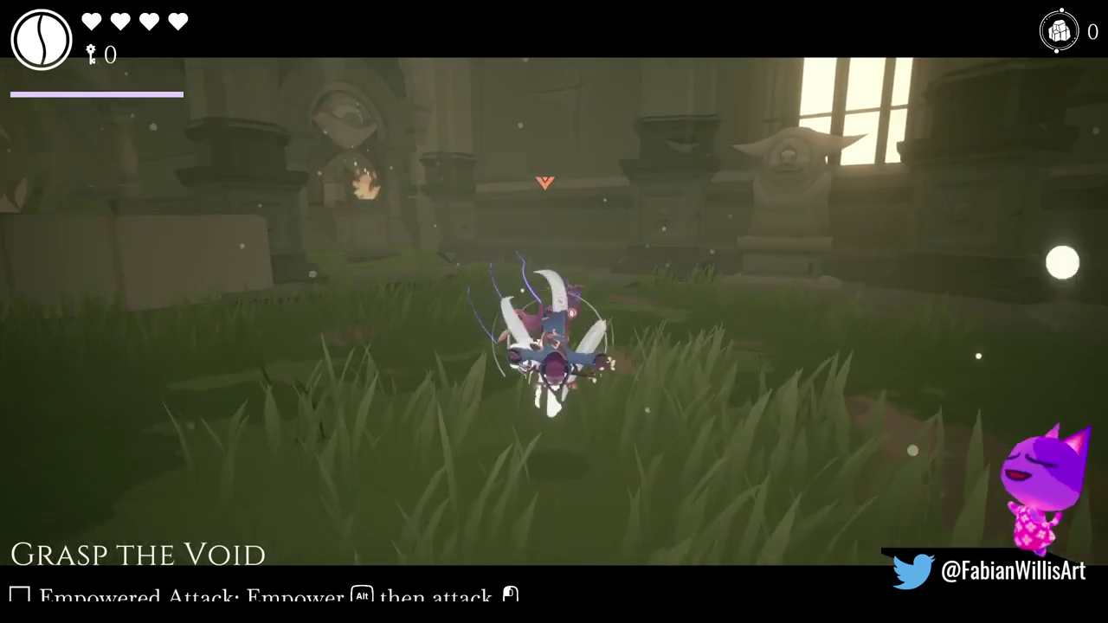
{"action": "left_click", "coordinate": [554, 312]}
{"action": "left_click", "coordinate": [554, 311]}
{"action": "left_click", "coordinate": [554, 312]}
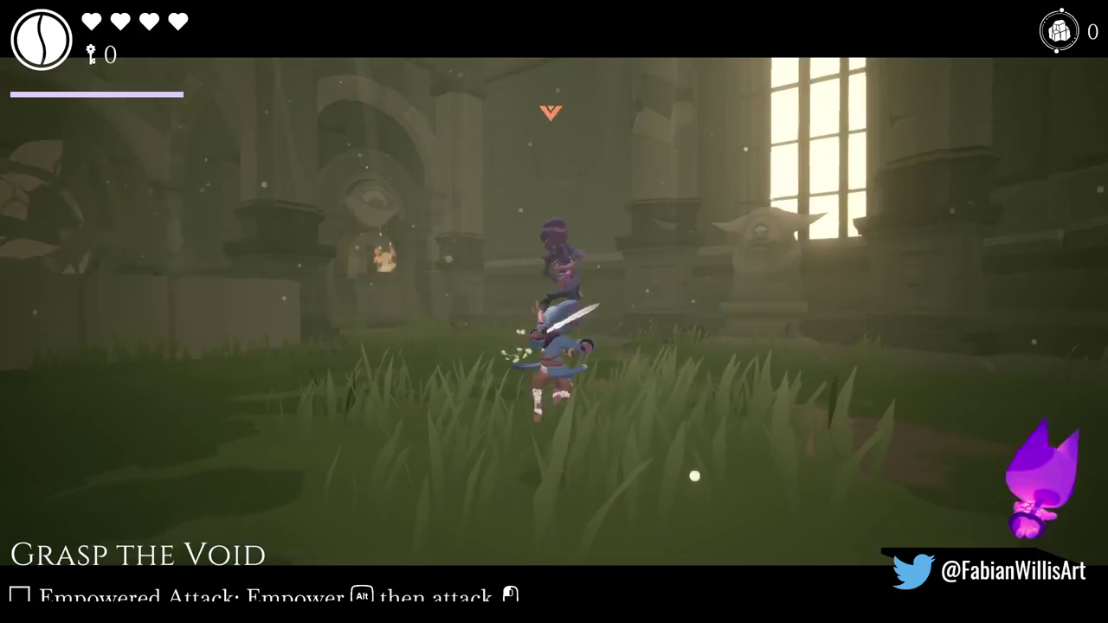
{"action": "key", "text": "alt"}
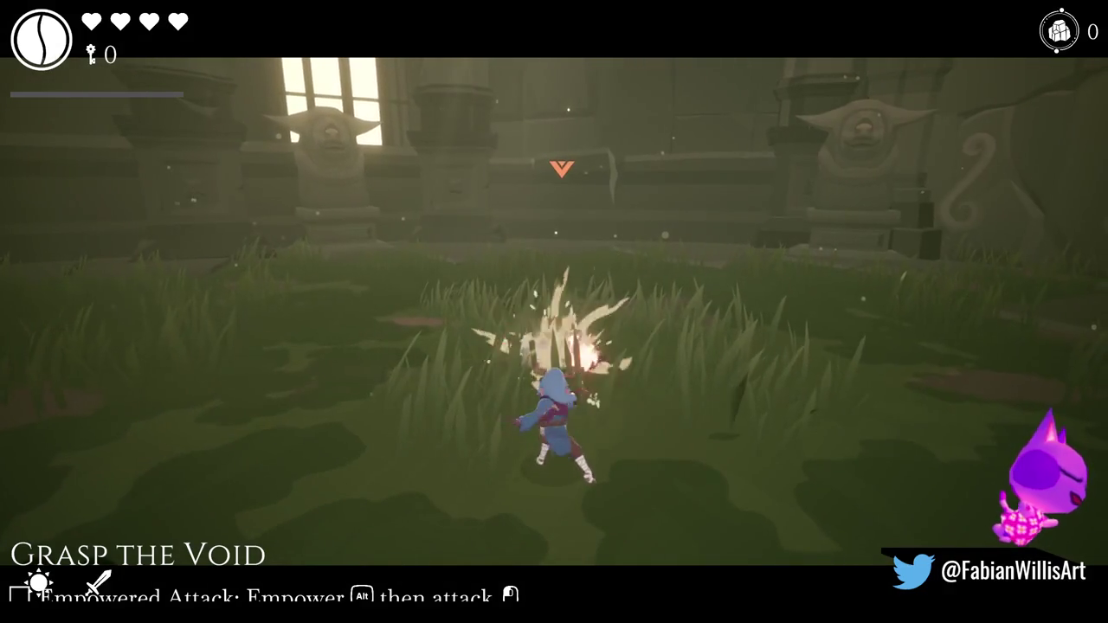
{"action": "left_click", "coordinate": [554, 312]}
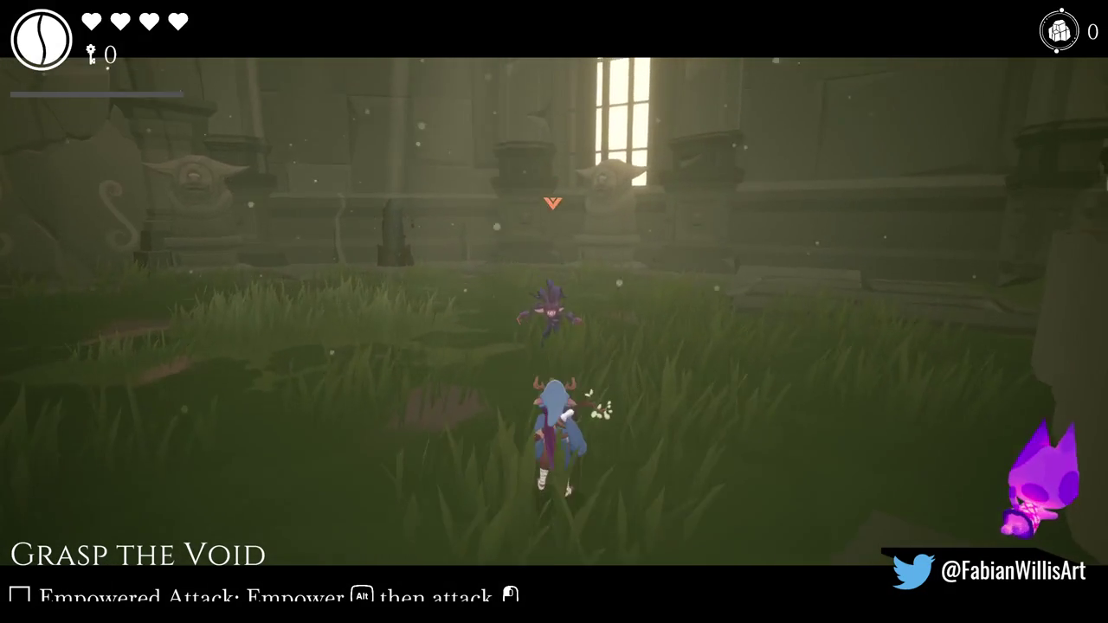
{"action": "key", "text": "Tab"}
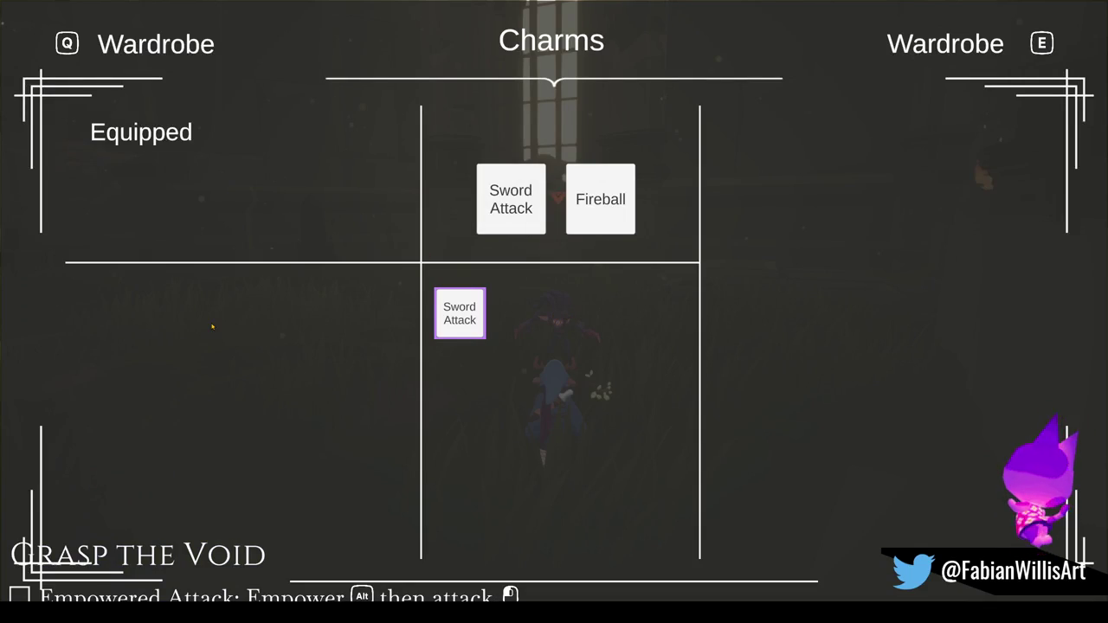
Close the Charms screen, move behind the purple enemy, then pause and resume the game.
{"action": "key", "text": "Tab"}
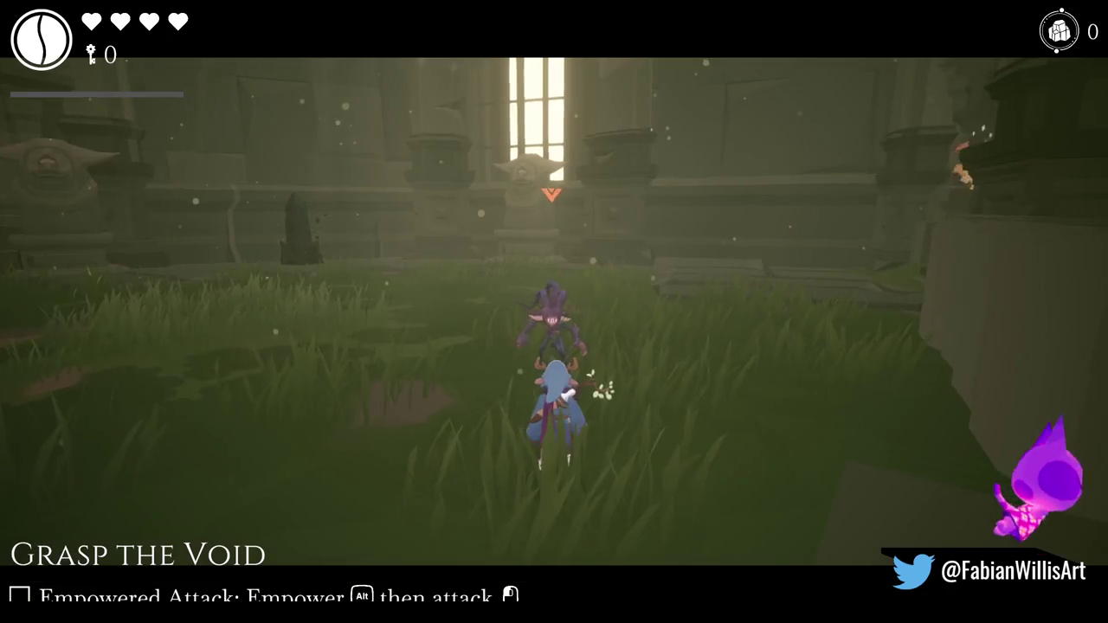
{"action": "key", "text": "w"}
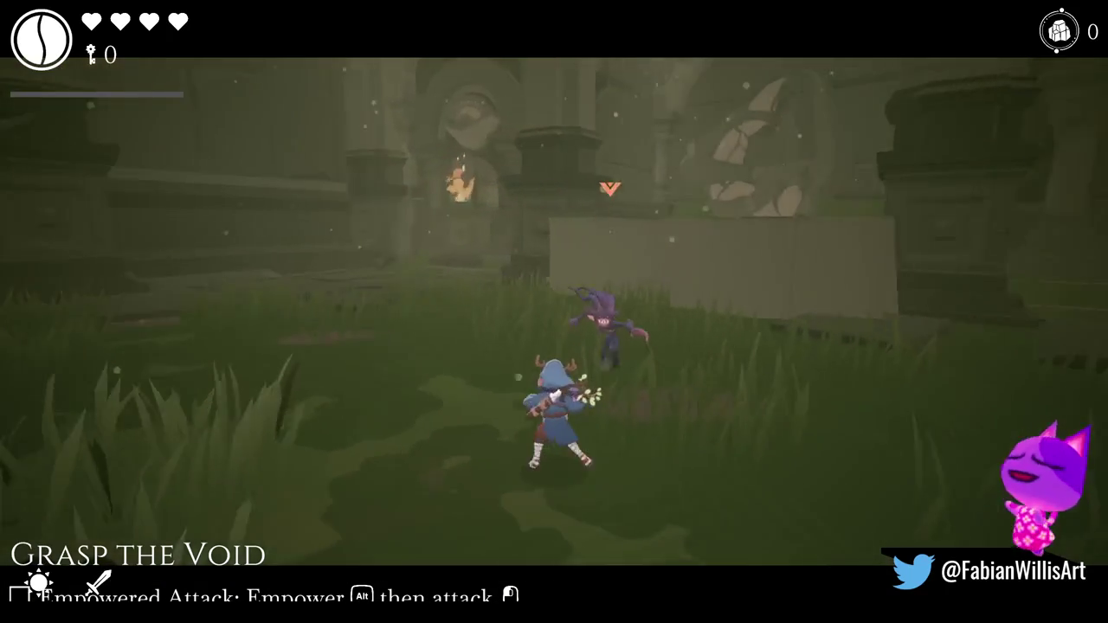
{"action": "key", "text": "Escape"}
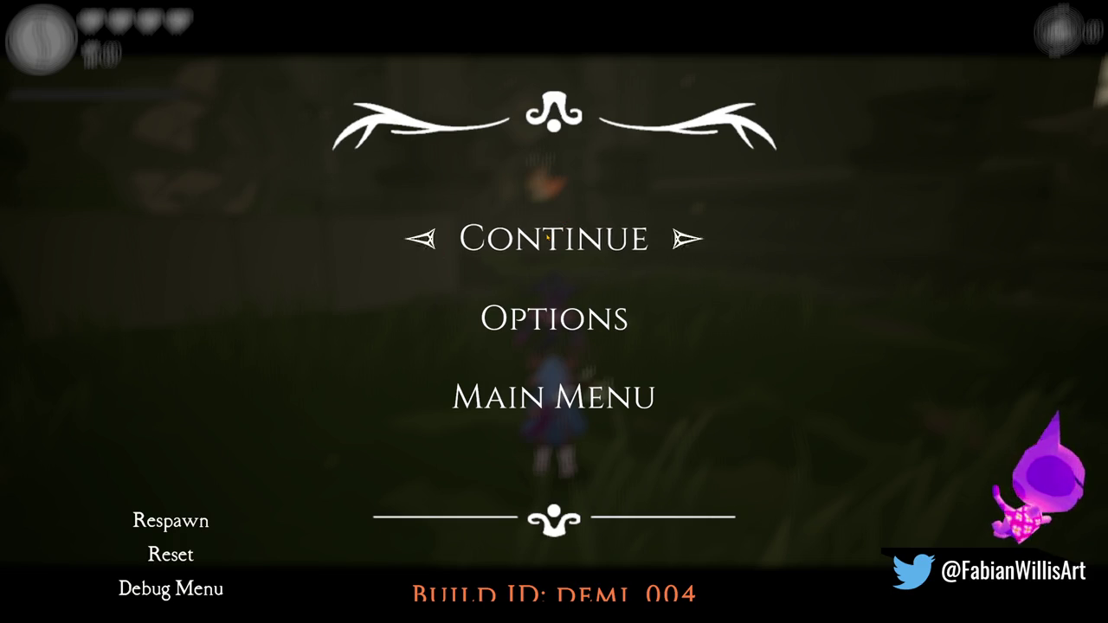
{"action": "left_click", "coordinate": [546, 237]}
Slash the purple enemy until it dissolves, then empower the next attack with Alt.
{"action": "left_click", "coordinate": [554, 311]}
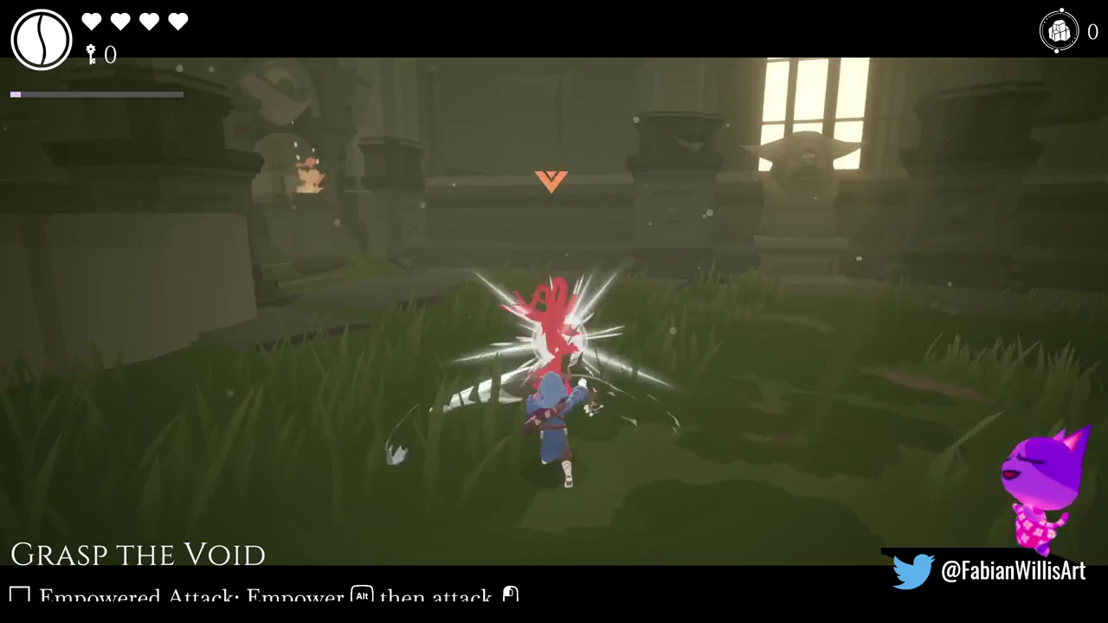
{"action": "left_click", "coordinate": [554, 312]}
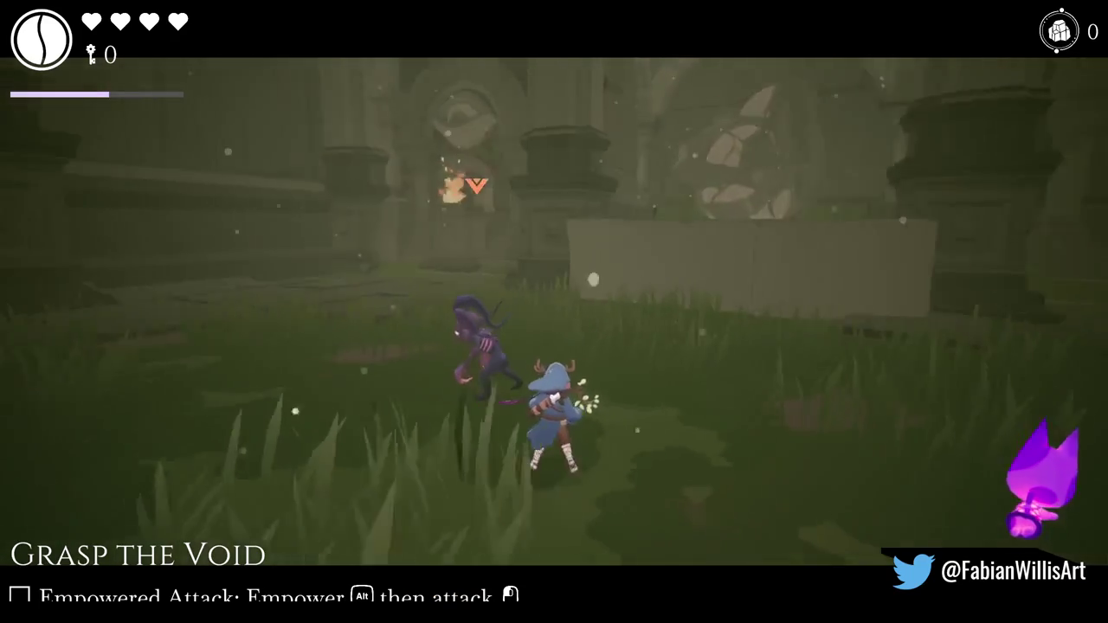
{"action": "left_click", "coordinate": [554, 312]}
{"action": "left_click", "coordinate": [554, 311]}
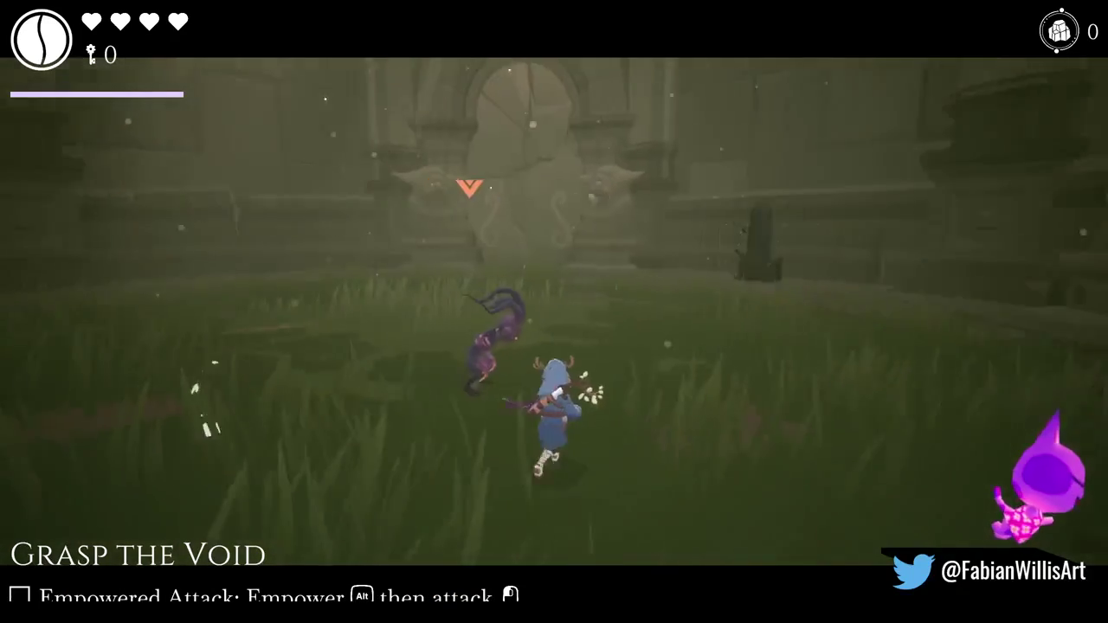
{"action": "key", "text": "alt"}
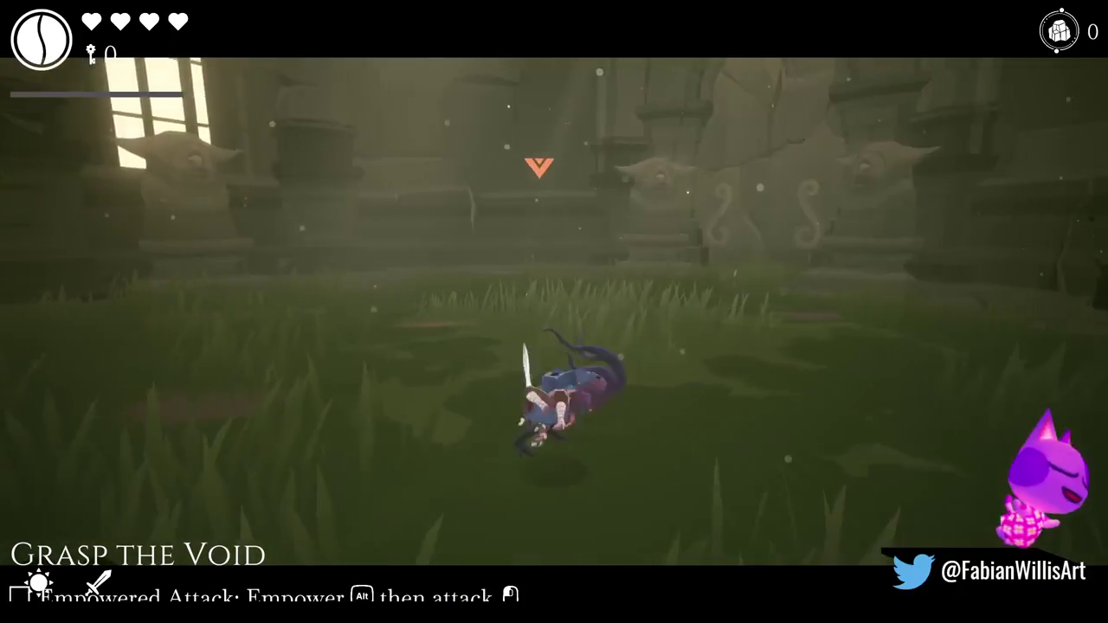
Land the empowered slash on the void enemy and read Anima's lines through 'Go there and prove your worth.'.
{"action": "left_click", "coordinate": [554, 311]}
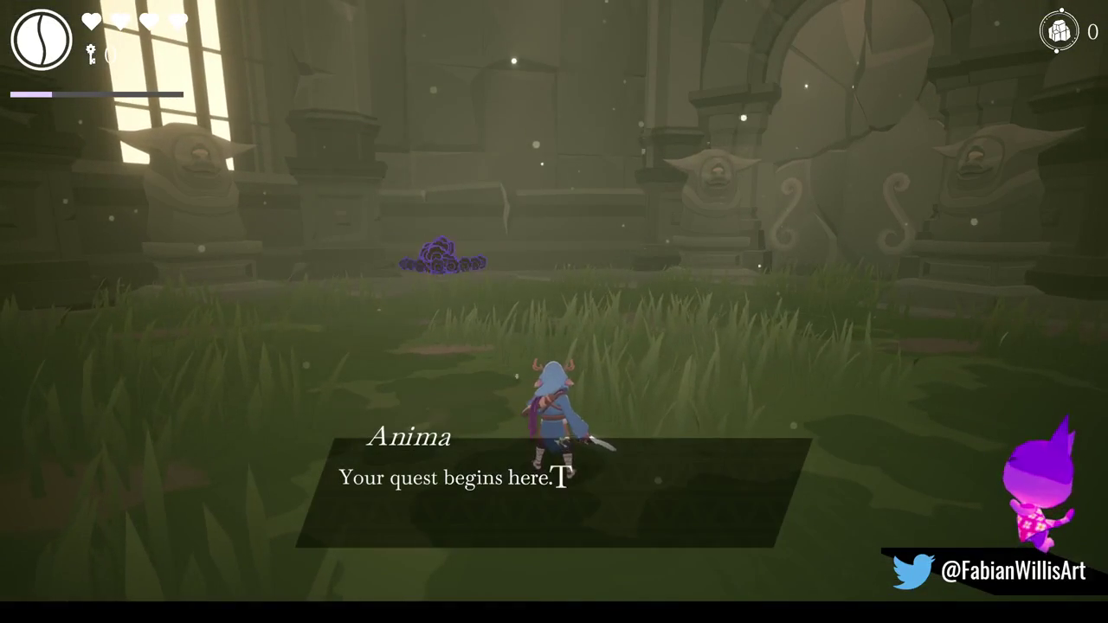
{"action": "left_click", "coordinate": [554, 312]}
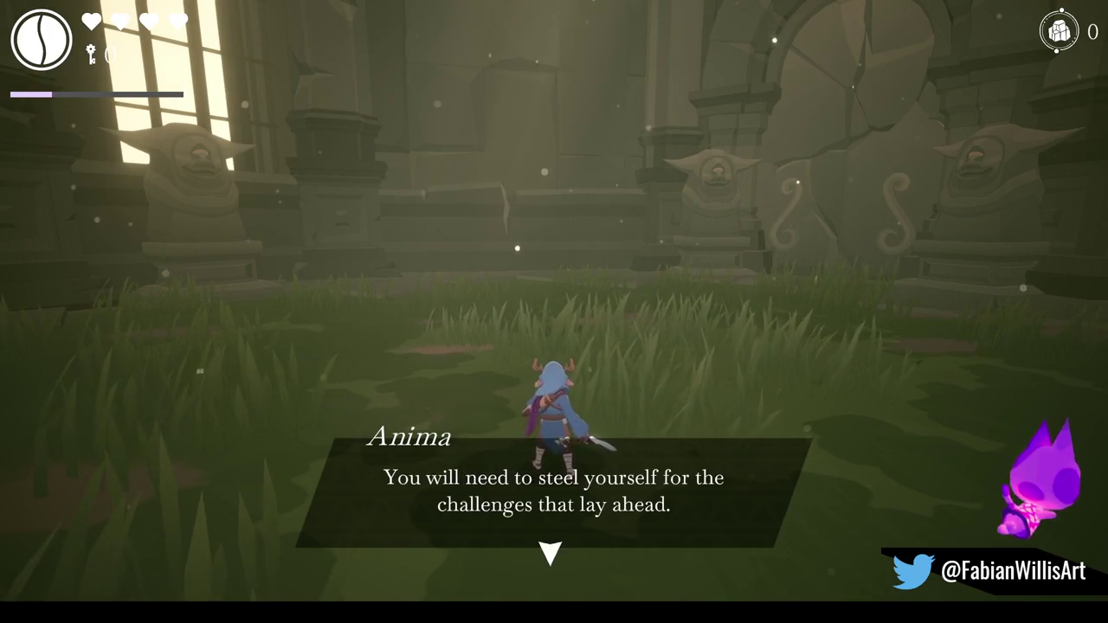
{"action": "left_click", "coordinate": [554, 311]}
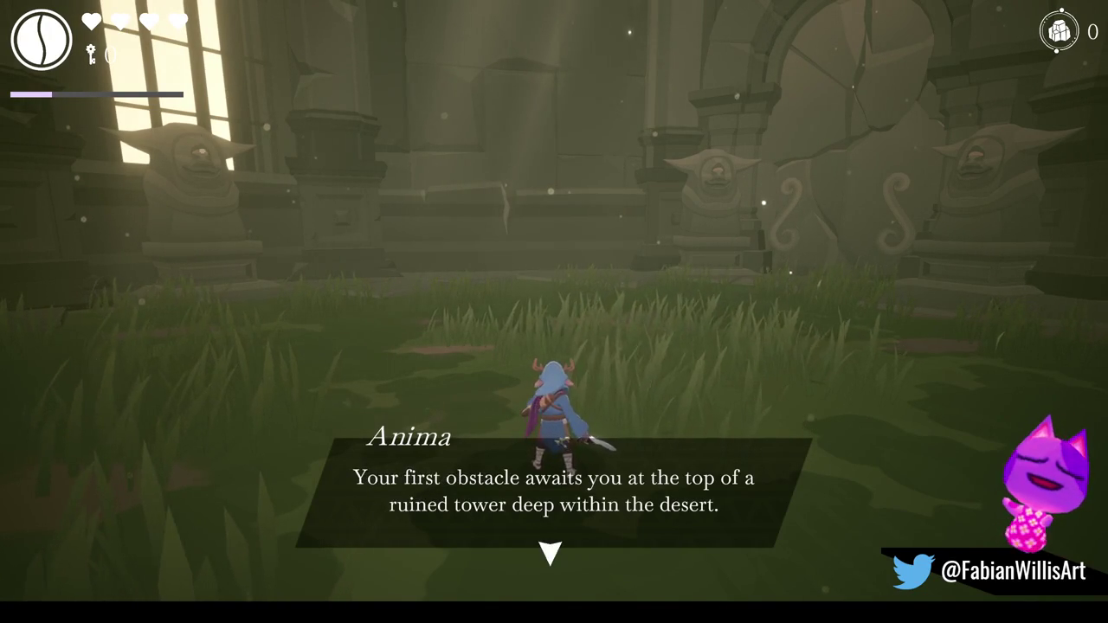
{"action": "left_click", "coordinate": [554, 311]}
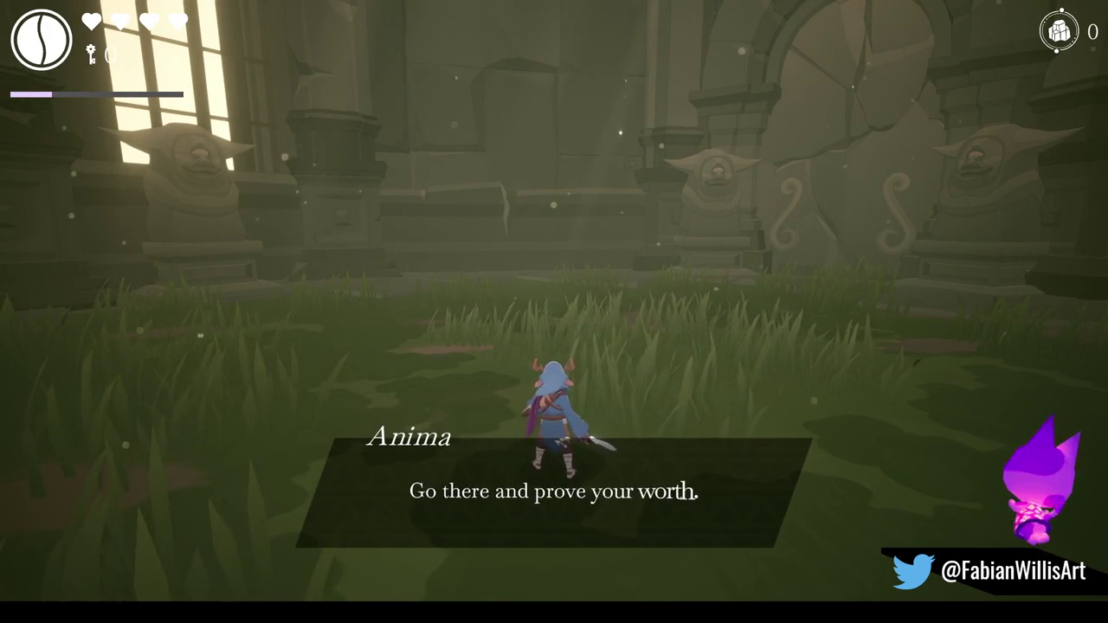
{"action": "left_click", "coordinate": [554, 312]}
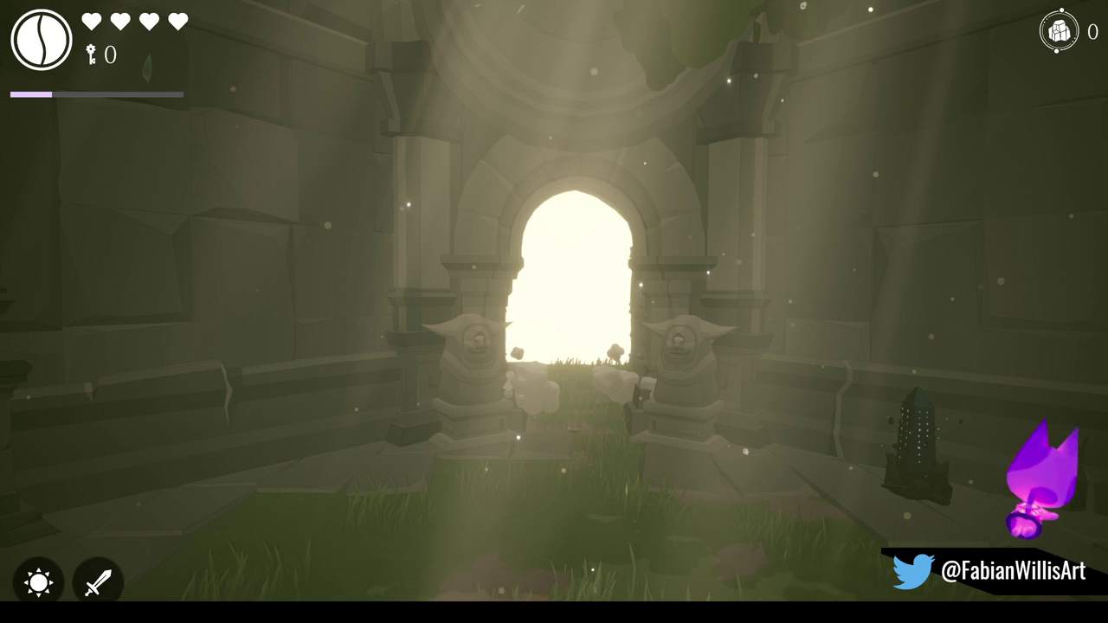
Start a screenshot capture of the game with Super+Shift+S.
{"action": "key", "text": "super+shift+s"}
Select the game view as the screenshot region.
{"action": "mouse_move", "coordinate": [187, 54]}
{"action": "left_mouse_down"}
{"action": "mouse_move", "coordinate": [821, 476]}
{"action": "mouse_move", "coordinate": [909, 559]}
{"action": "mouse_move", "coordinate": [954, 558]}
{"action": "left_mouse_up"}
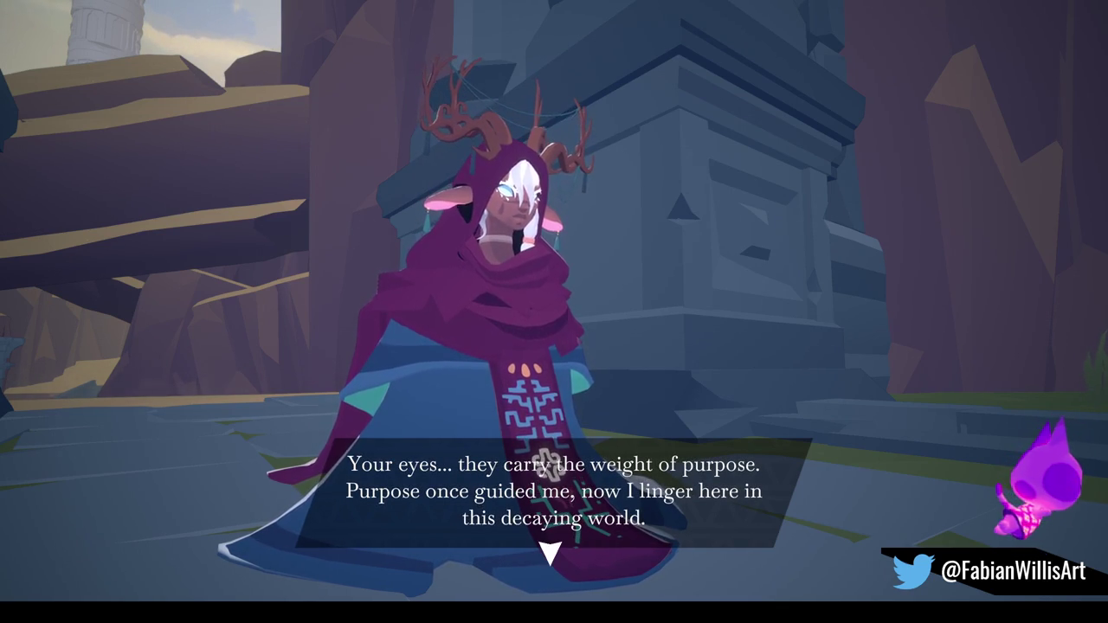
Advance the robed figure's dialogue to its end.
{"action": "key", "text": "space"}
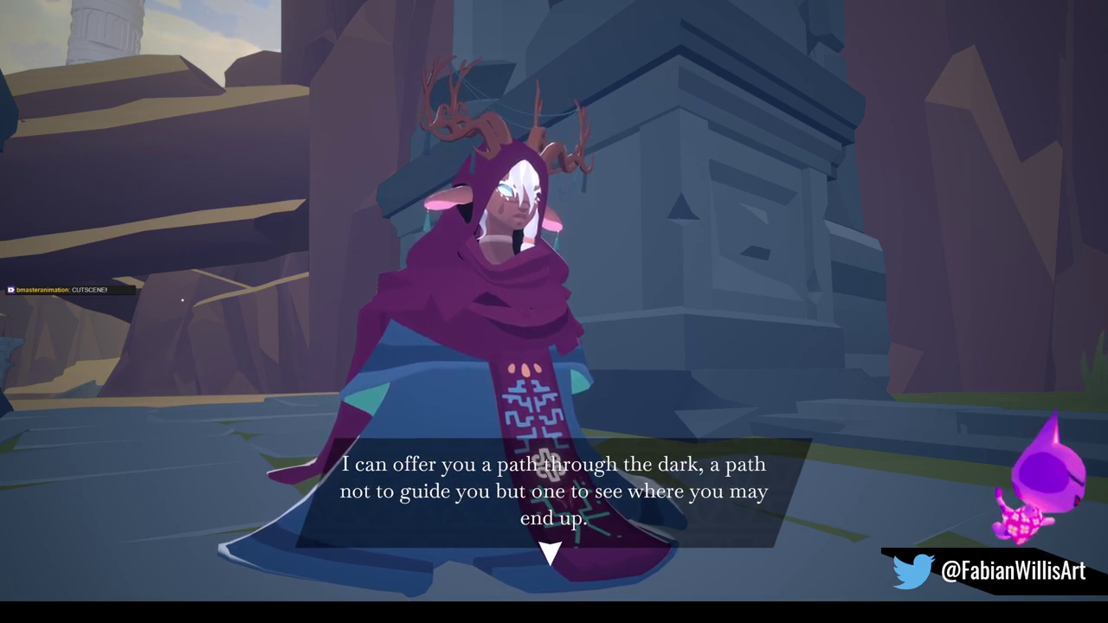
{"action": "key", "text": "space"}
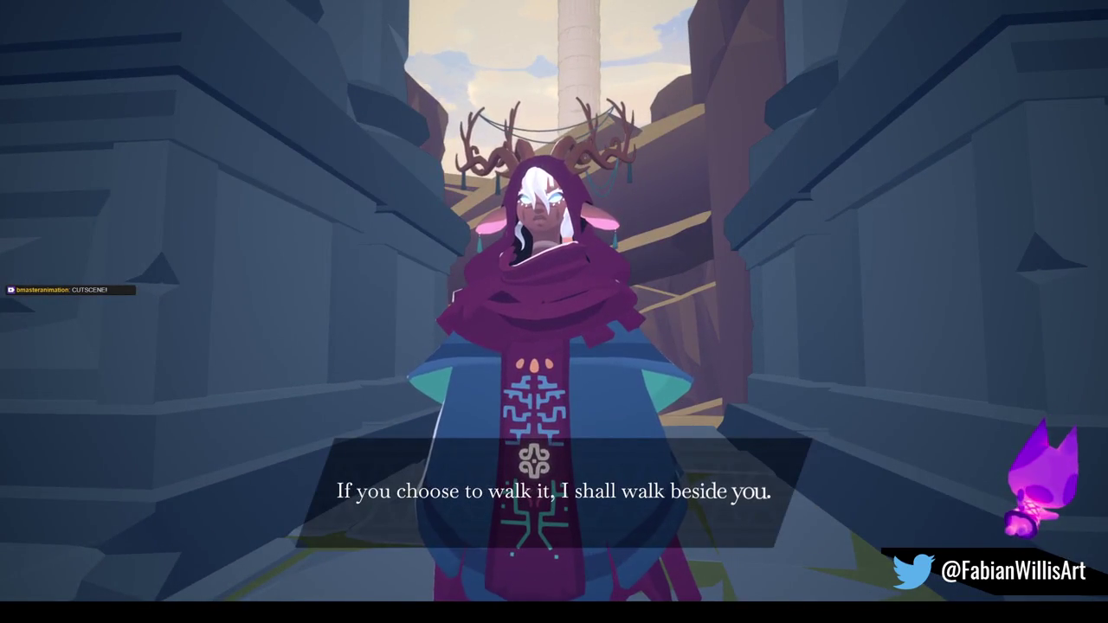
{"action": "key", "text": "space"}
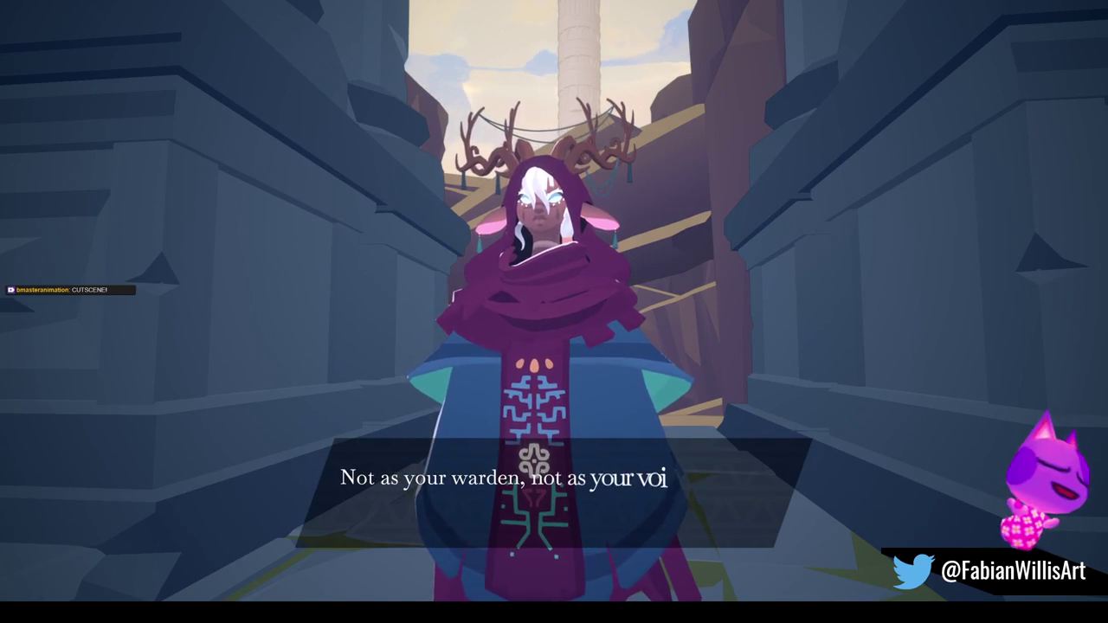
{"action": "key", "text": "space"}
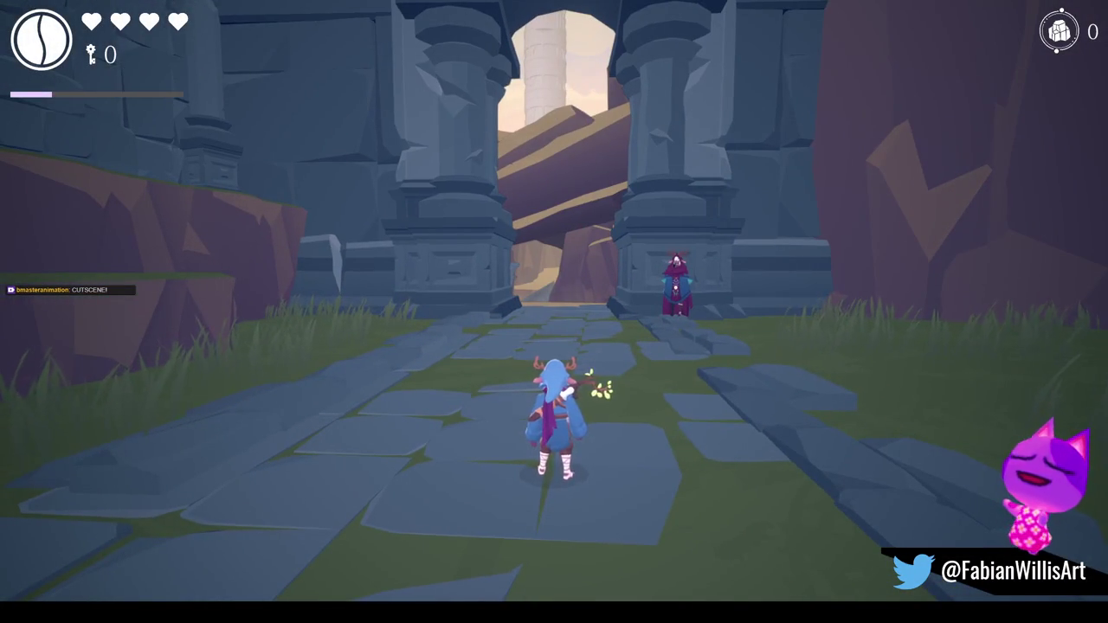
Run along the stone path to the antlered figure and speak with it again.
{"action": "key", "text": "w"}
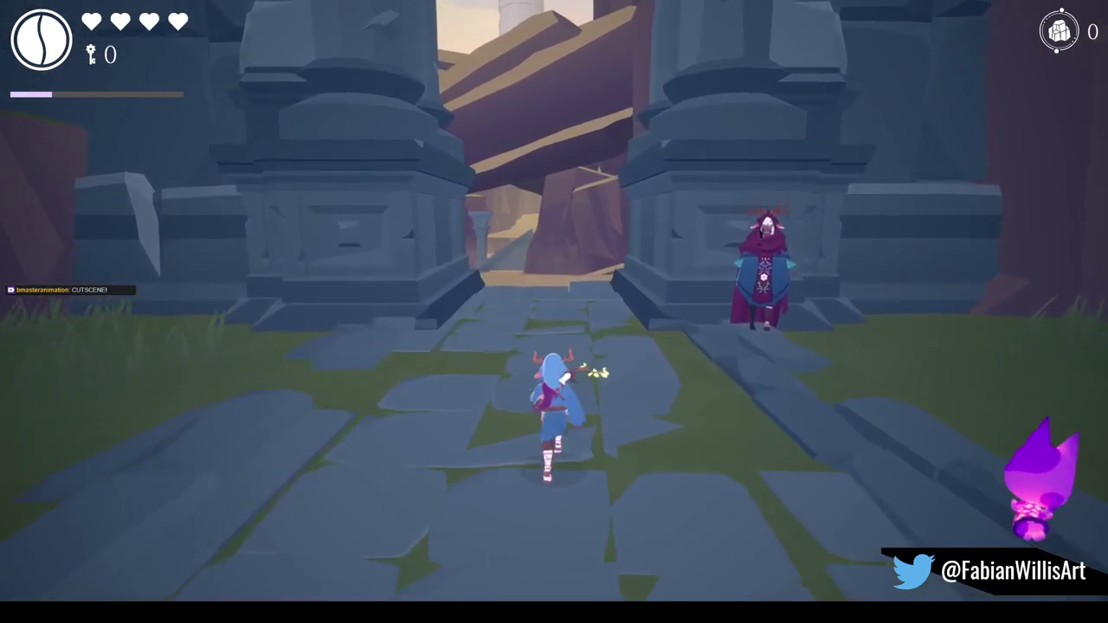
{"action": "key", "text": "d"}
{"action": "key", "text": "f"}
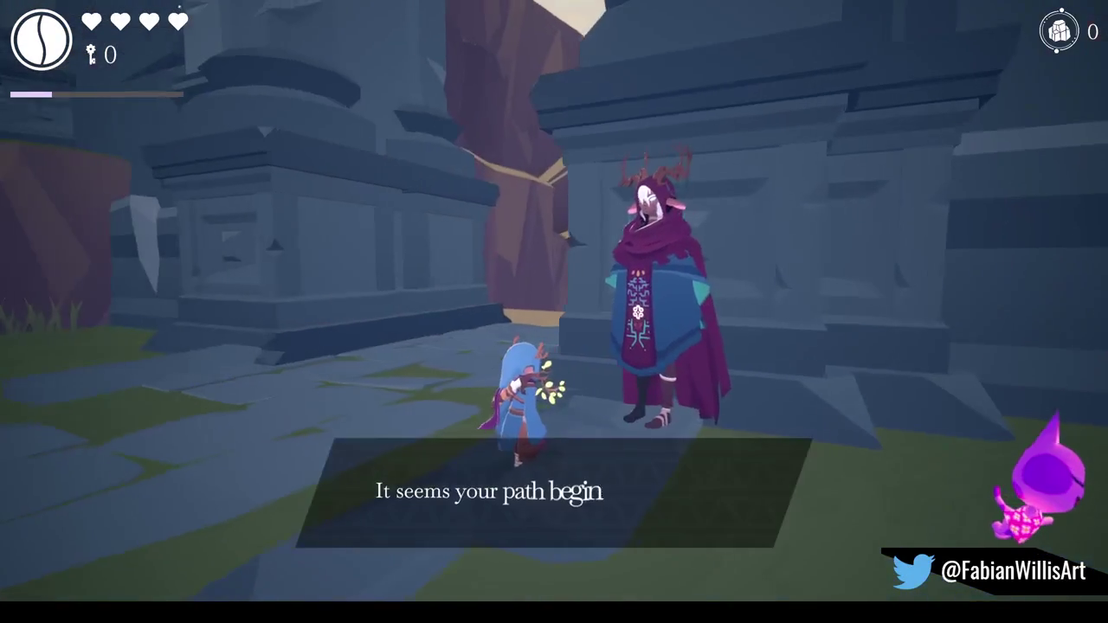
{"action": "key", "text": "f"}
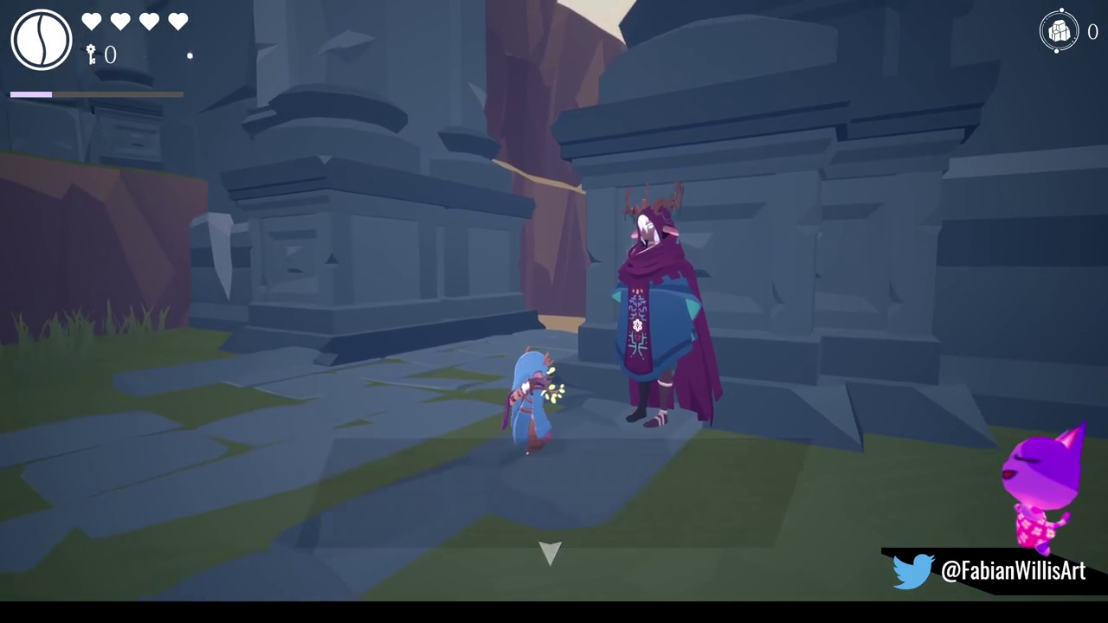
Skip the repeated dialogue and run through the stone corridor into the desert canyon.
{"action": "key", "text": "w"}
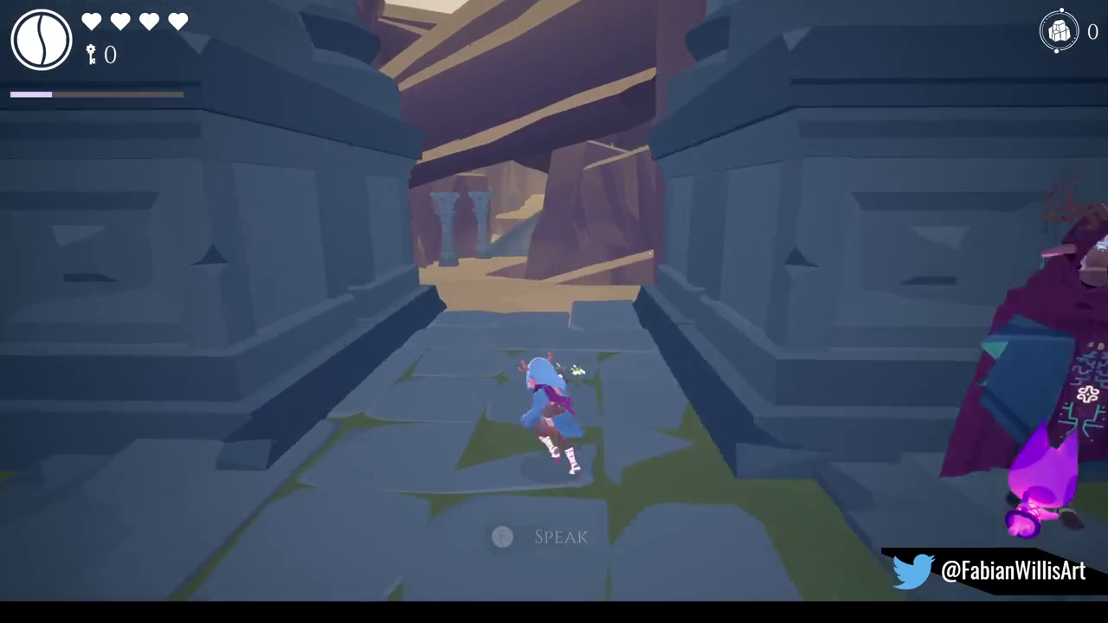
{"action": "key", "text": "f"}
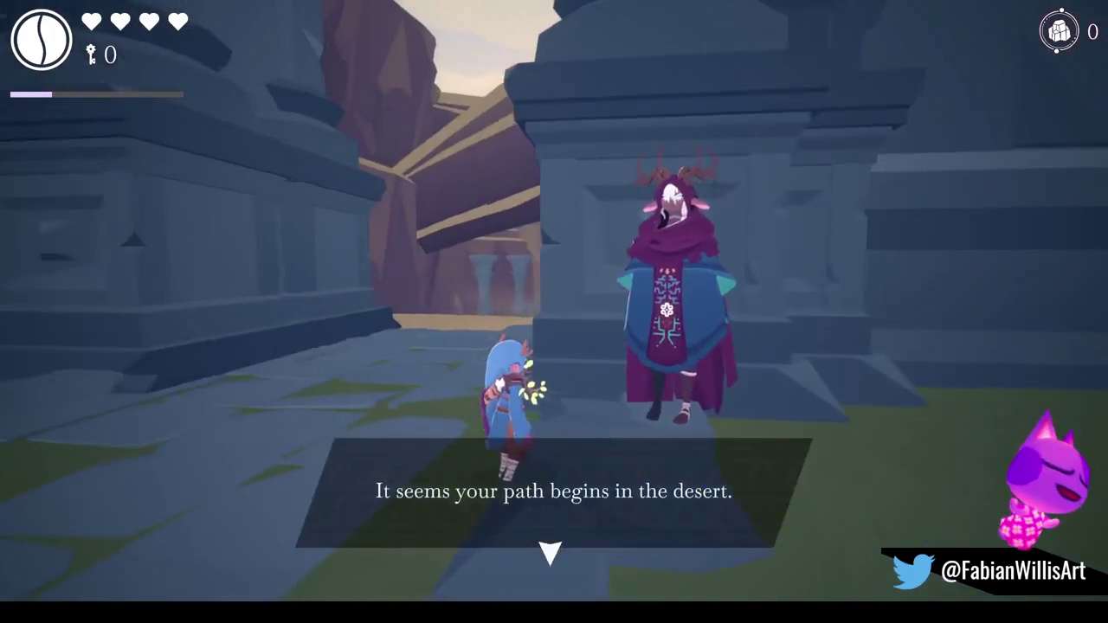
{"action": "key", "text": "f"}
{"action": "key", "text": "w"}
{"action": "key", "text": "w"}
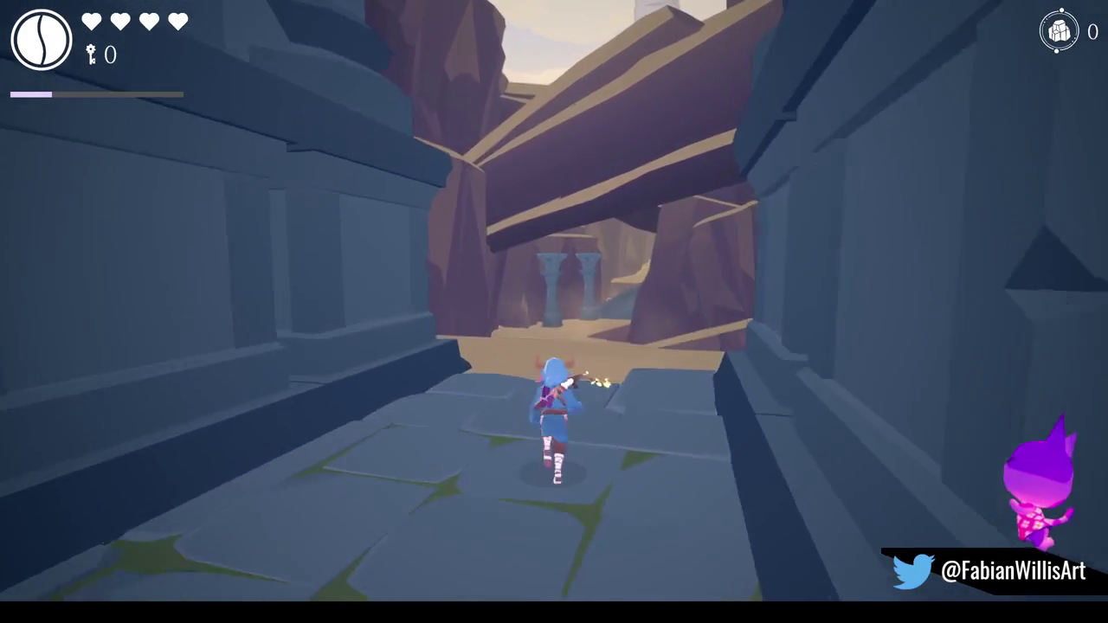
{"action": "key", "text": "w"}
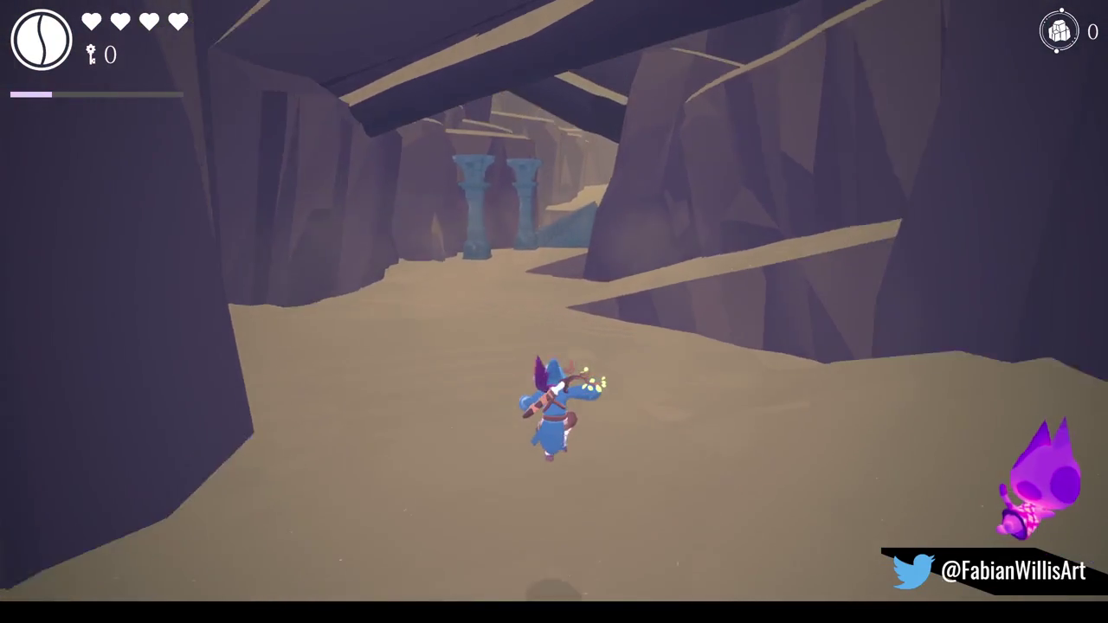
{"action": "key", "text": "w"}
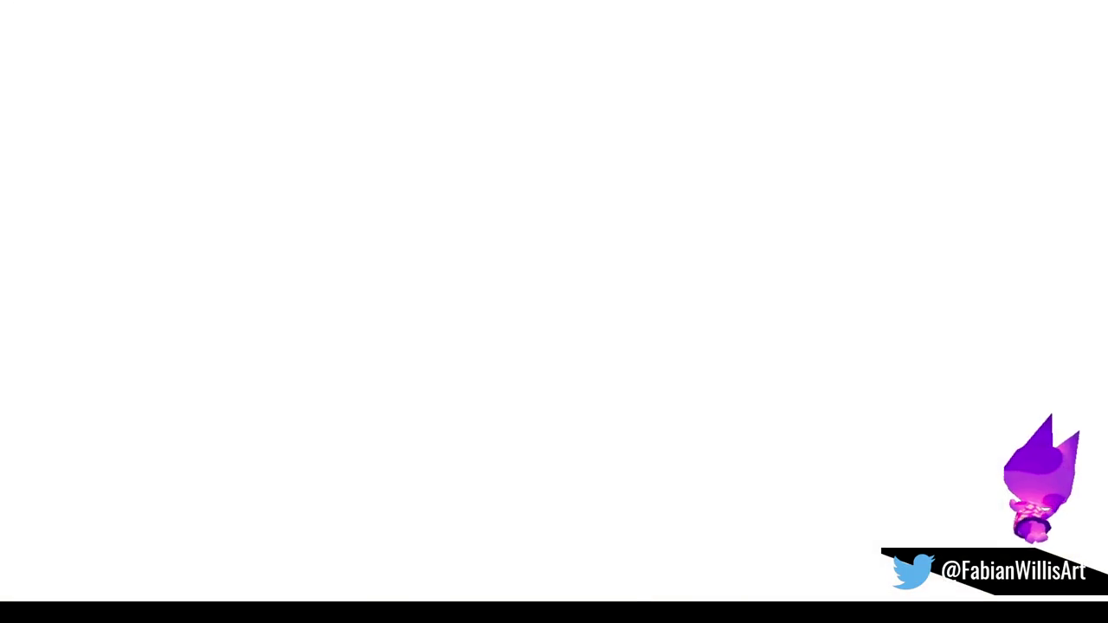
Run up the canyon under the rock arch, beat the enemy, and cross the ruins to the obelisk.
{"action": "key", "text": "w"}
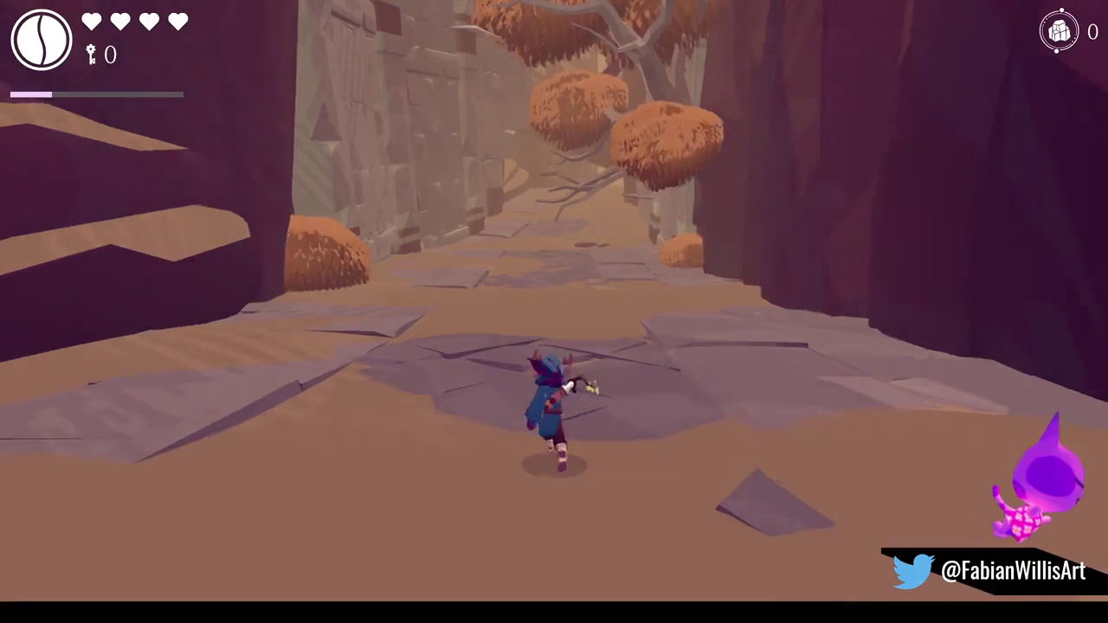
{"action": "key", "text": "w"}
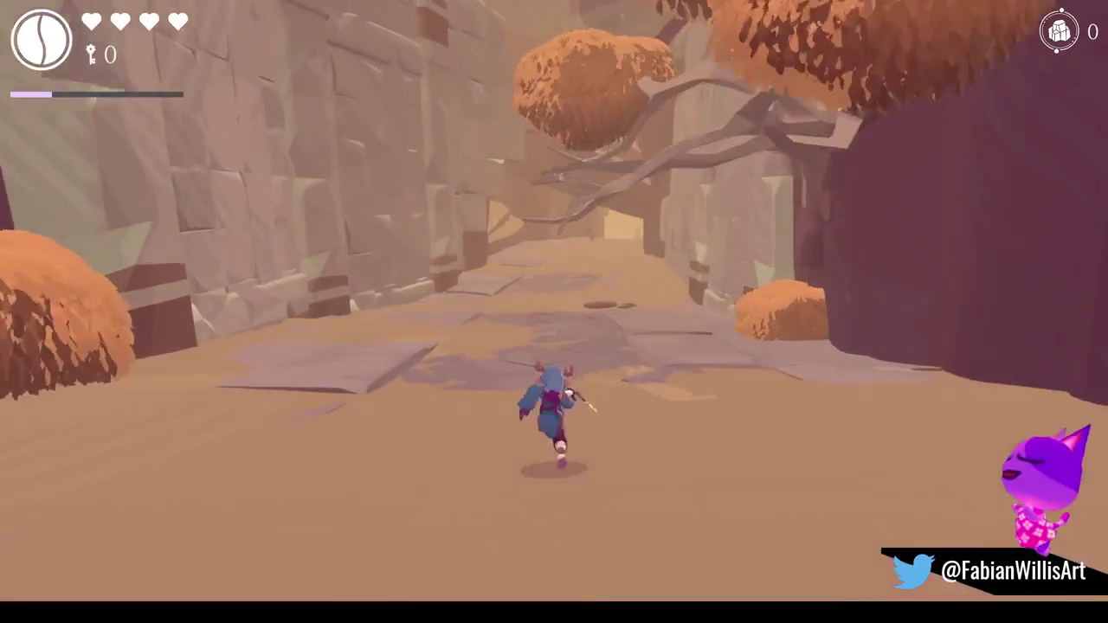
{"action": "key", "text": "w"}
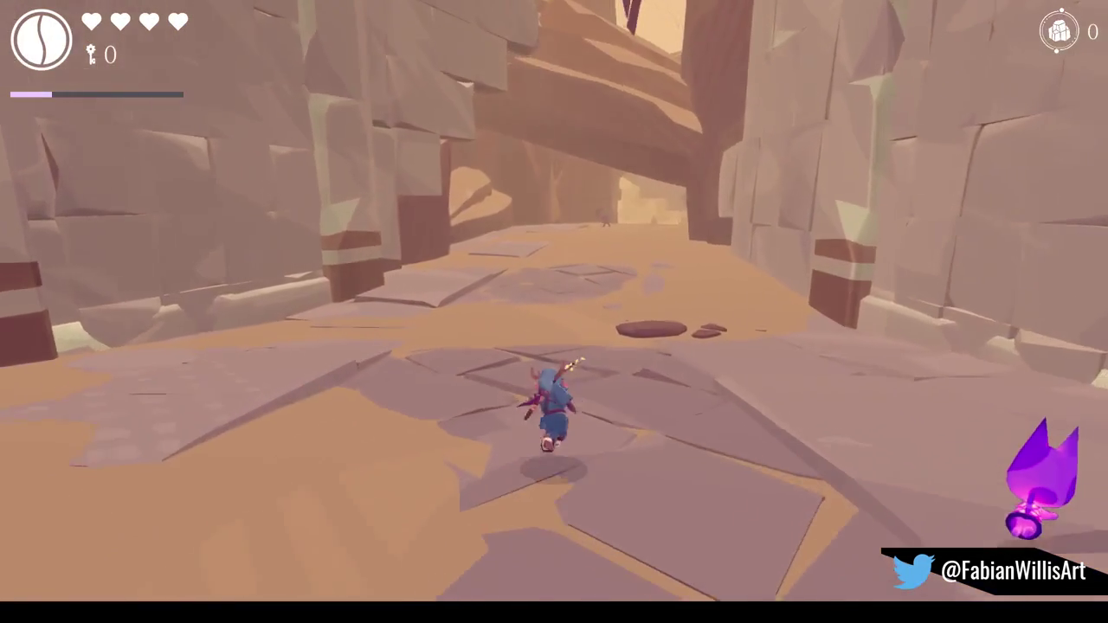
{"action": "key", "text": "w"}
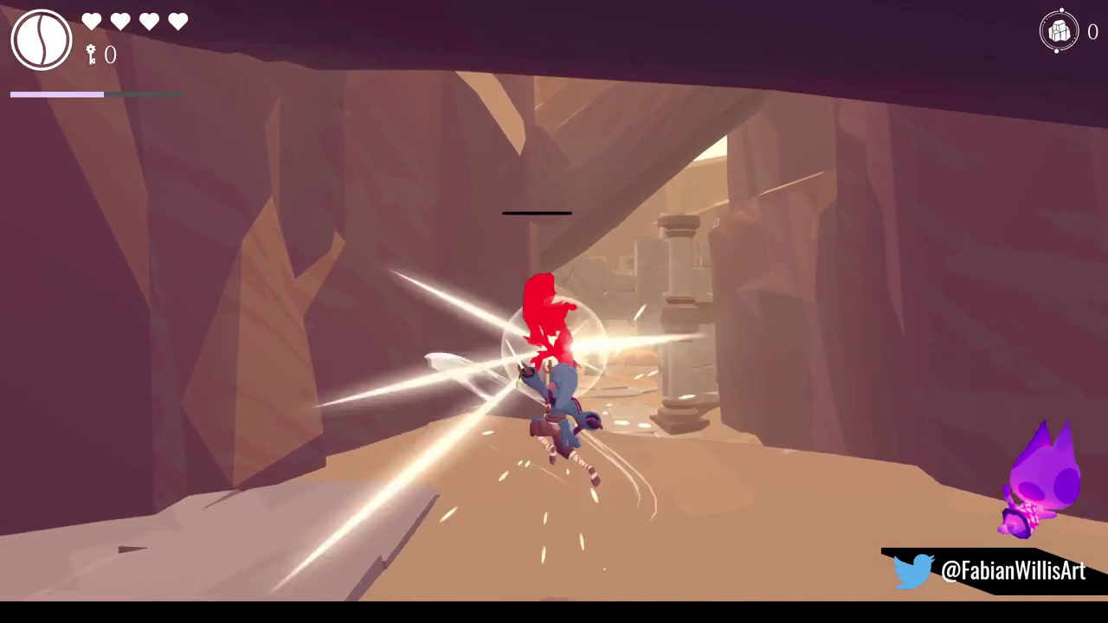
{"action": "key", "text": "w"}
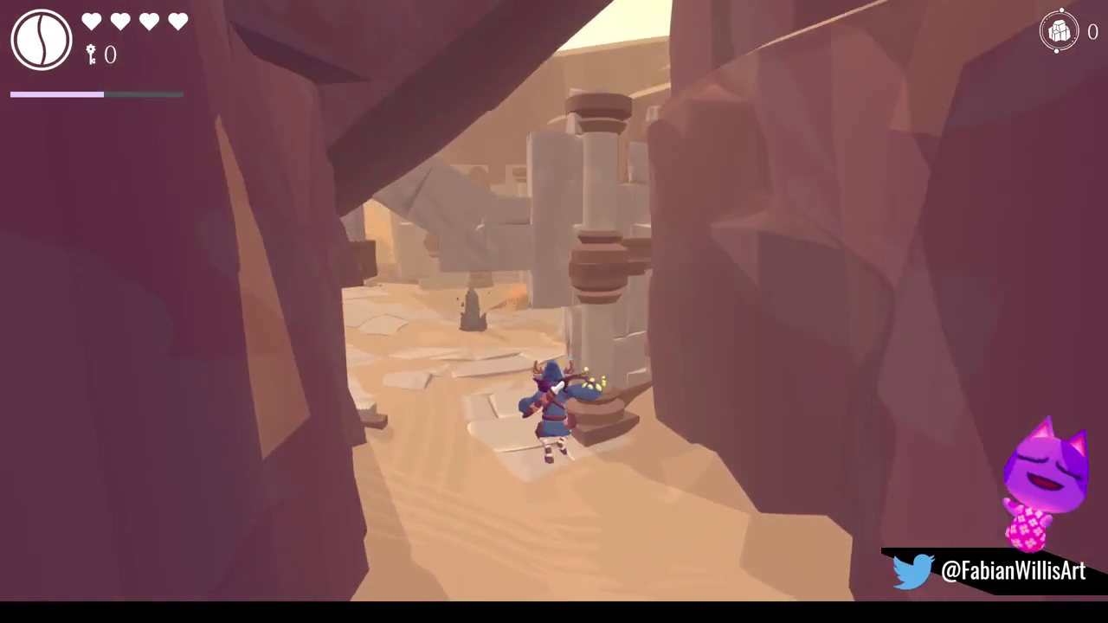
{"action": "key", "text": "w"}
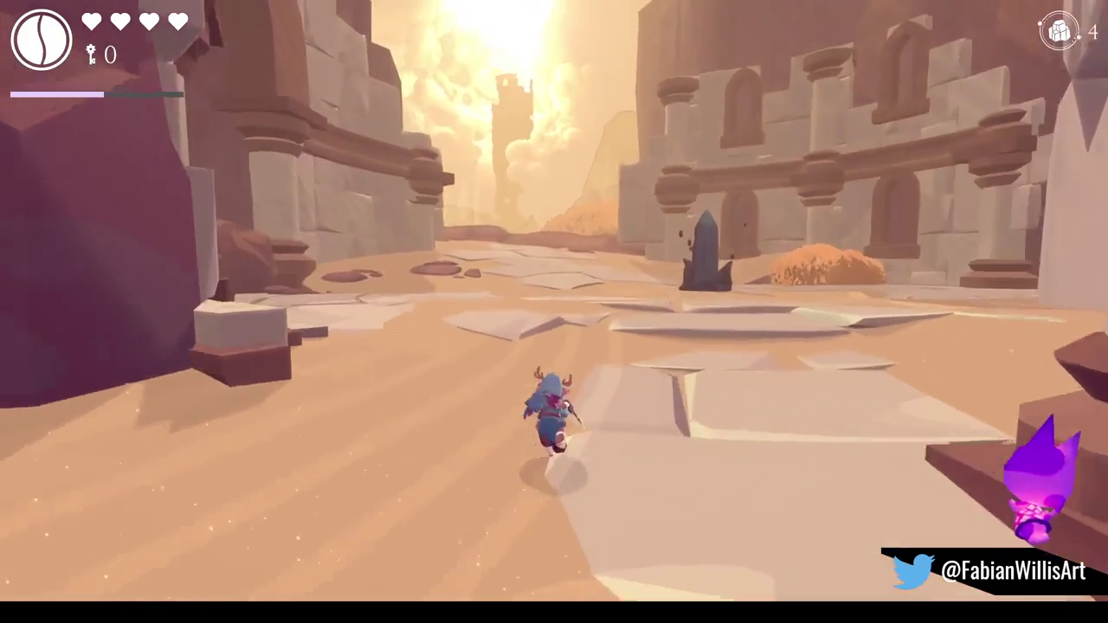
{"action": "key", "text": "w"}
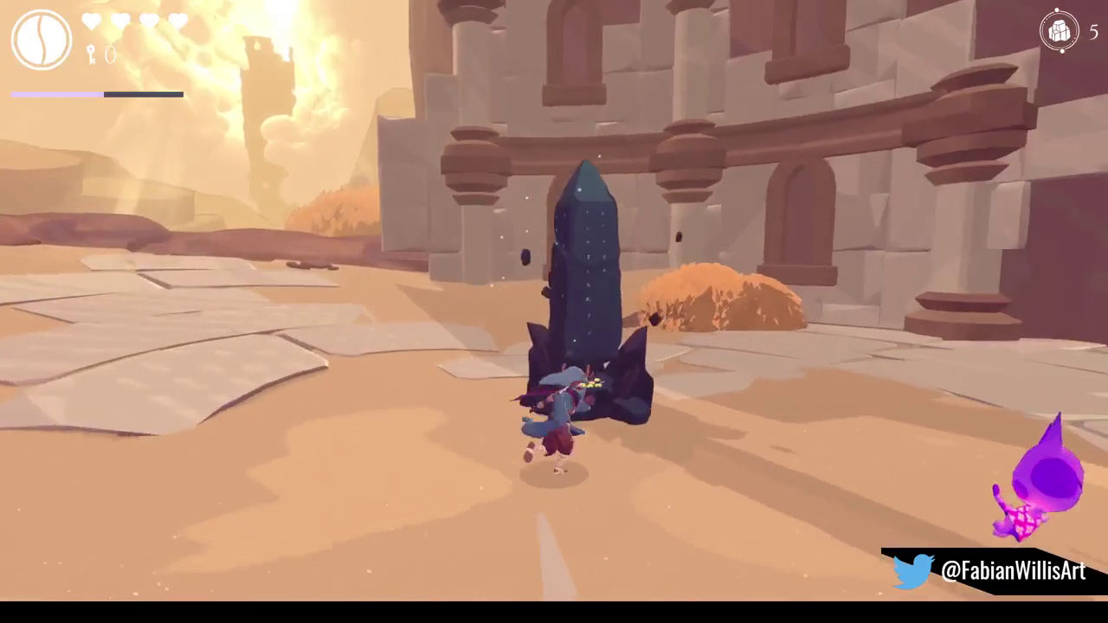
View the obelisk's Might upgrade without buying, then run on into the hazy canyon.
{"action": "key", "text": "e"}
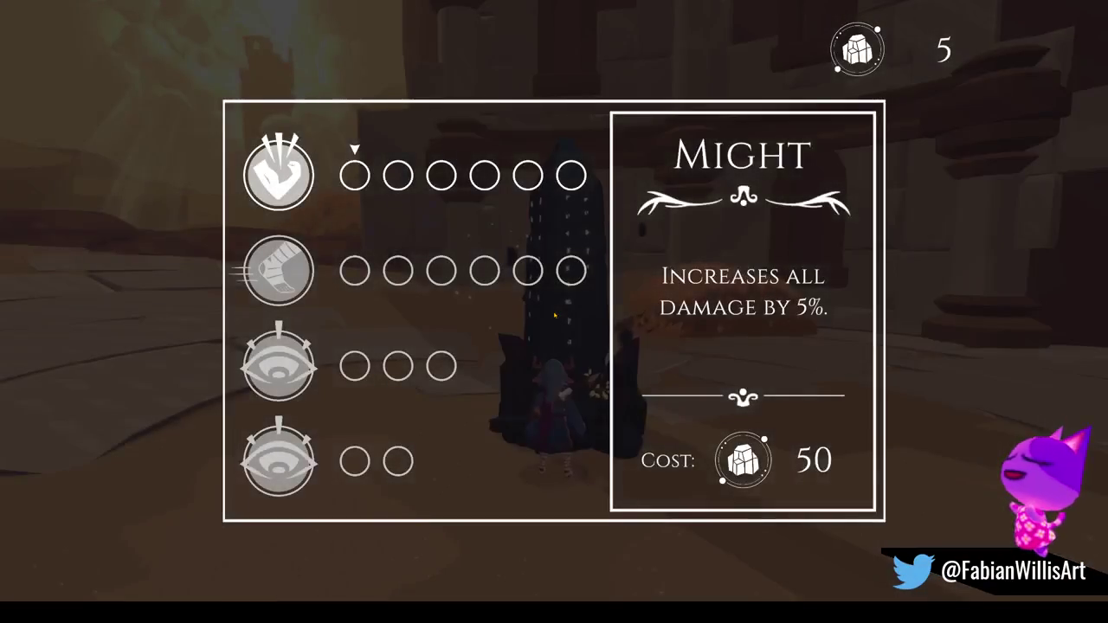
{"action": "key", "text": "Escape"}
{"action": "key", "text": "w"}
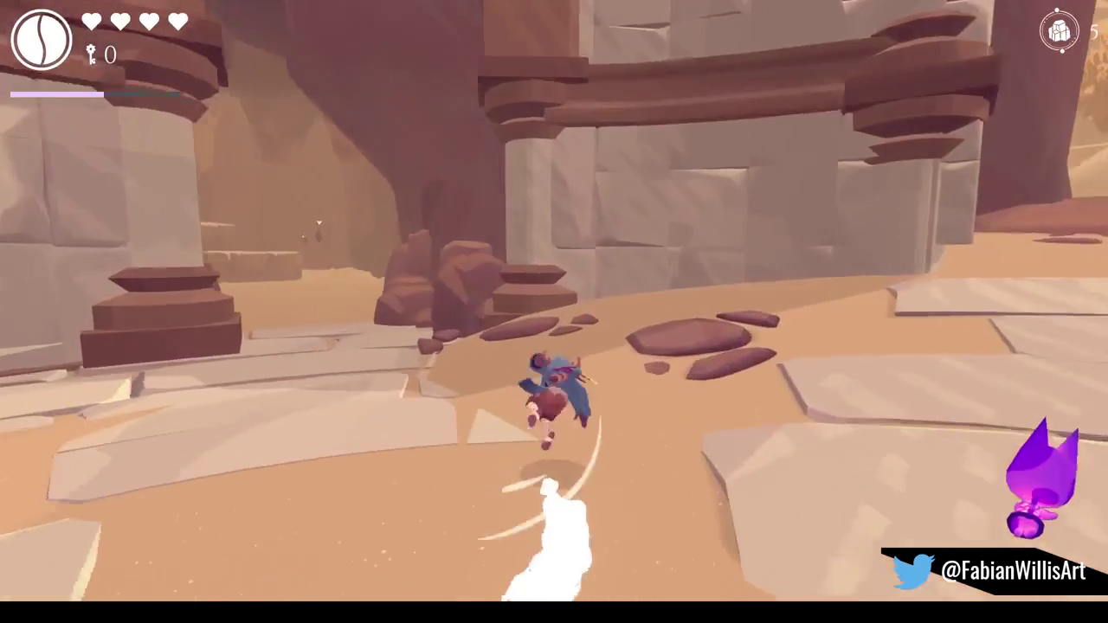
{"action": "key", "text": "w"}
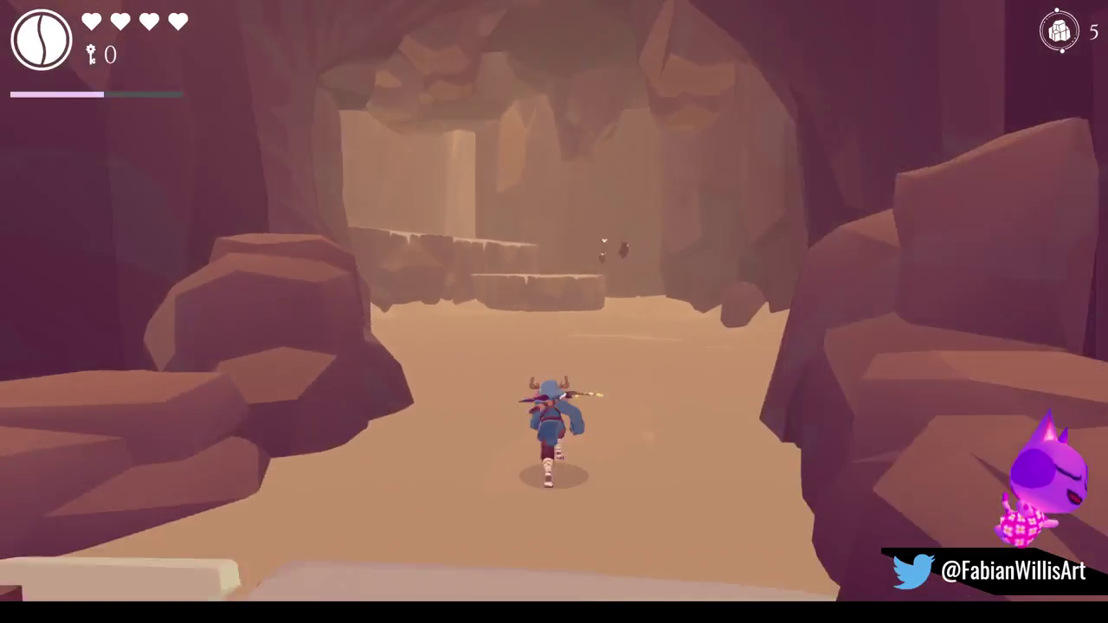
{"action": "key", "text": "w"}
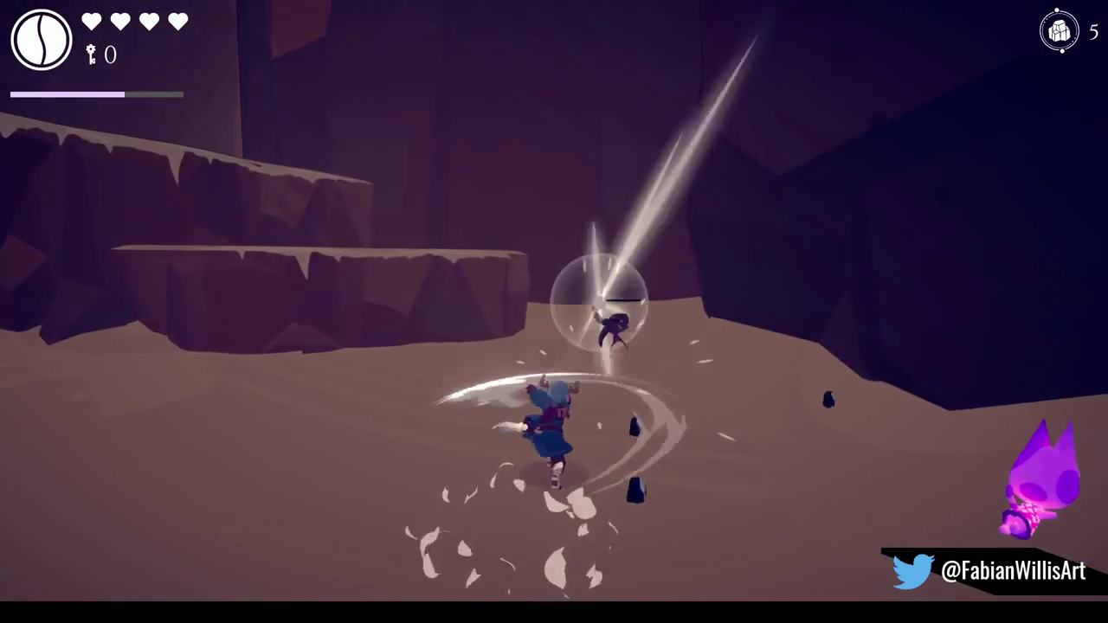
Spin-attack the bats for crystals and climb the rock ledges to the plateau.
{"action": "key", "text": "w"}
{"action": "key", "text": "w"}
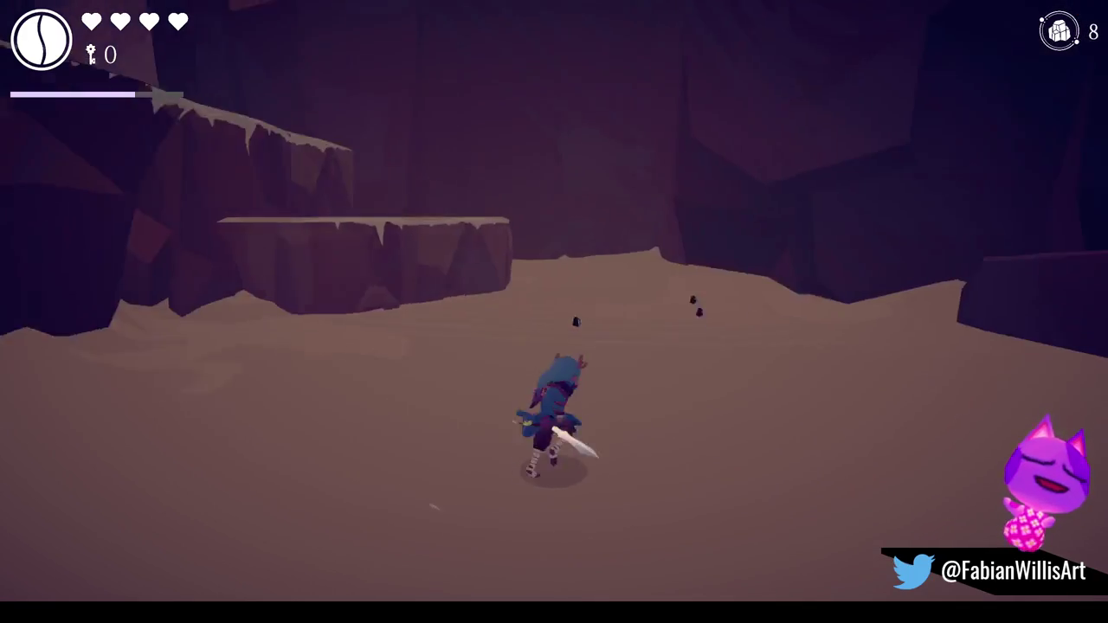
{"action": "key", "text": "w"}
{"action": "key", "text": "space"}
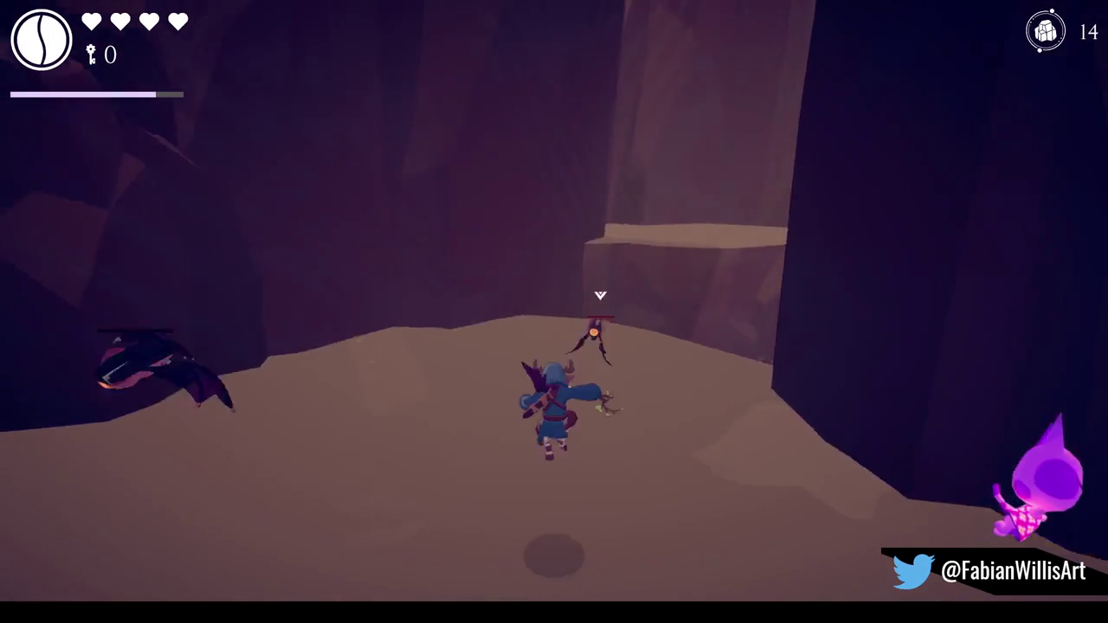
{"action": "key", "text": "space"}
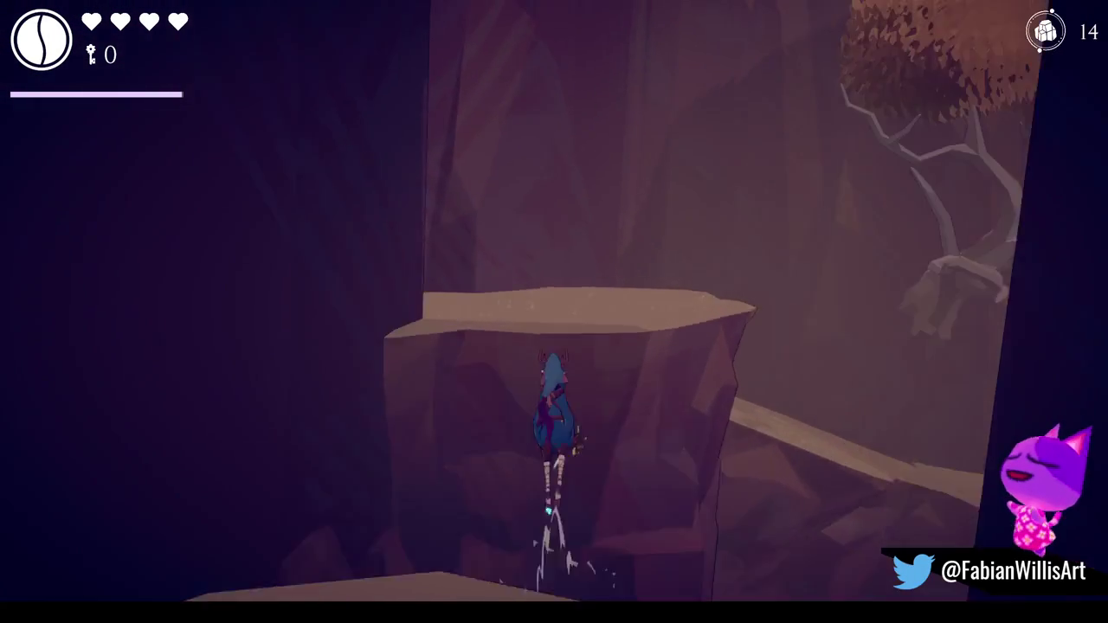
Run across the sandy plateau and dash through the stone archway into the ruins.
{"action": "key", "text": "w"}
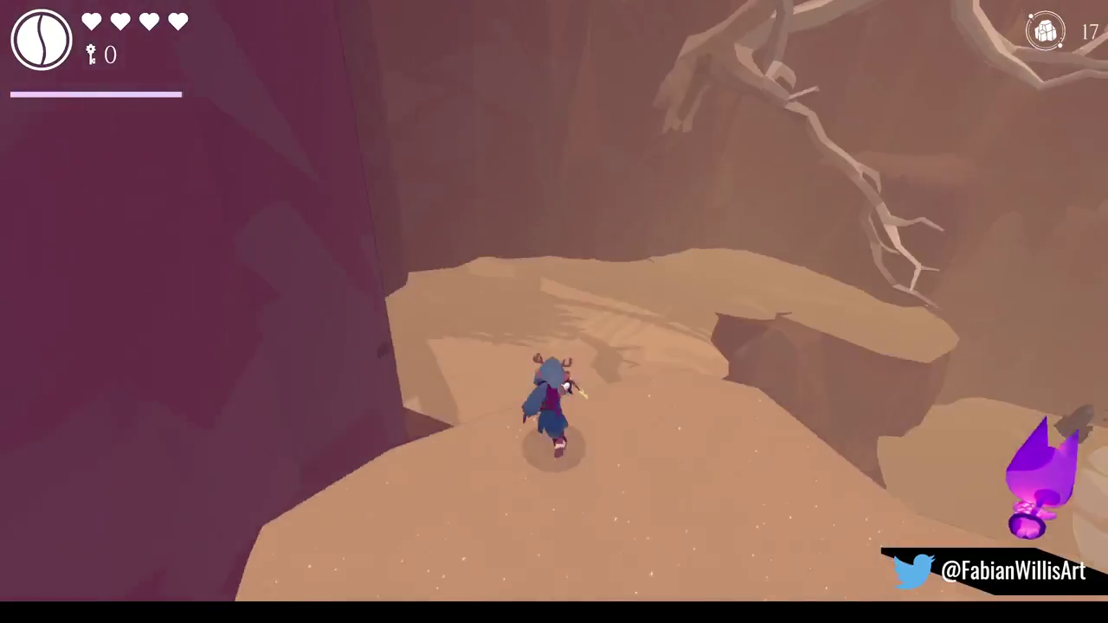
{"action": "key", "text": "w"}
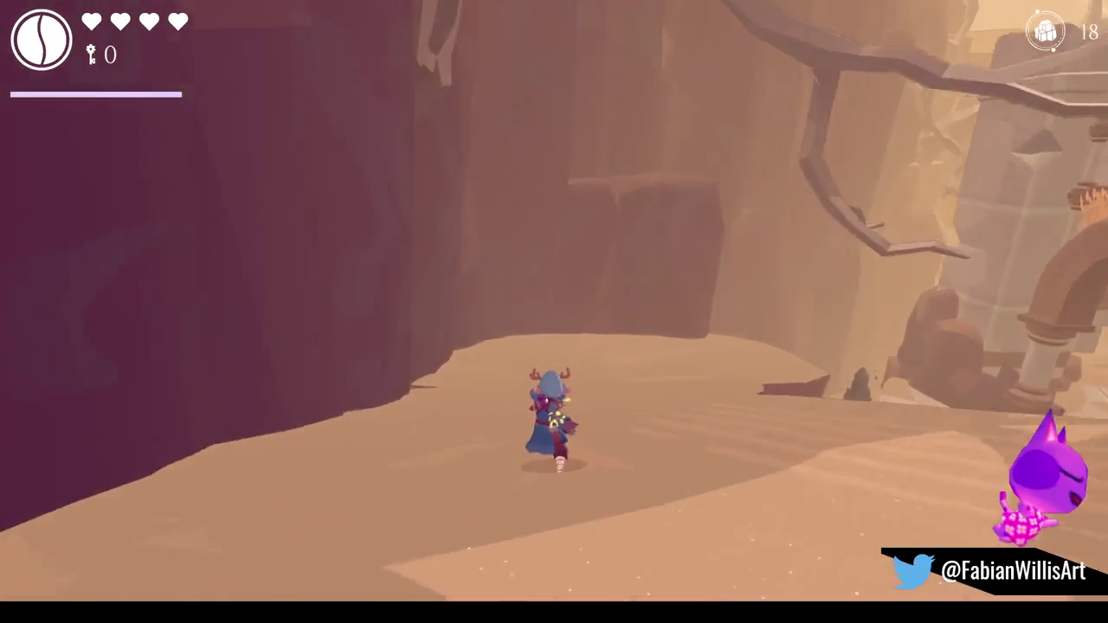
{"action": "key", "text": "w"}
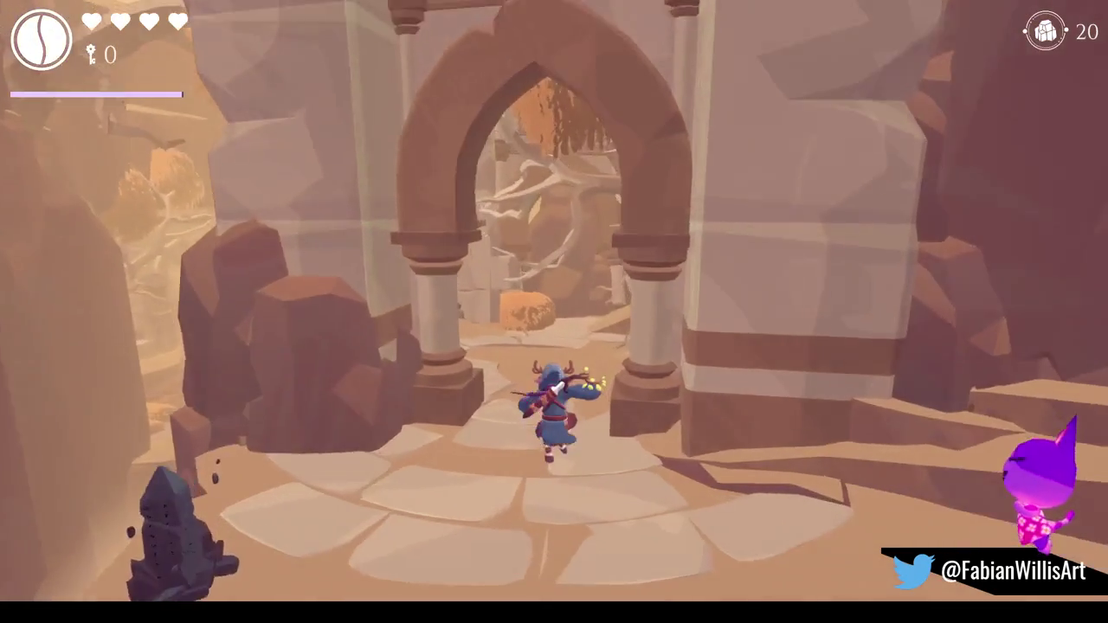
{"action": "key", "text": "shift"}
Run through the canyon to the temple stairs and lock on to the nearby enemy.
{"action": "key", "text": "w"}
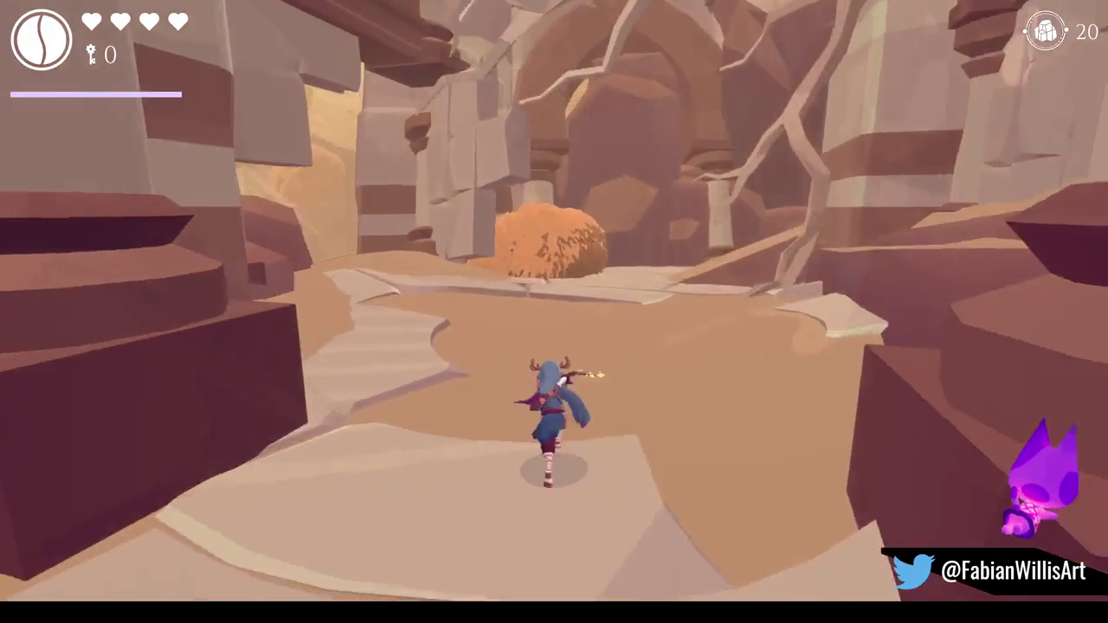
{"action": "key", "text": "w"}
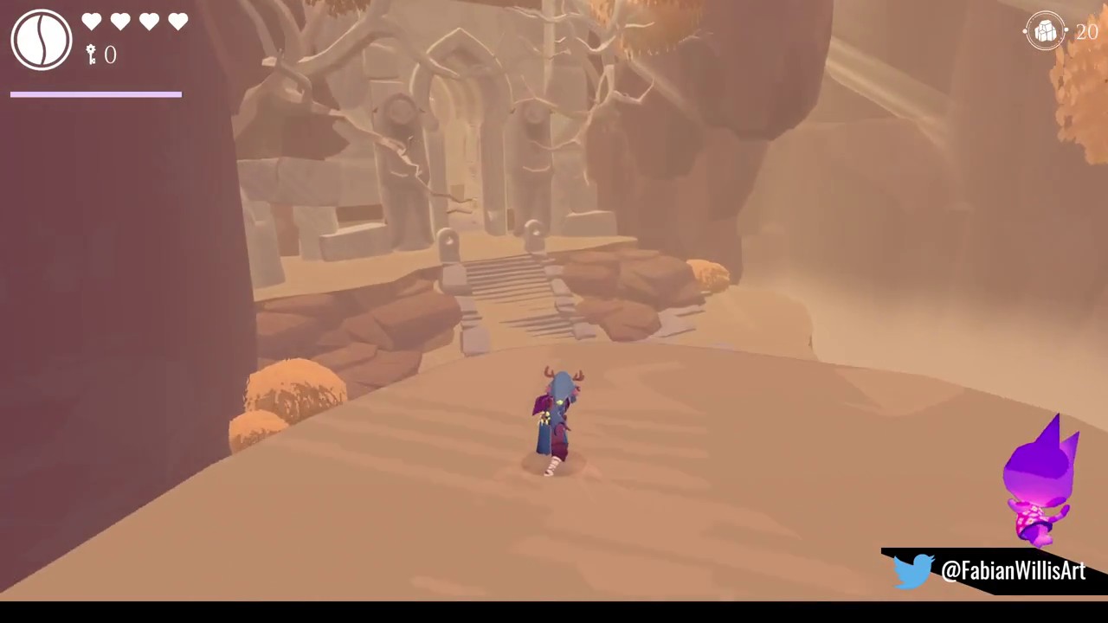
{"action": "key", "text": "w"}
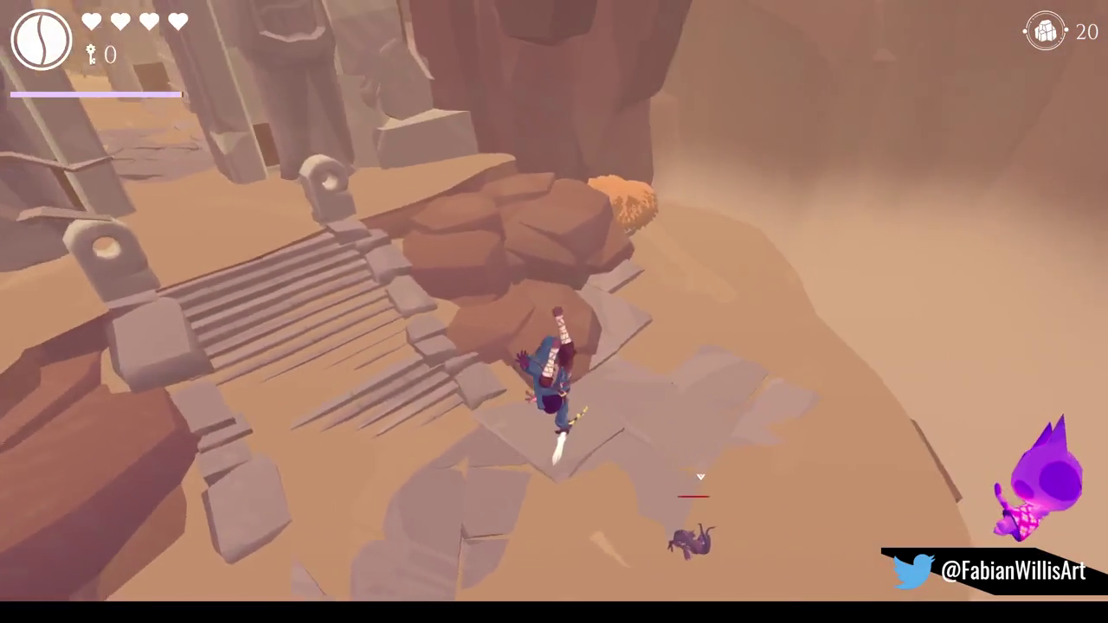
{"action": "key", "text": "Tab"}
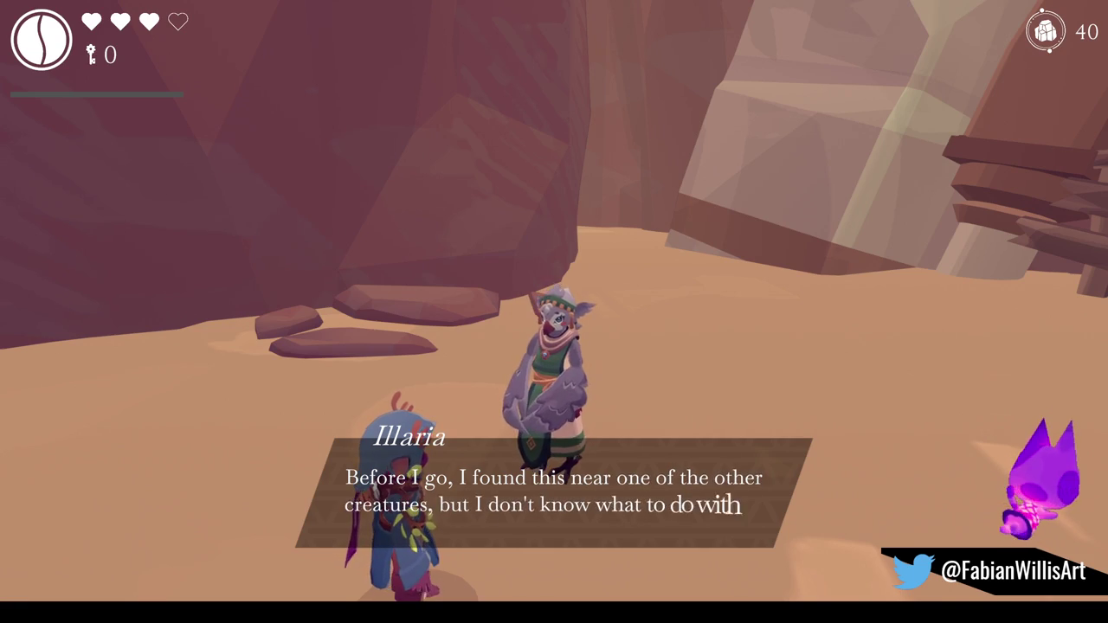
Finish Illaria's dialogue, dismiss the Void Rite message, and stop before the archway.
{"action": "key", "text": "e"}
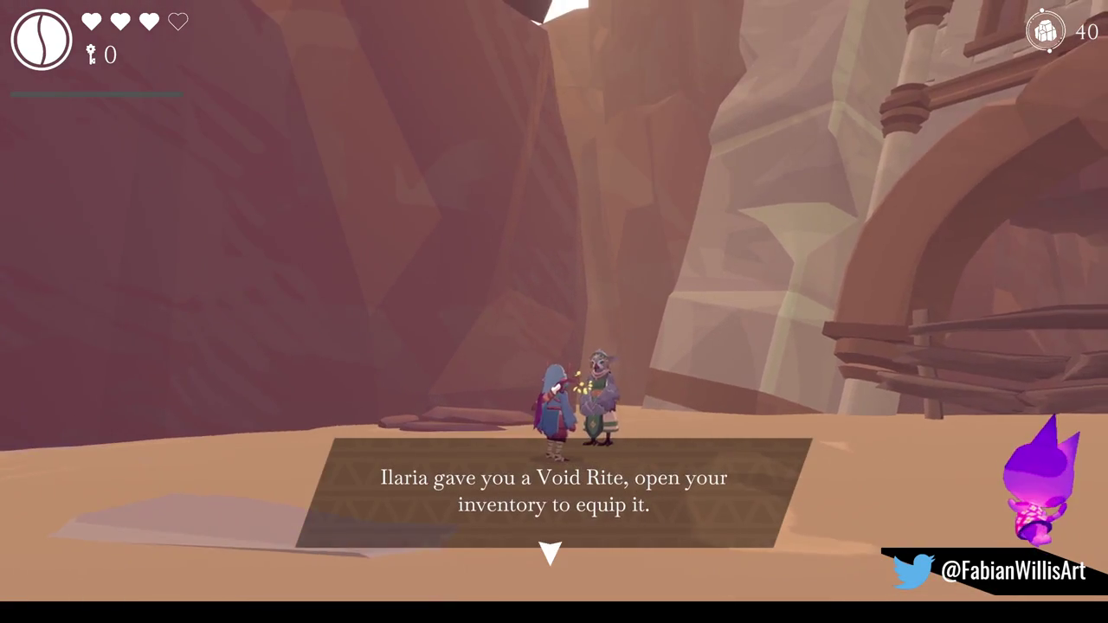
{"action": "key", "text": "e"}
{"action": "key", "text": "w"}
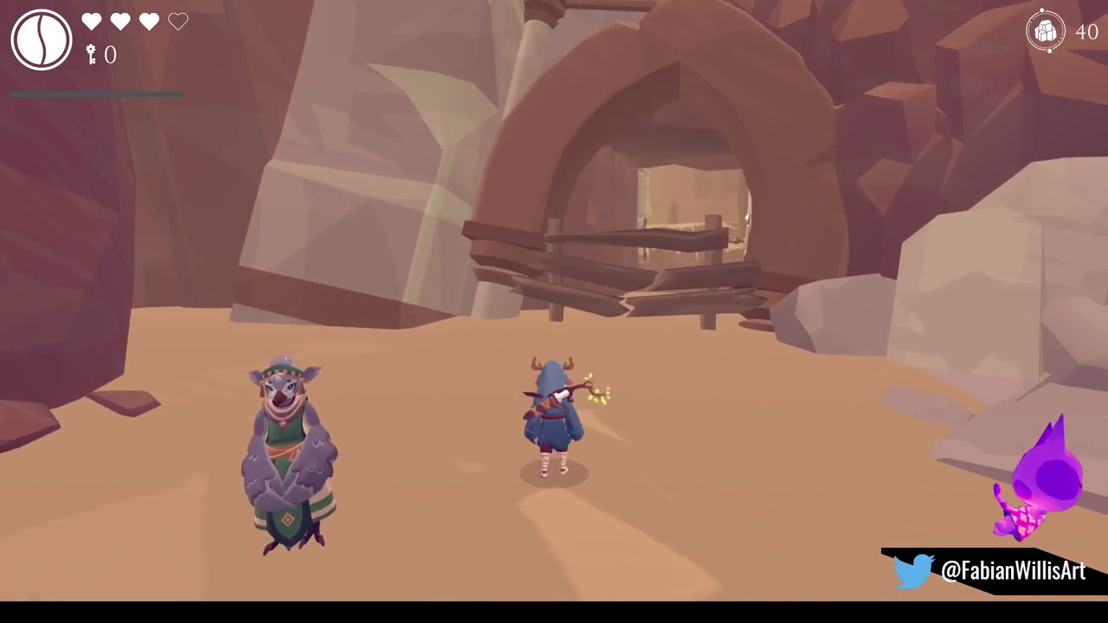
Review the charms inventory, then approach the boarded archway and slash it.
{"action": "key", "text": "Tab"}
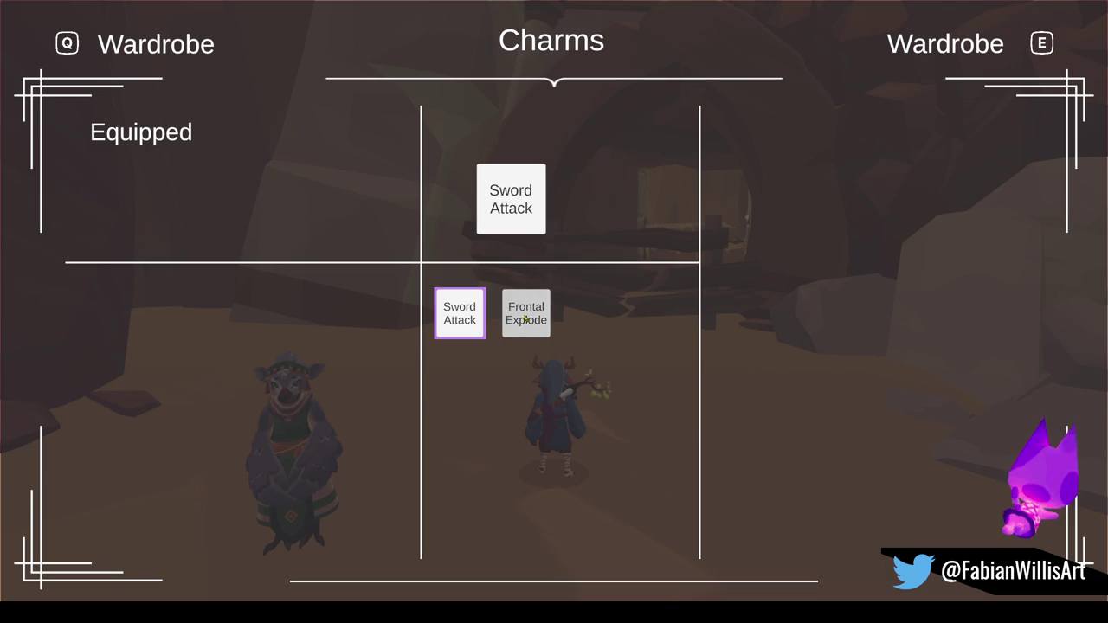
{"action": "key", "text": "Escape"}
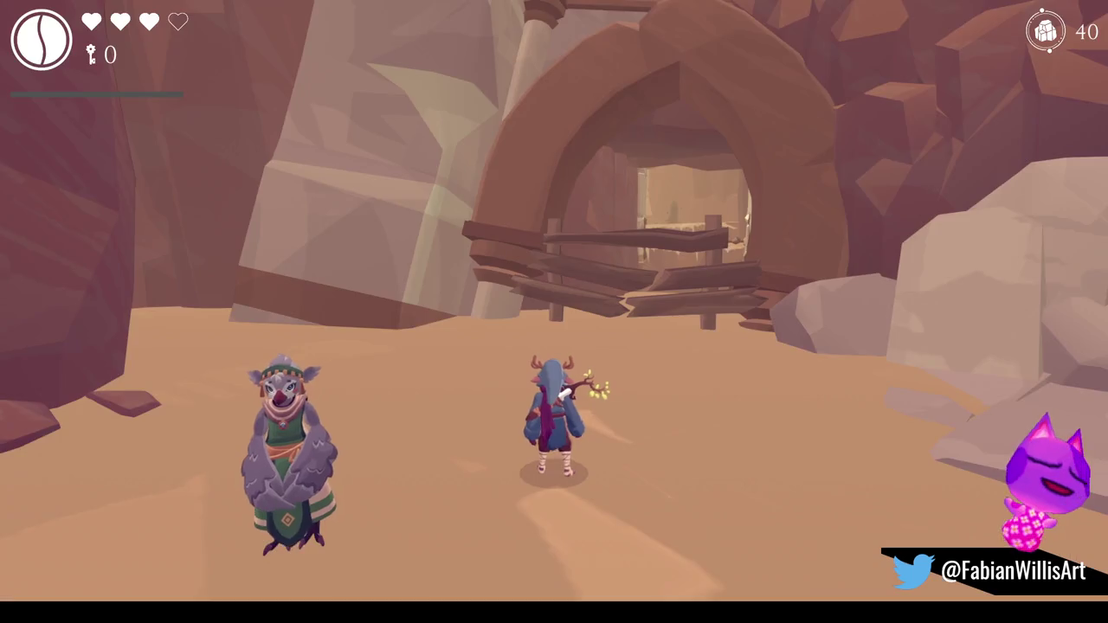
{"action": "key", "text": "w"}
{"action": "key", "text": "j"}
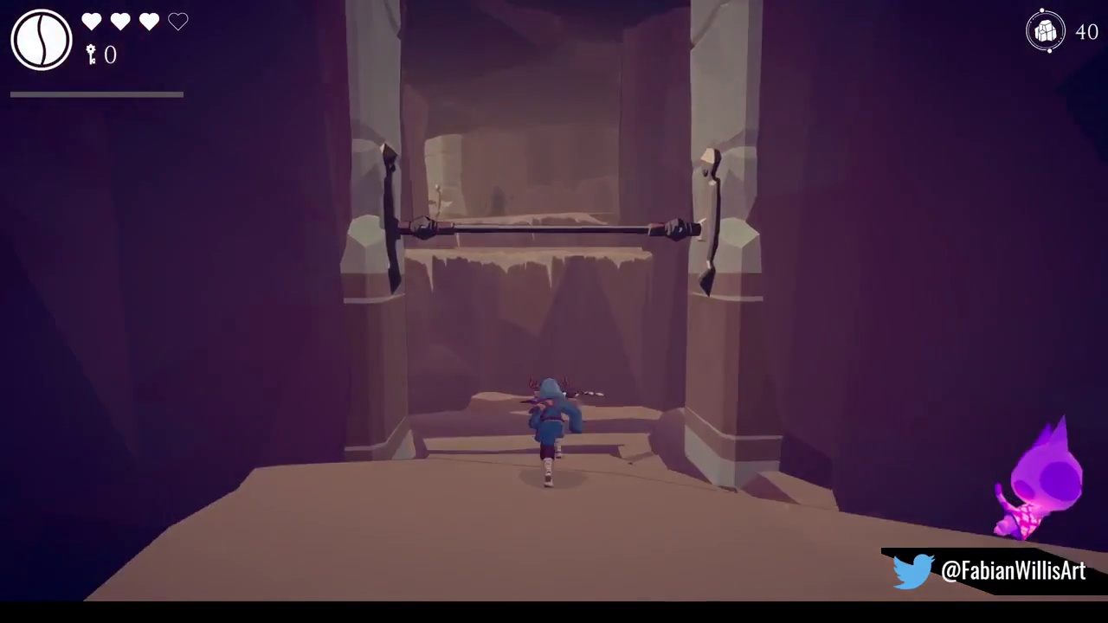
Dash down the tunnel, drop toward the obelisk, and check its upgrades.
{"action": "key", "text": "shift"}
{"action": "key", "text": "w"}
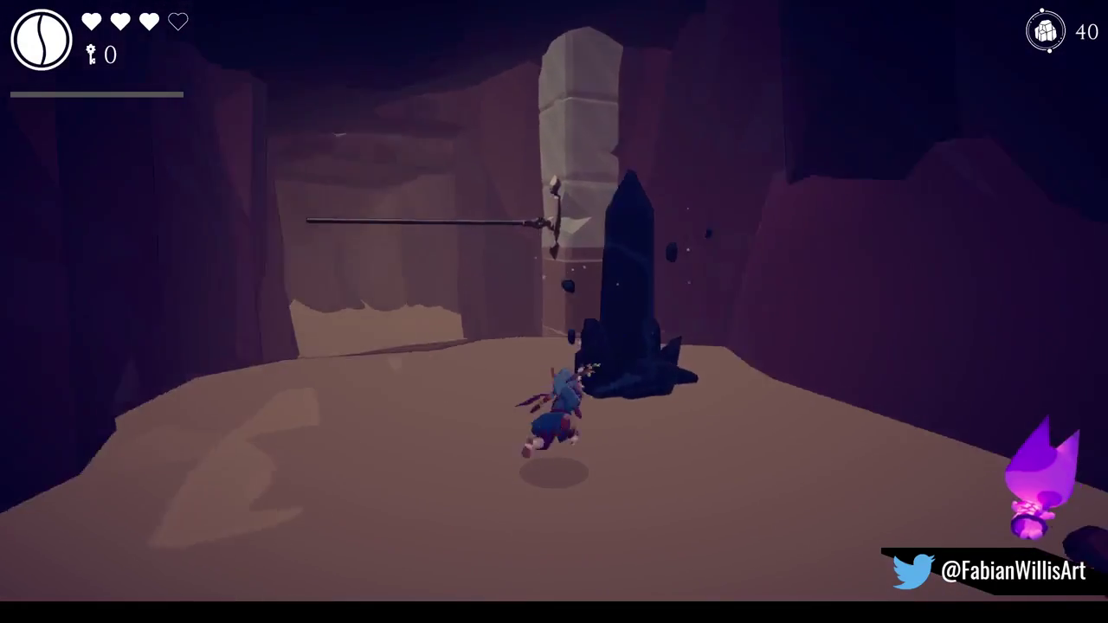
{"action": "key", "text": "e"}
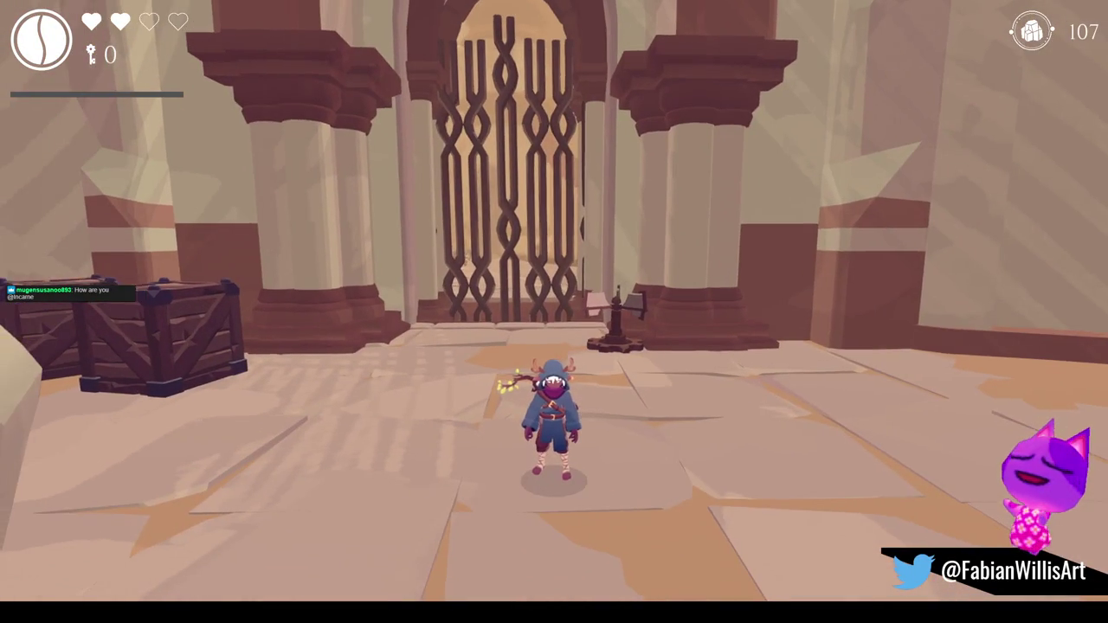
Pause and resume play, then reach the obelisk's Health upgrade: one heart for 400, 113 held.
{"action": "key", "text": "Escape"}
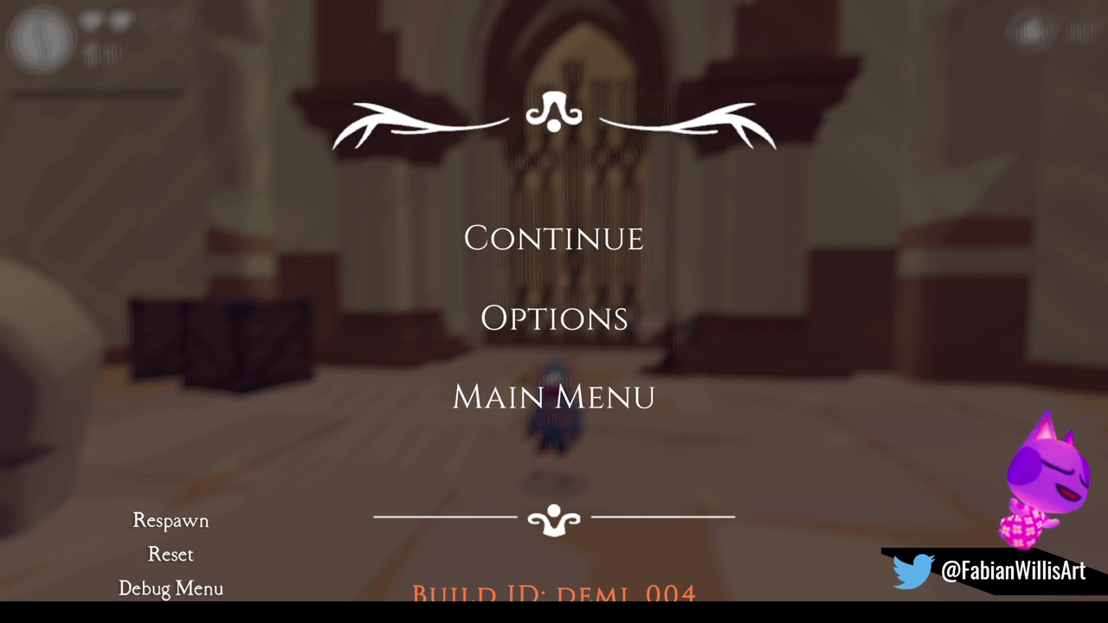
{"action": "left_click", "coordinate": [532, 232]}
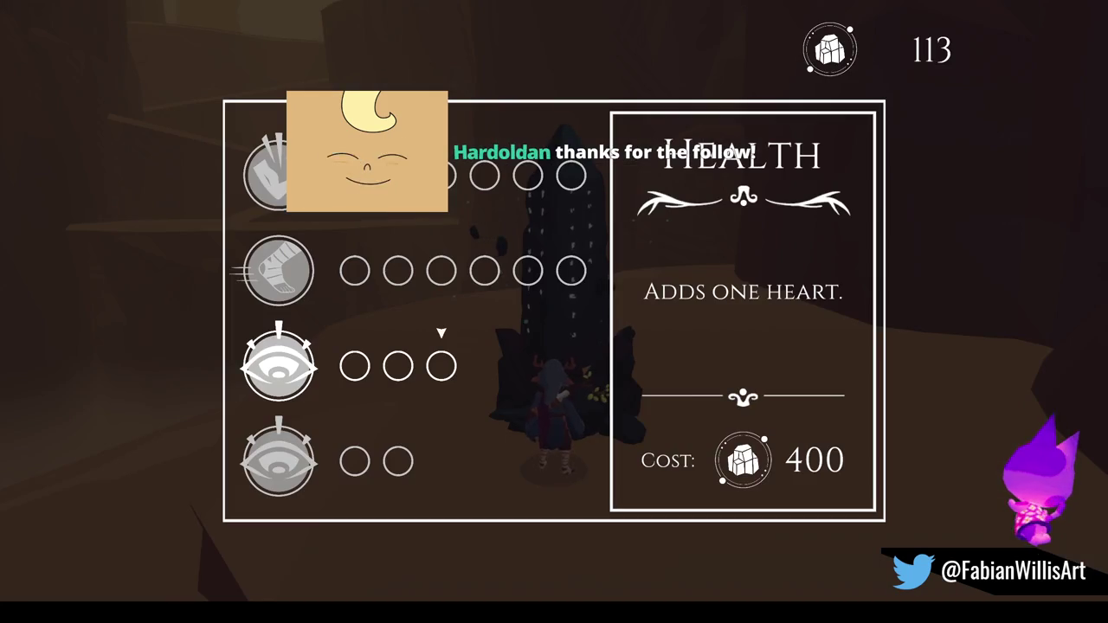
Close, reopen and close the obelisk upgrade without buying, keeping 113 crystals, then head for the creature.
{"action": "key", "text": "Escape"}
{"action": "key", "text": "Escape"}
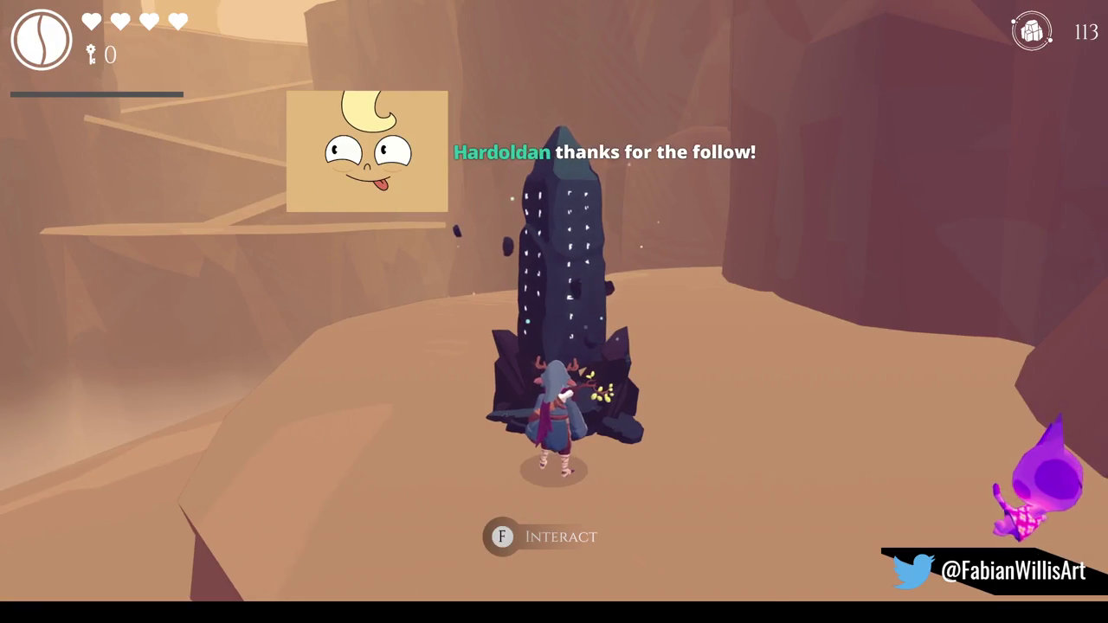
{"action": "key", "text": "f"}
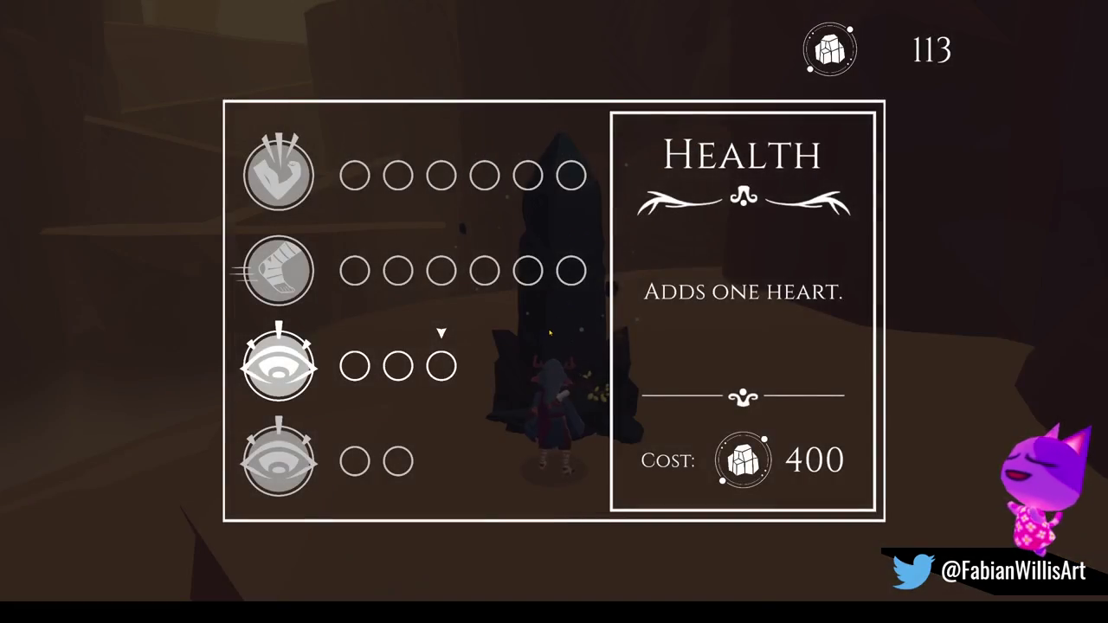
{"action": "key", "text": "Escape"}
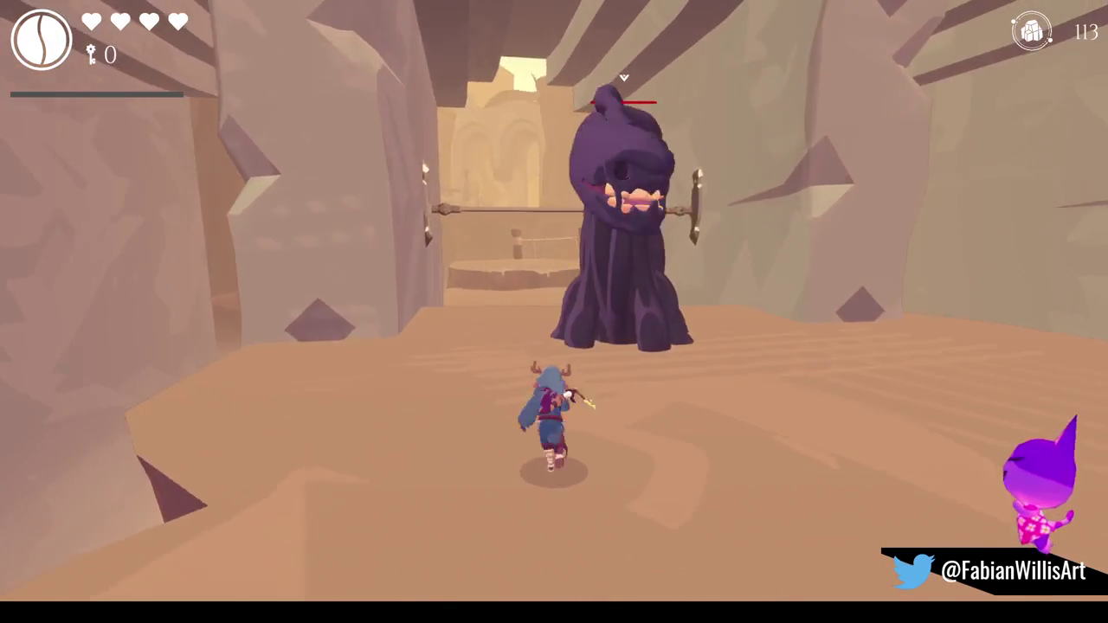
Dodge-roll and spin-slash the purple void creature repeatedly while holding four hearts.
{"action": "key", "text": "space"}
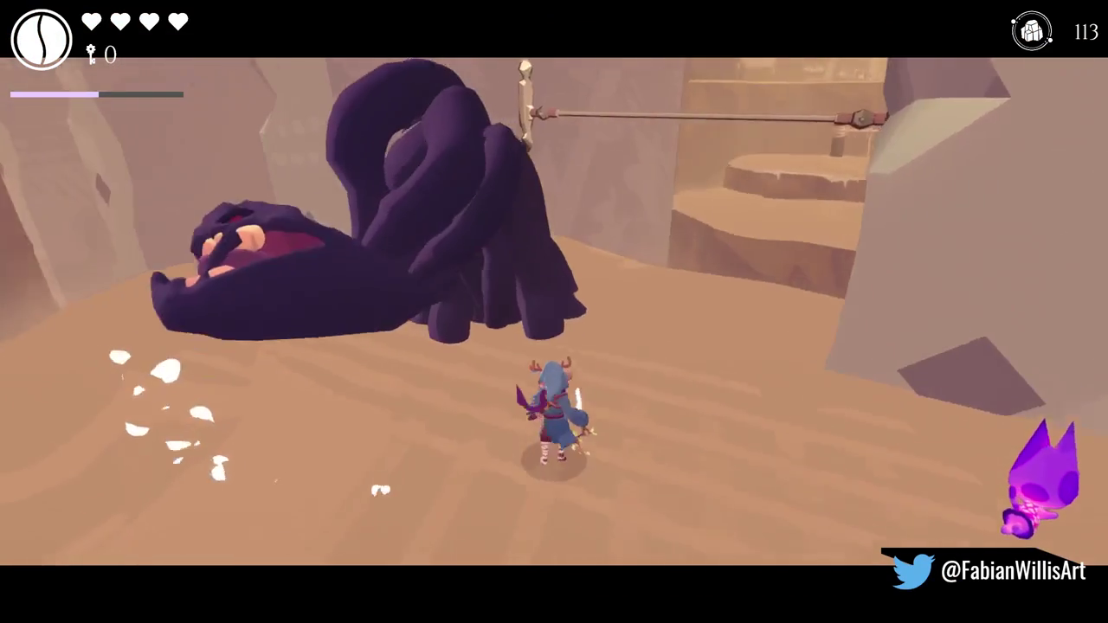
{"action": "key", "text": "j"}
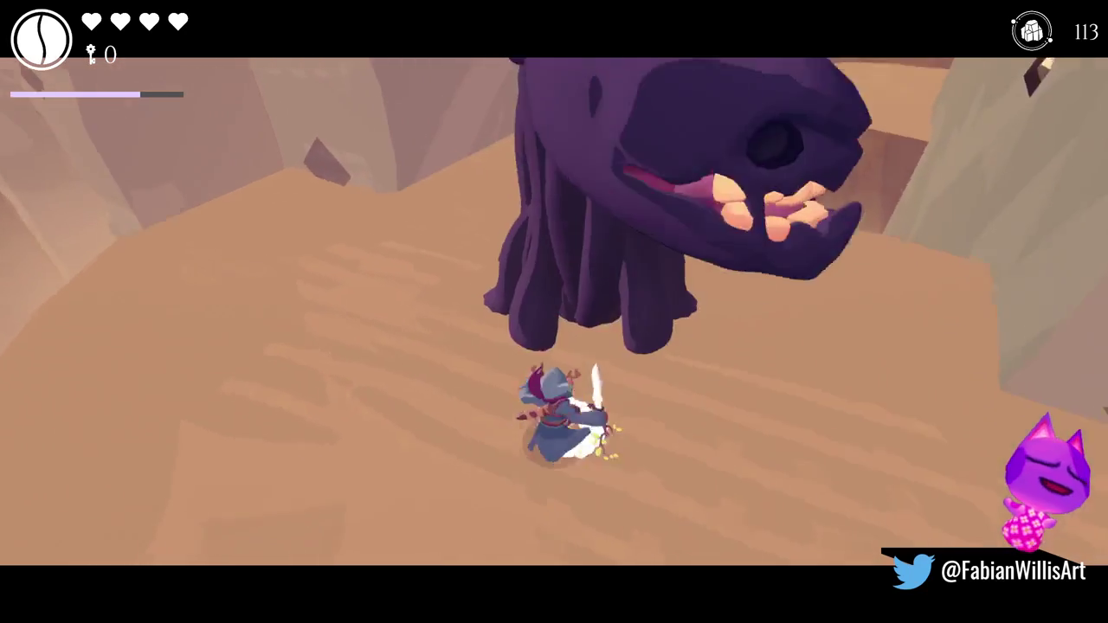
{"action": "key", "text": "j"}
{"action": "key", "text": "j"}
{"action": "key", "text": "space"}
{"action": "key", "text": "j"}
{"action": "key", "text": "j"}
{"action": "key", "text": "j"}
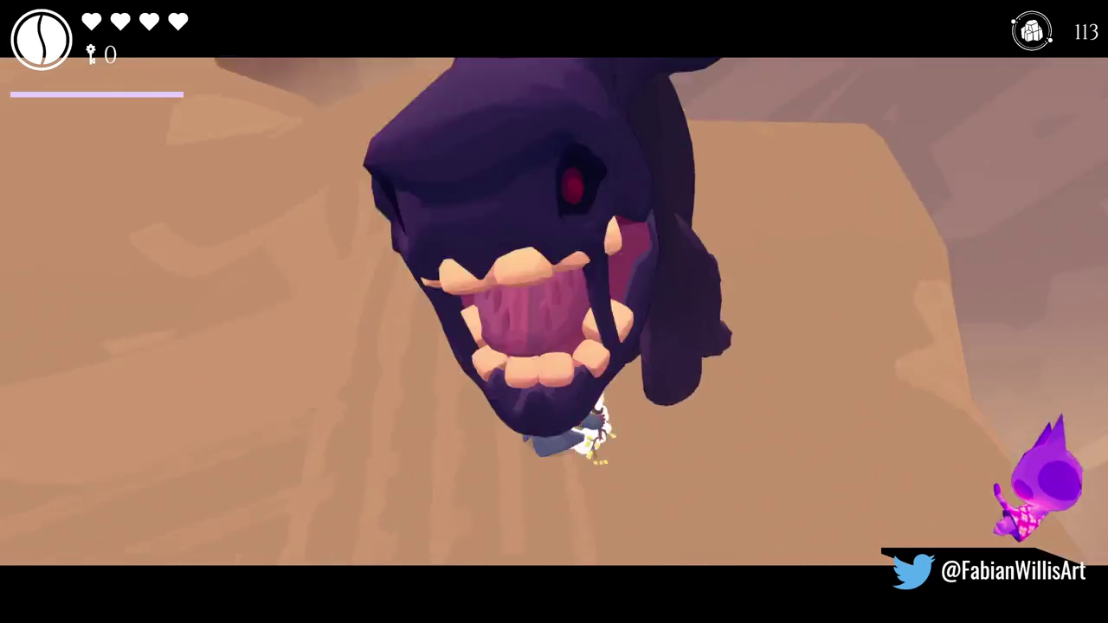
{"action": "key", "text": "j"}
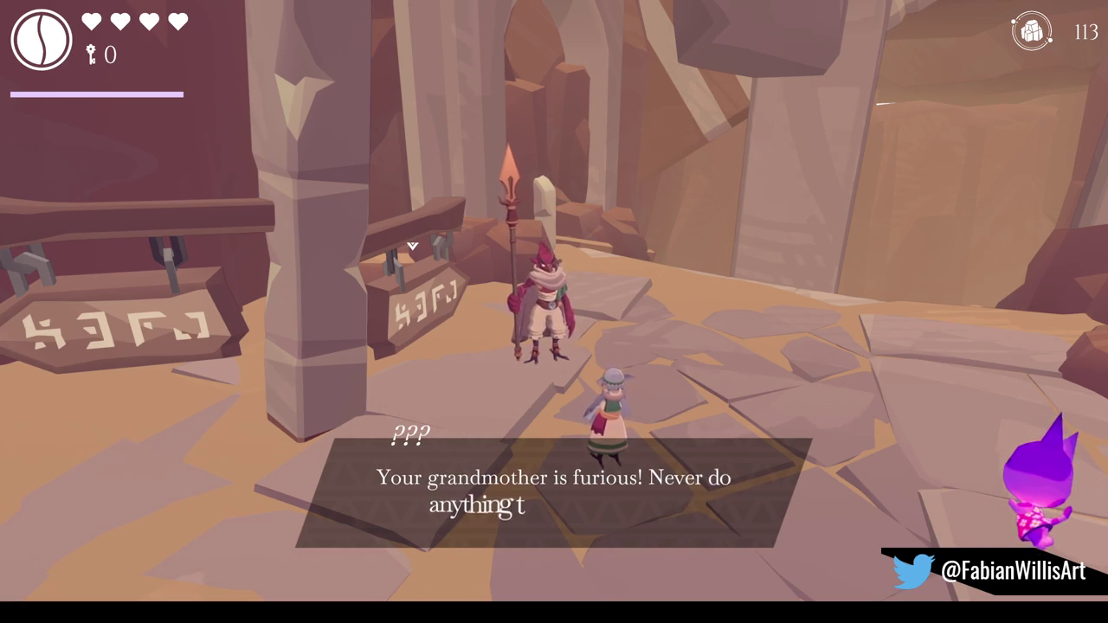
Dismiss the guard's dialogue and run across the stone tiles to the To Village sign.
{"action": "key", "text": "space"}
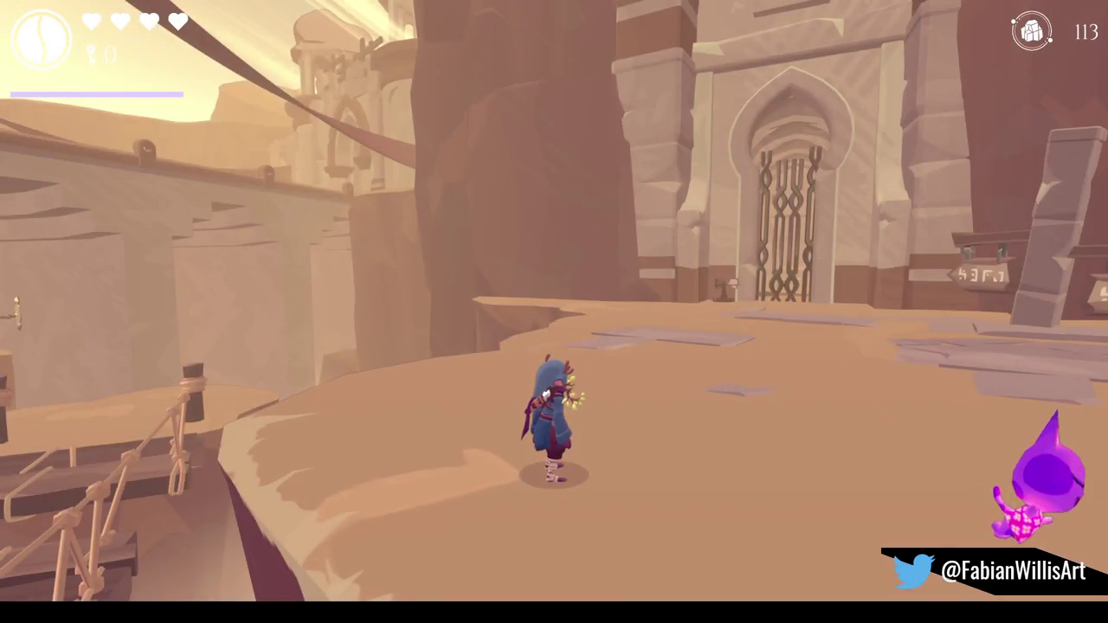
{"action": "key", "text": "w"}
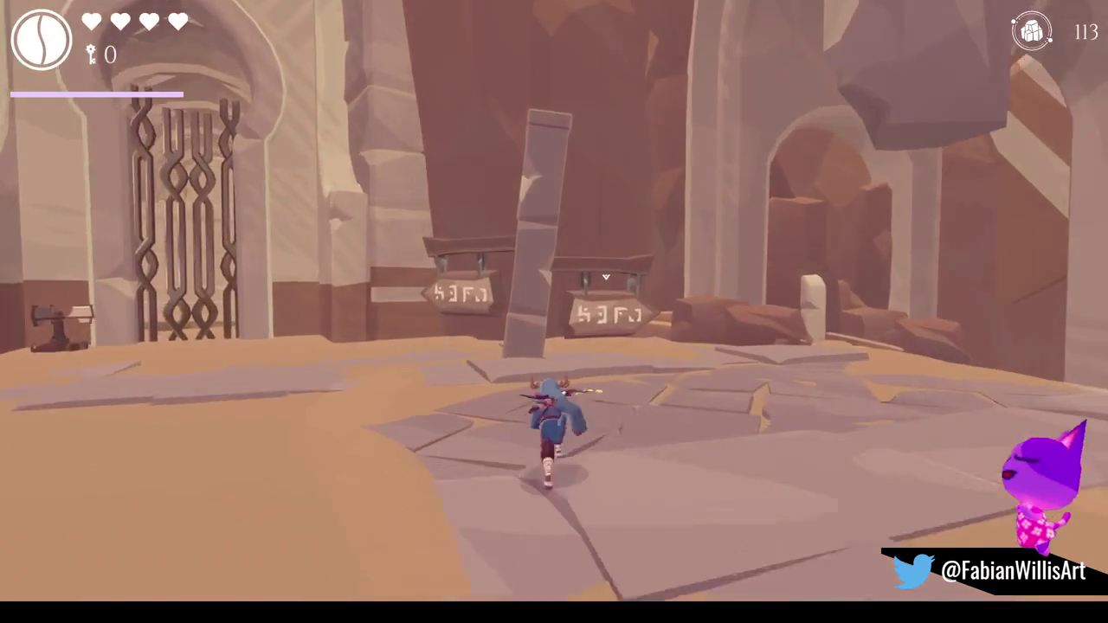
{"action": "key", "text": "a"}
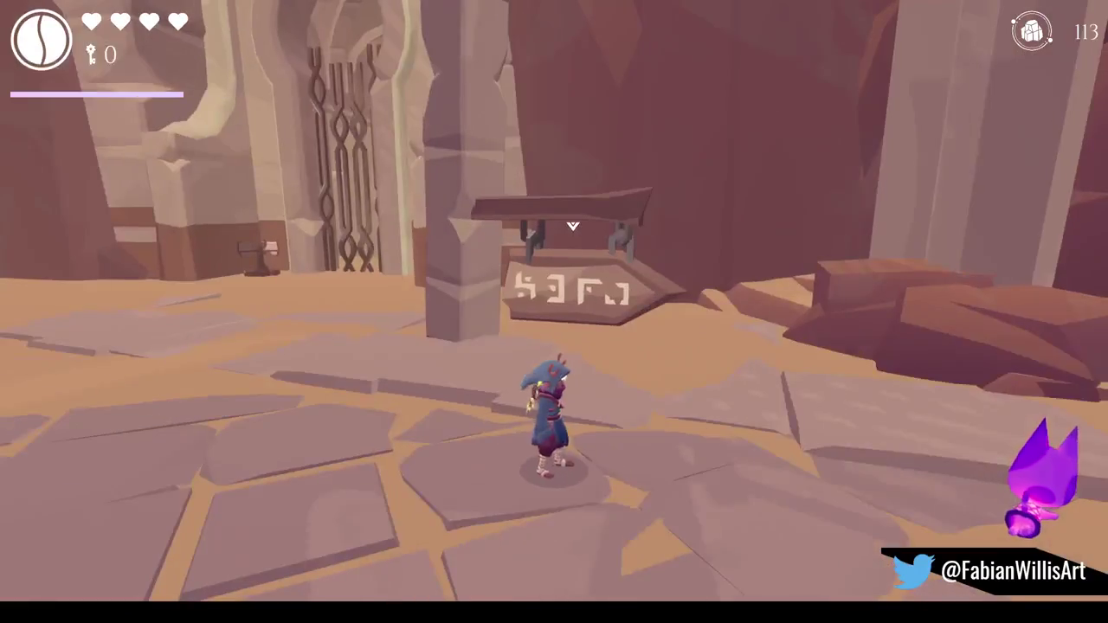
{"action": "key", "text": "w"}
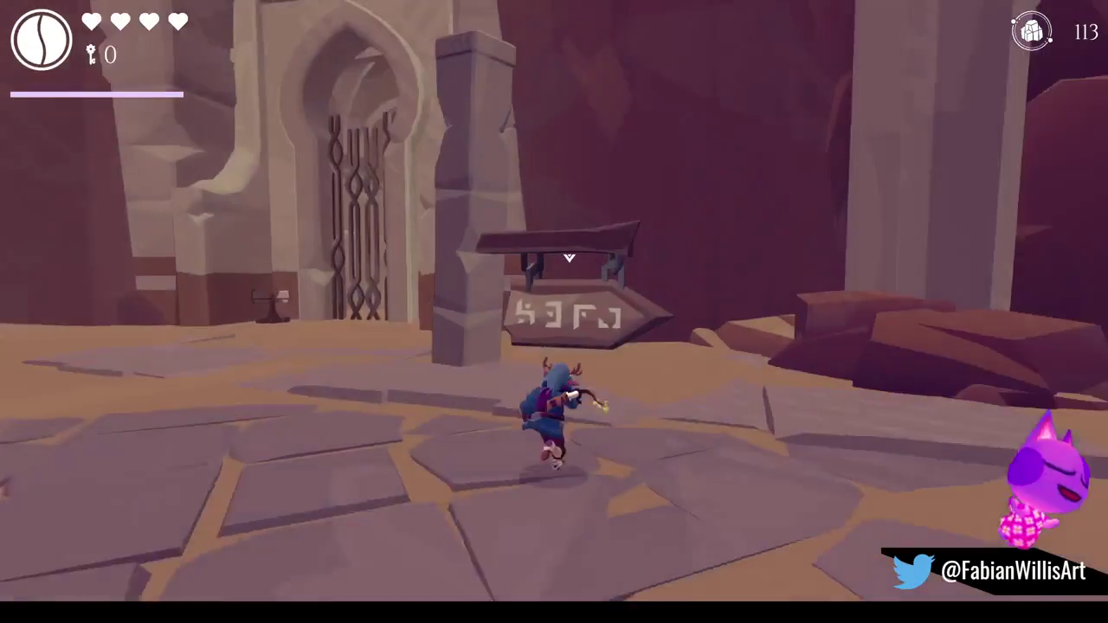
{"action": "key", "text": "w"}
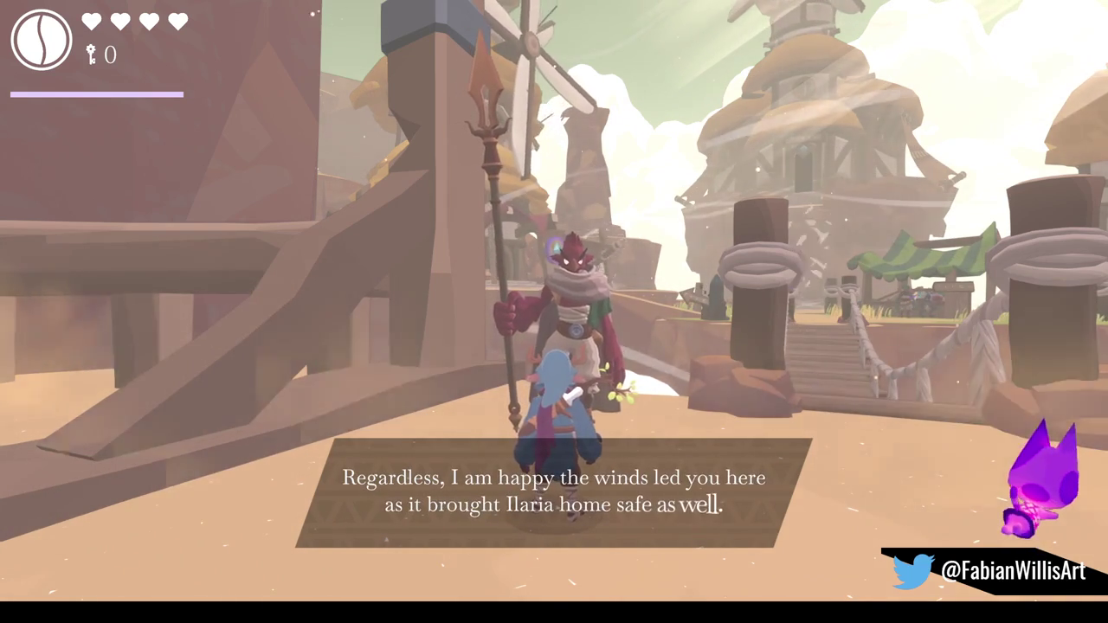
Advance the guard's dialogue through the lines about the Elder and the village shop.
{"action": "key", "text": "space"}
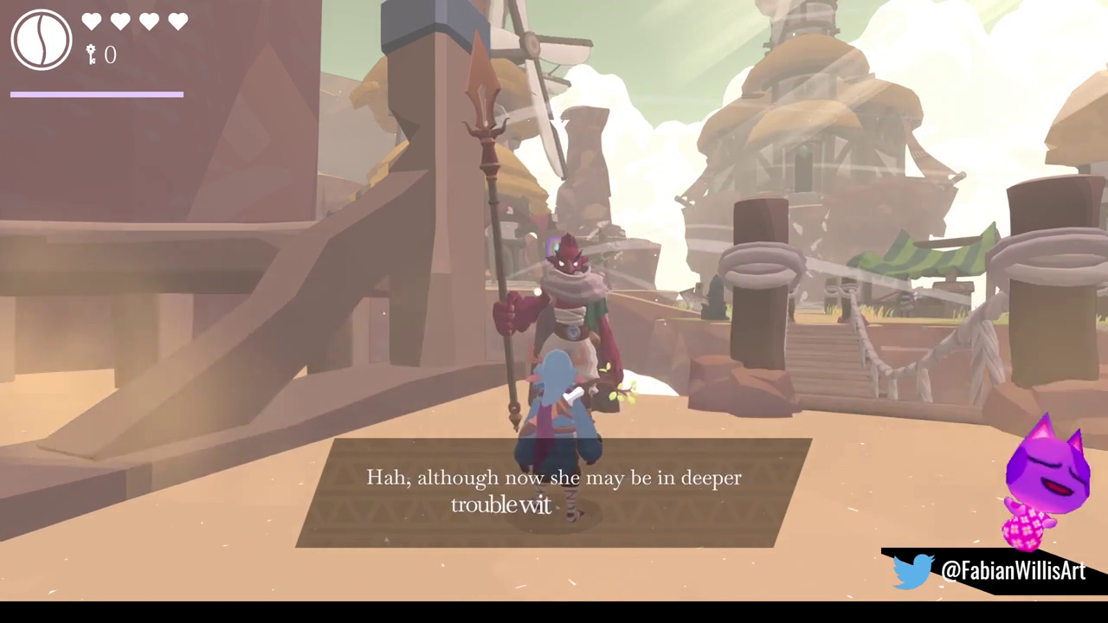
{"action": "key", "text": "space"}
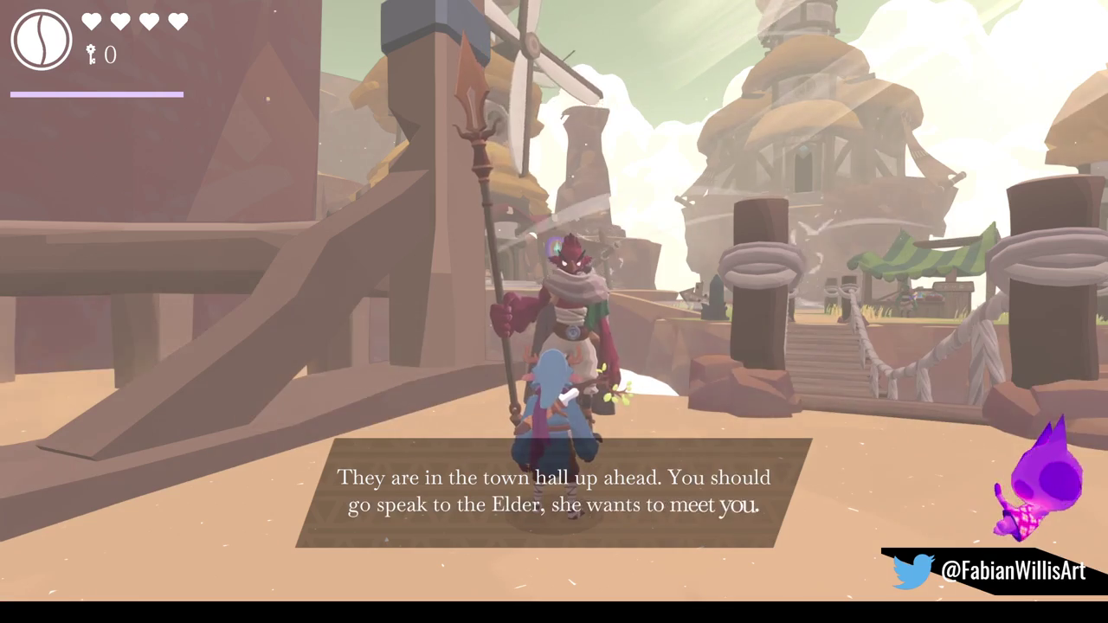
{"action": "key", "text": "space"}
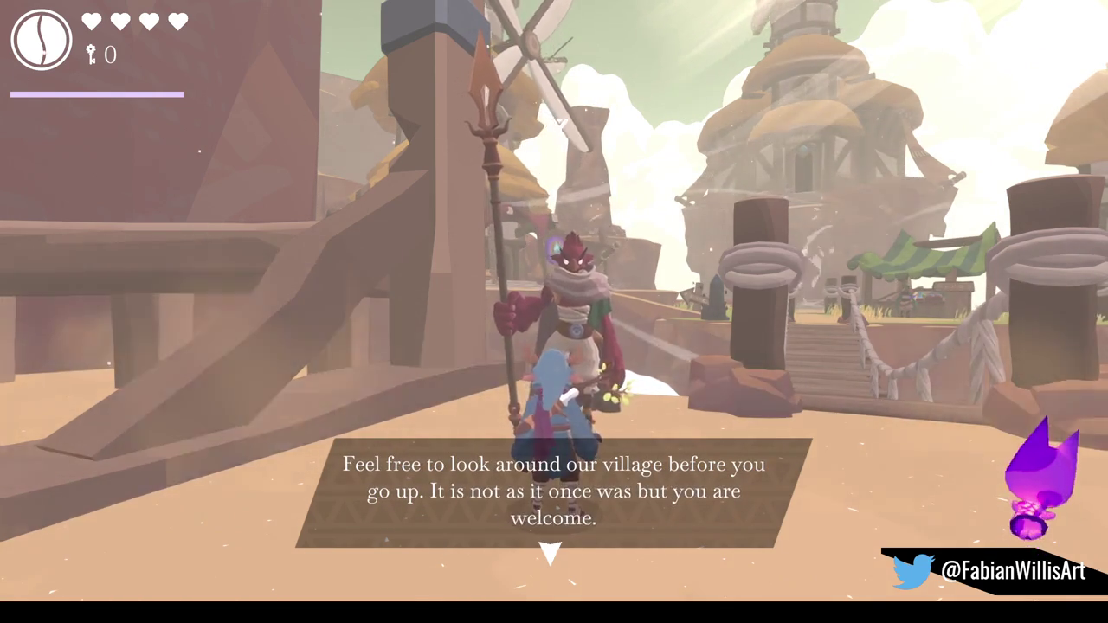
{"action": "key", "text": "space"}
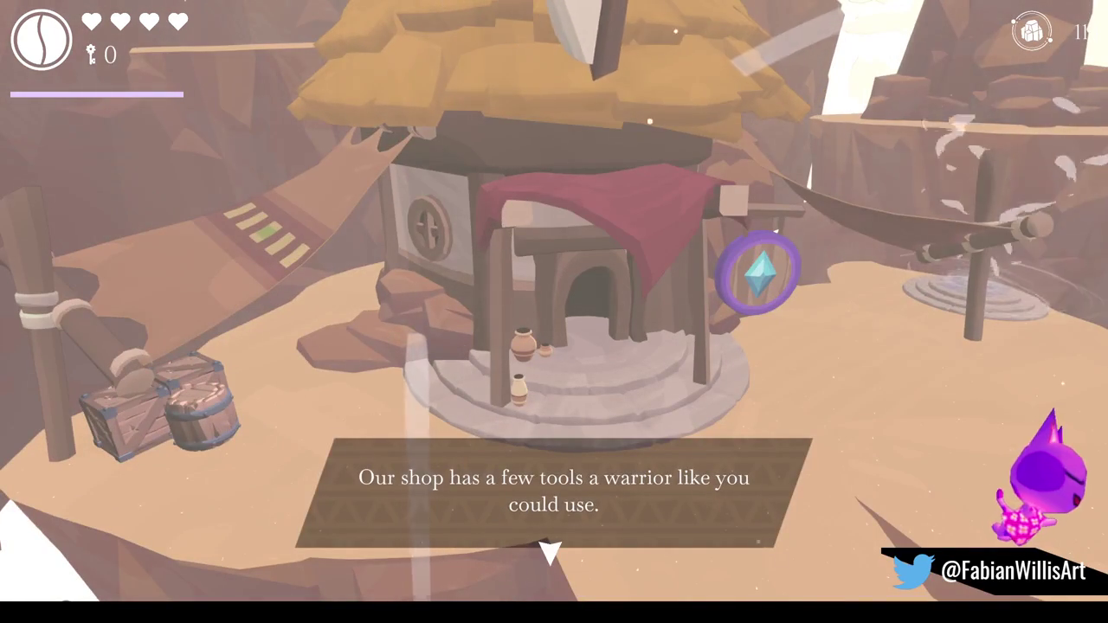
{"action": "key", "text": "space"}
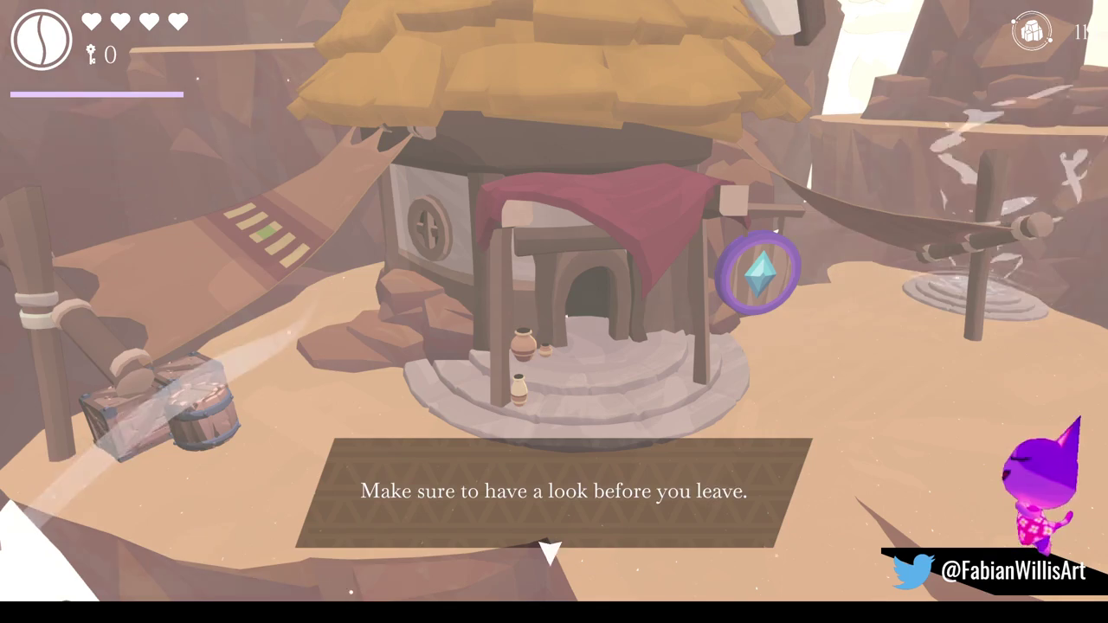
{"action": "key", "text": "space"}
{"action": "key", "text": "space"}
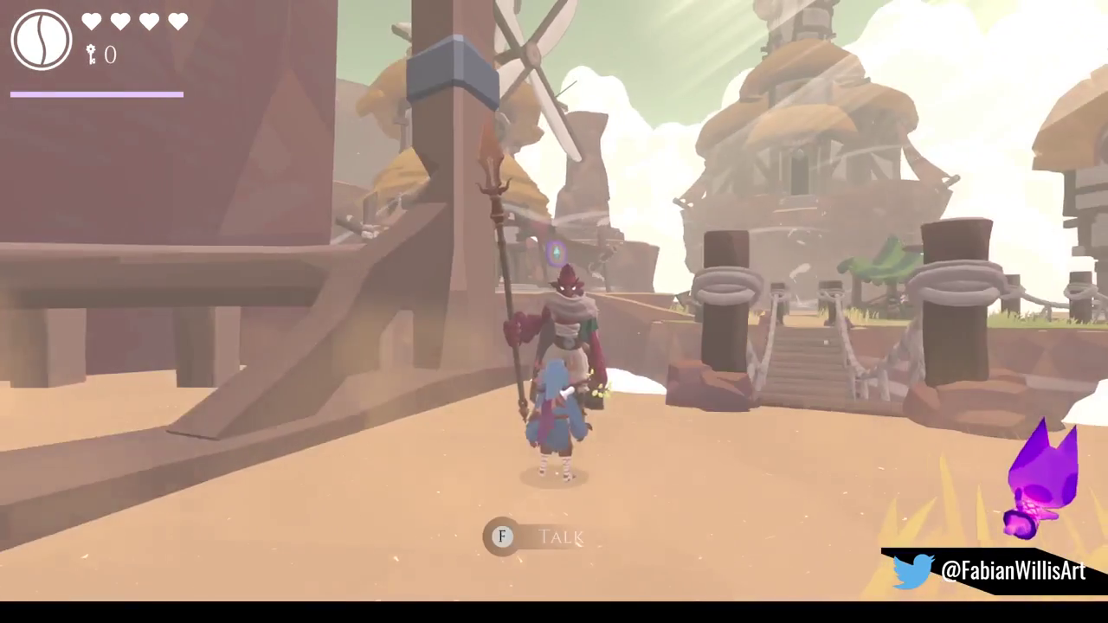
Cross the rope bridge to the market stall and talk through the goblin merchant's dialogue.
{"action": "key", "text": "w"}
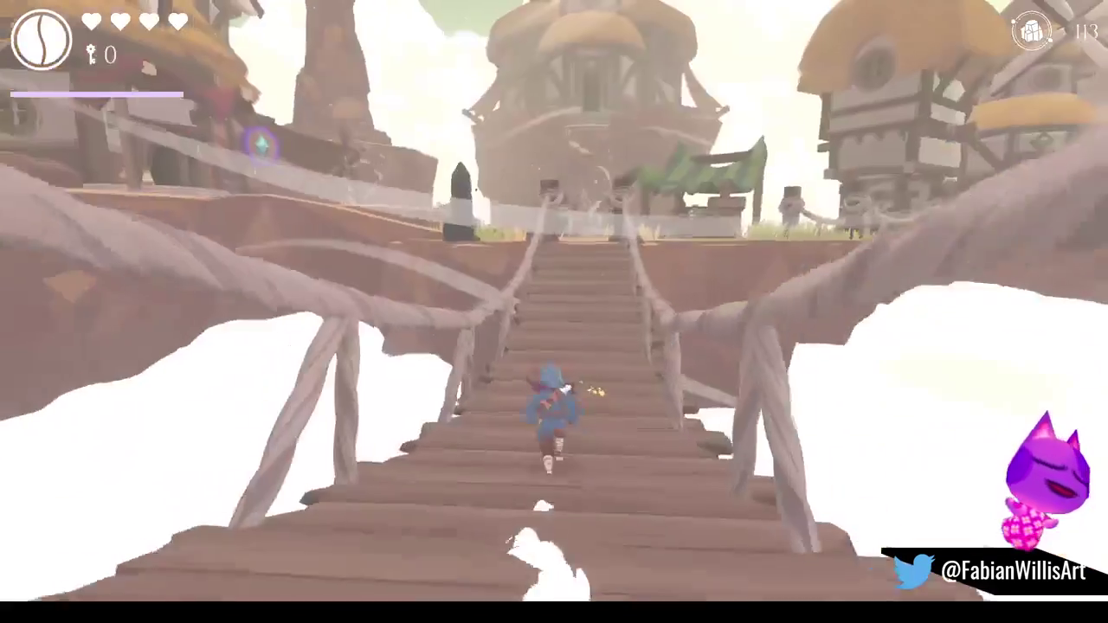
{"action": "key", "text": "w"}
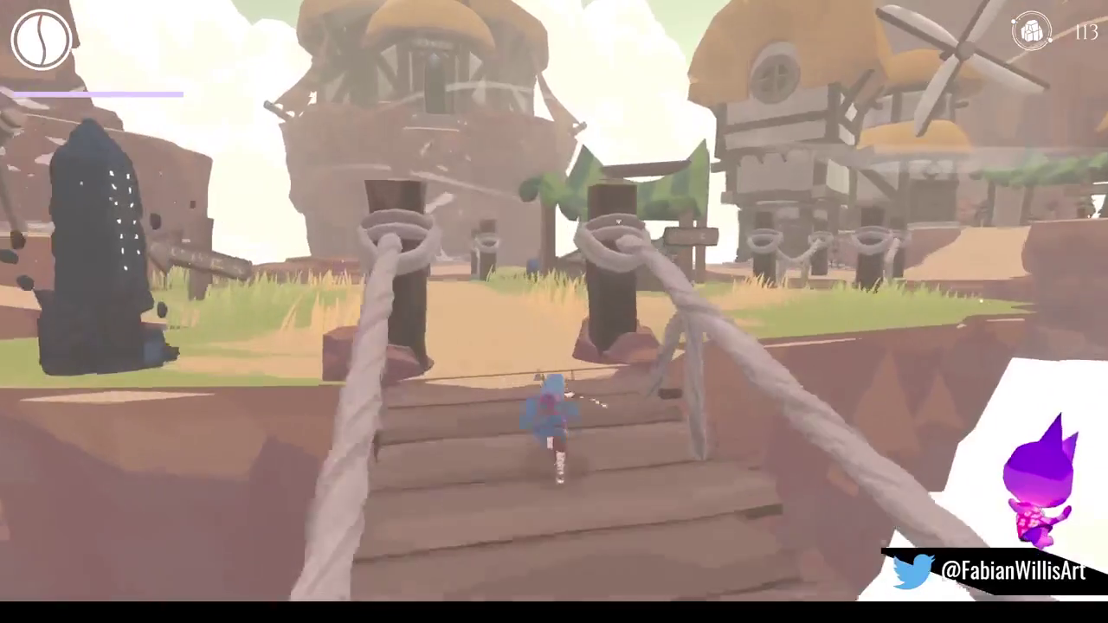
{"action": "key", "text": "w"}
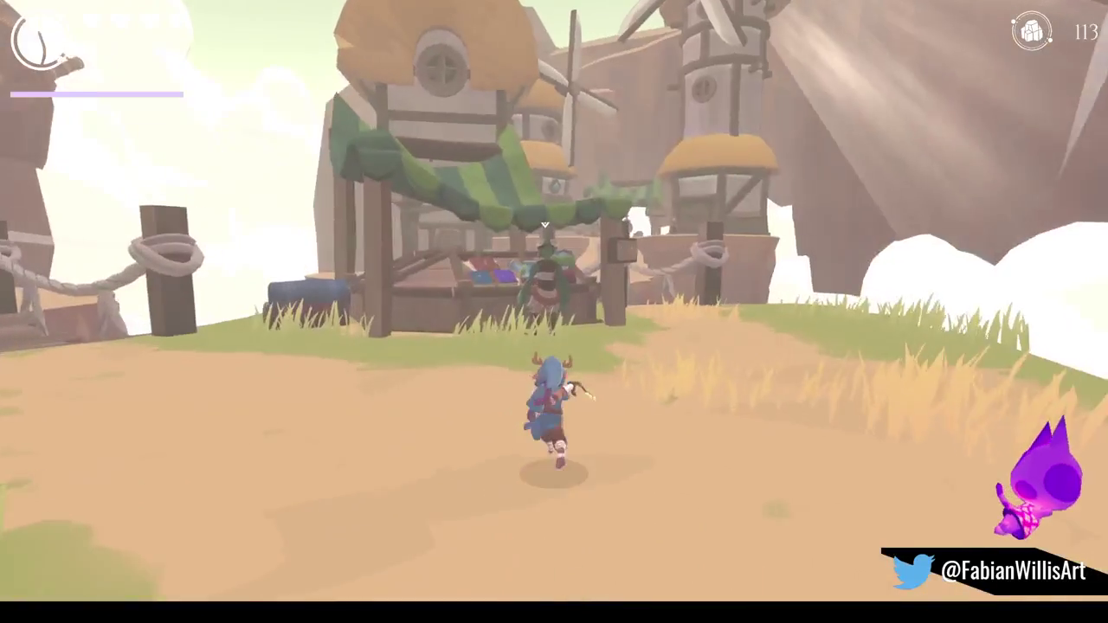
{"action": "key", "text": "w"}
{"action": "key", "text": "e"}
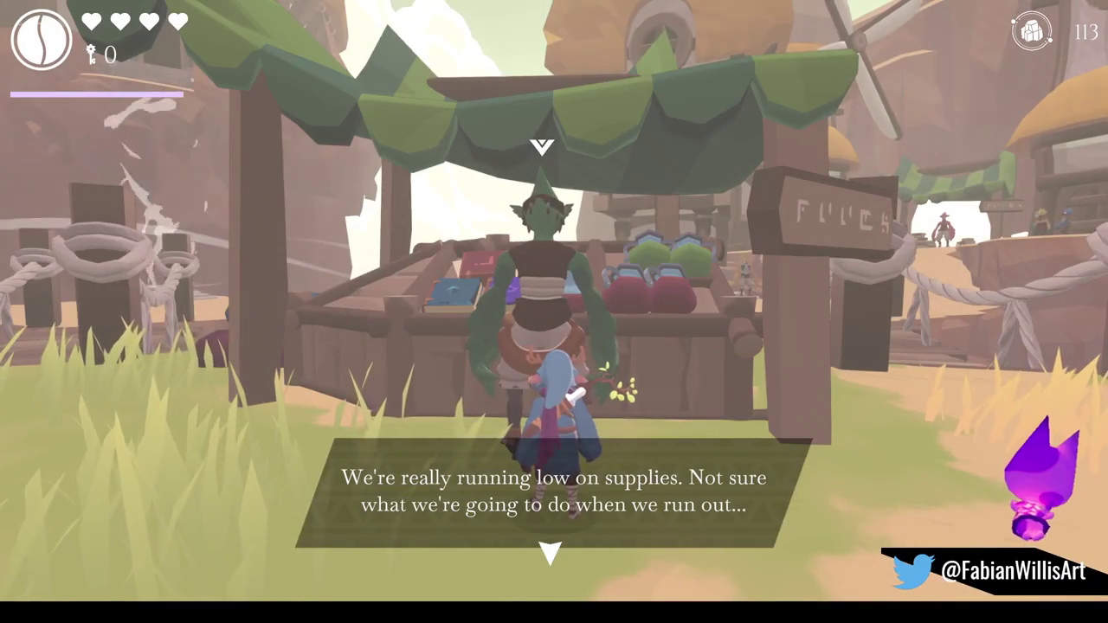
{"action": "key", "text": "e"}
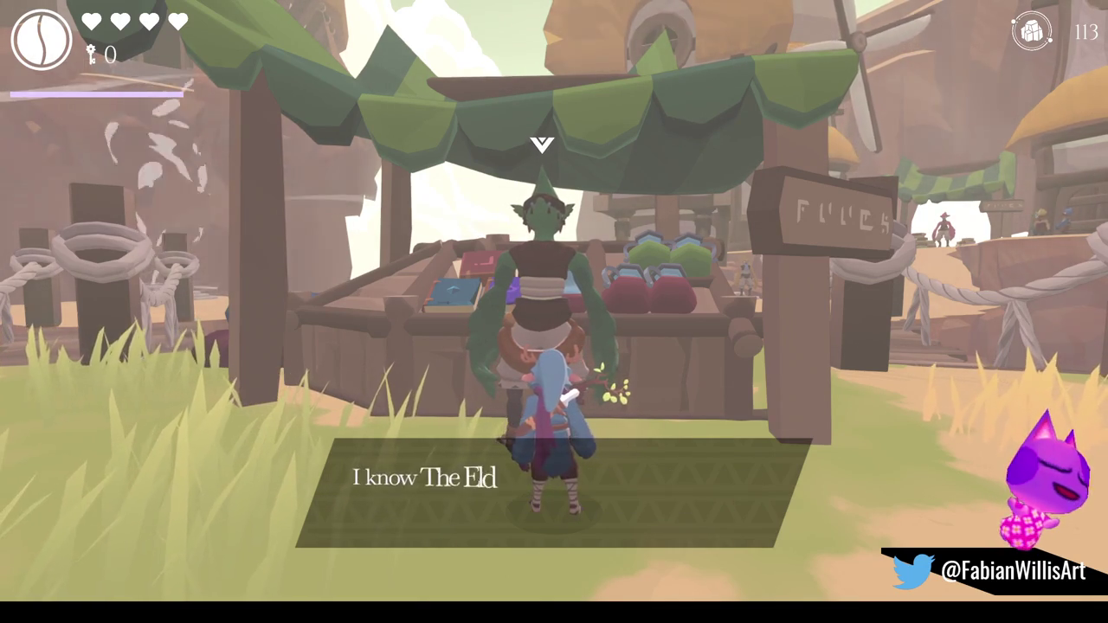
{"action": "key", "text": "e"}
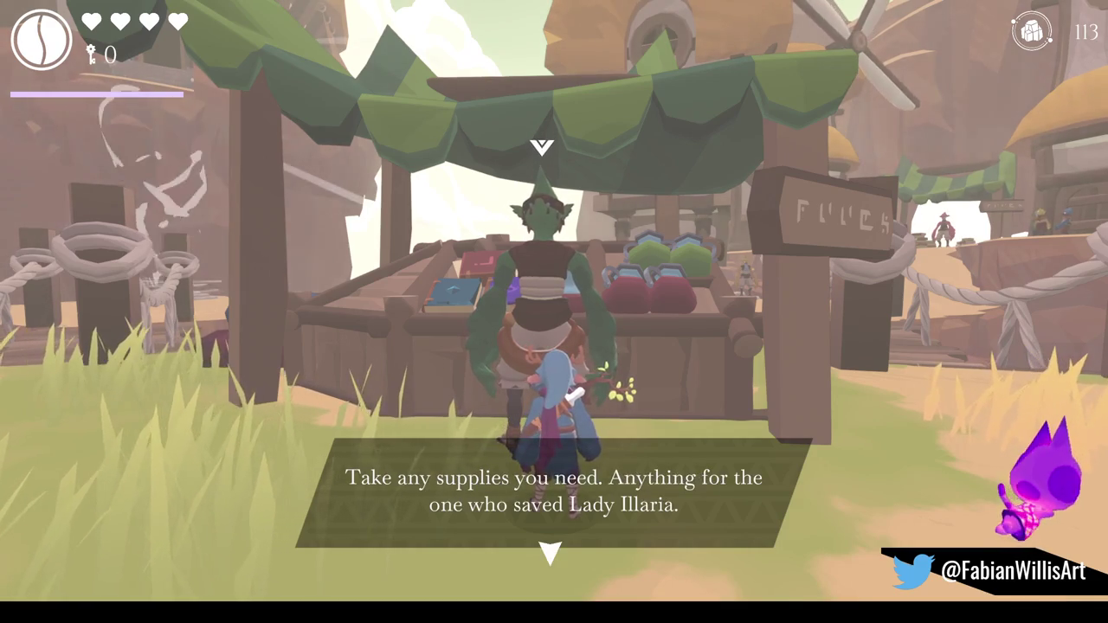
{"action": "key", "text": "e"}
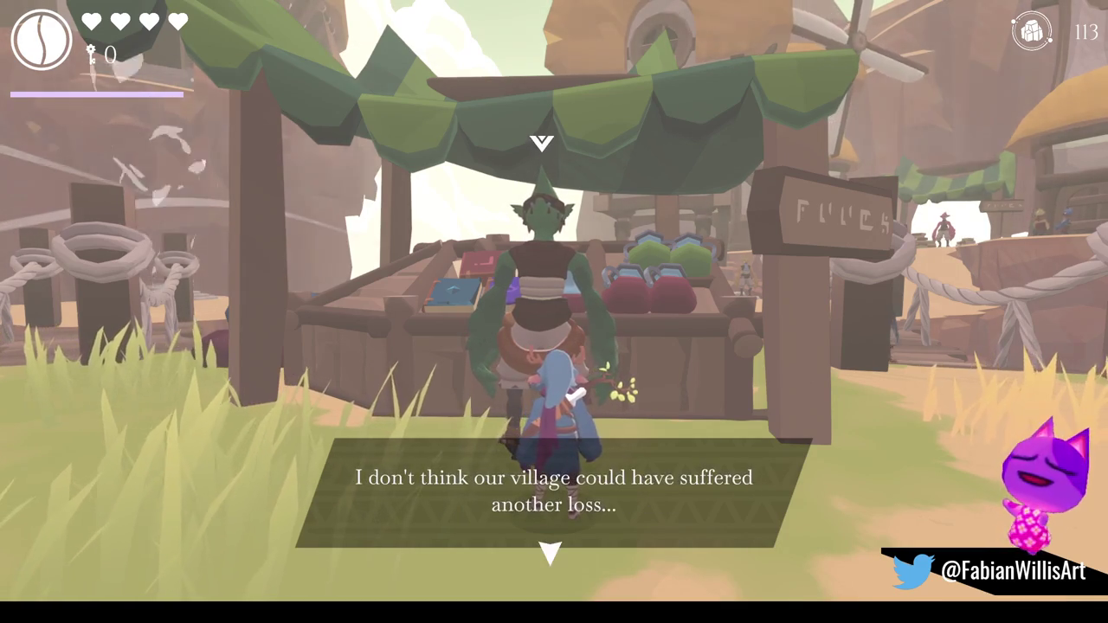
{"action": "key", "text": "e"}
Talk to the bird guard at the gate about infiltrators, then run onto the next bridge.
{"action": "key", "text": "w"}
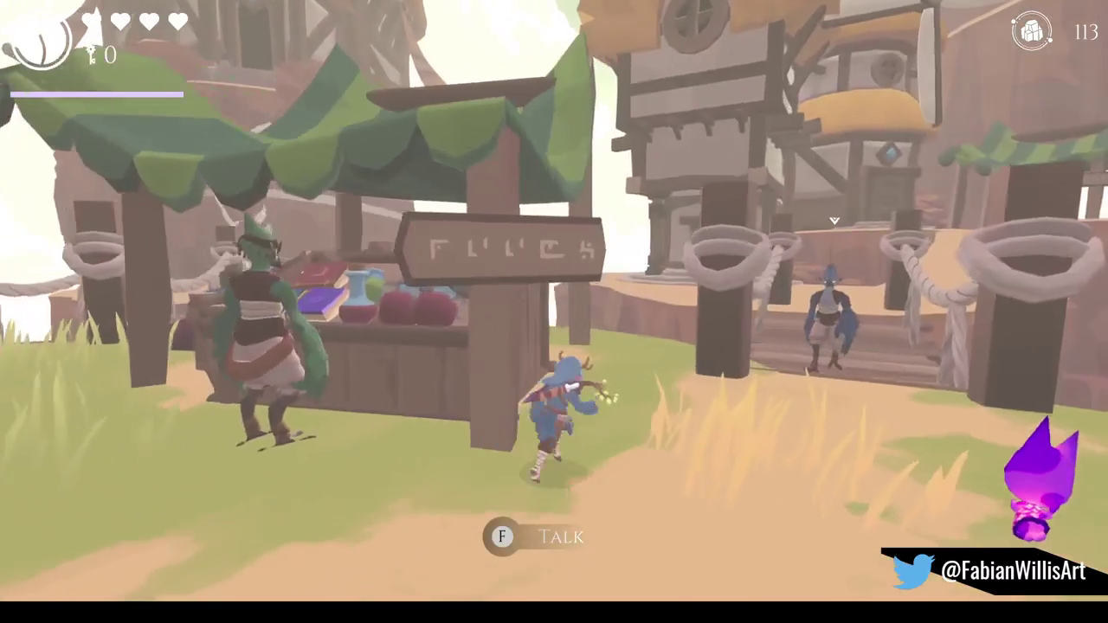
{"action": "key", "text": "f"}
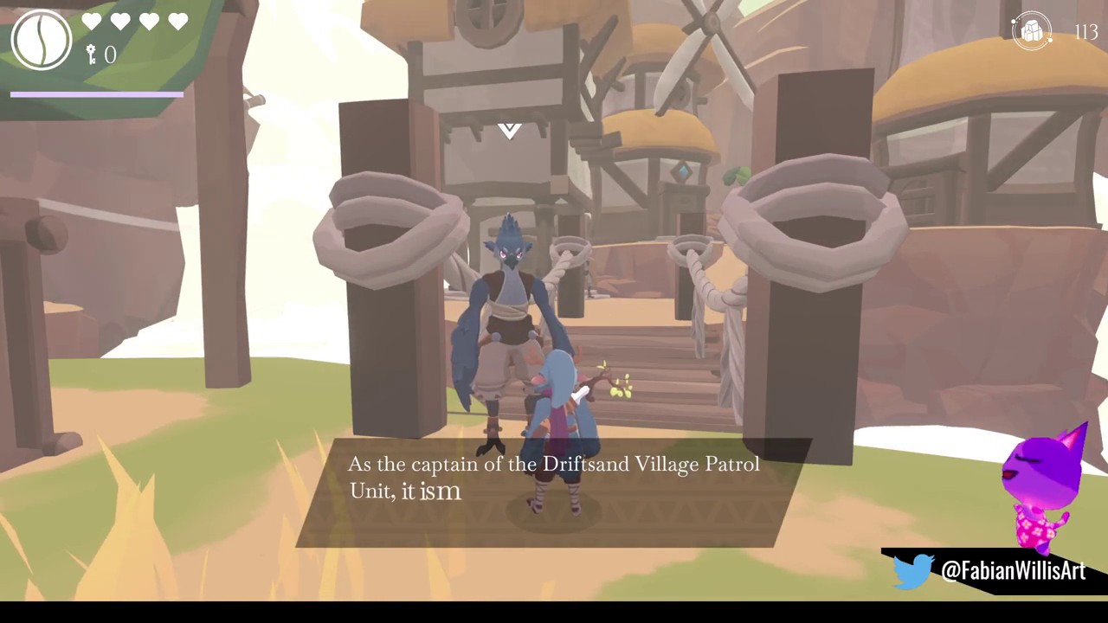
{"action": "key", "text": "f"}
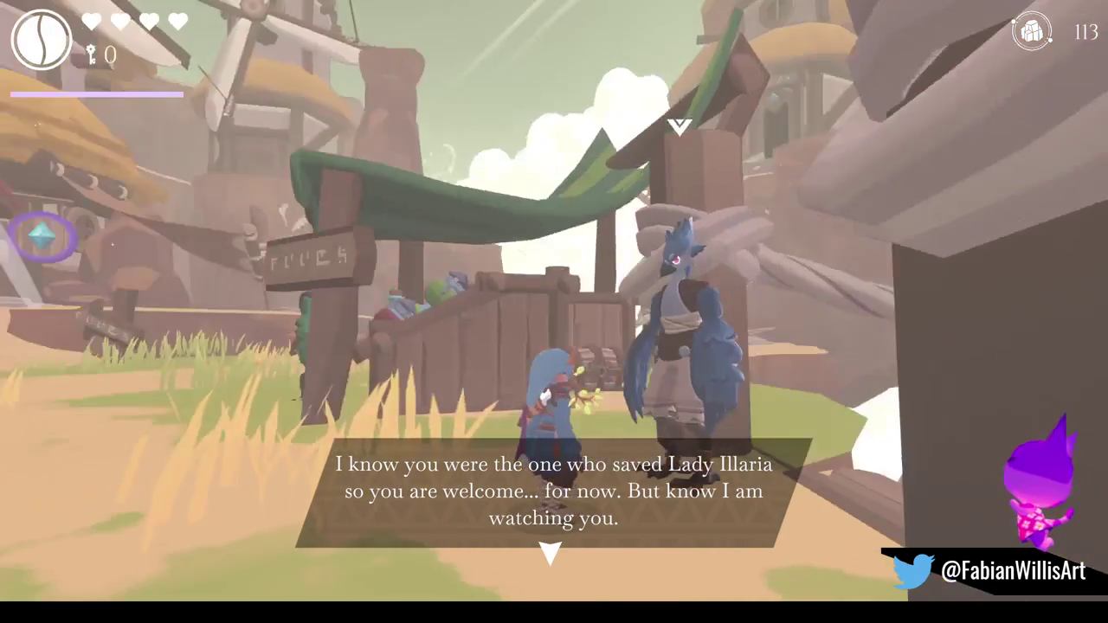
{"action": "key", "text": "f"}
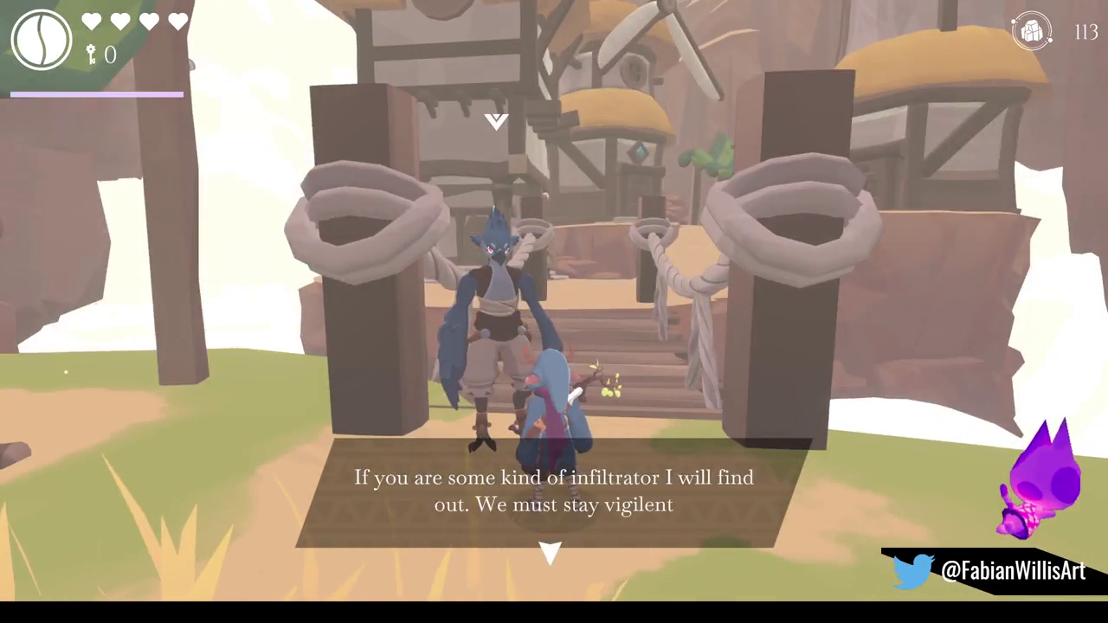
{"action": "key", "text": "f"}
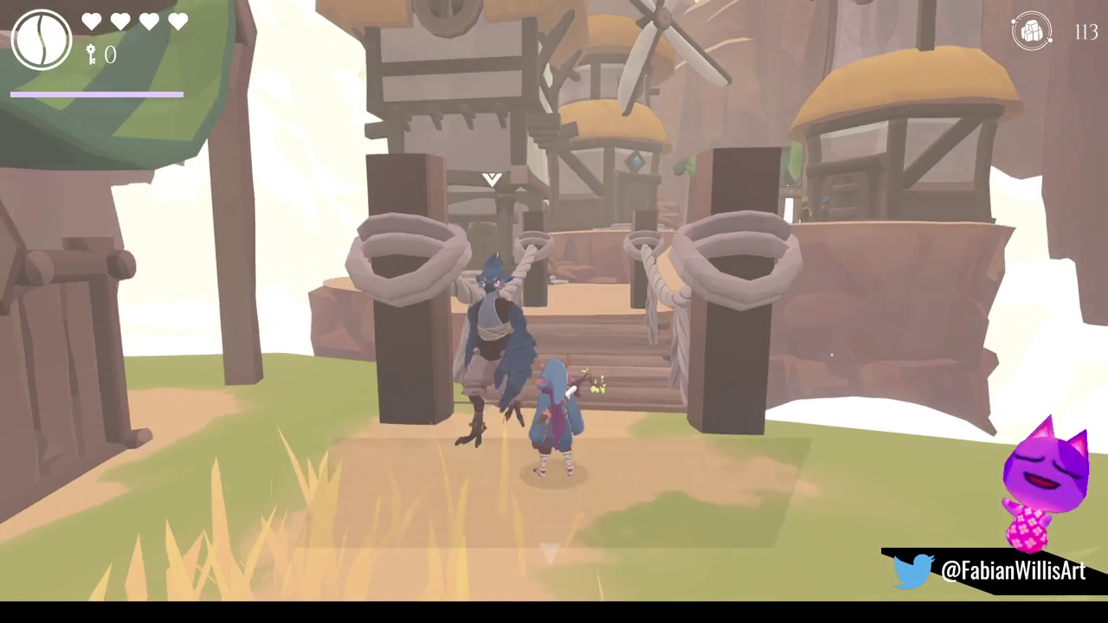
{"action": "key", "text": "f"}
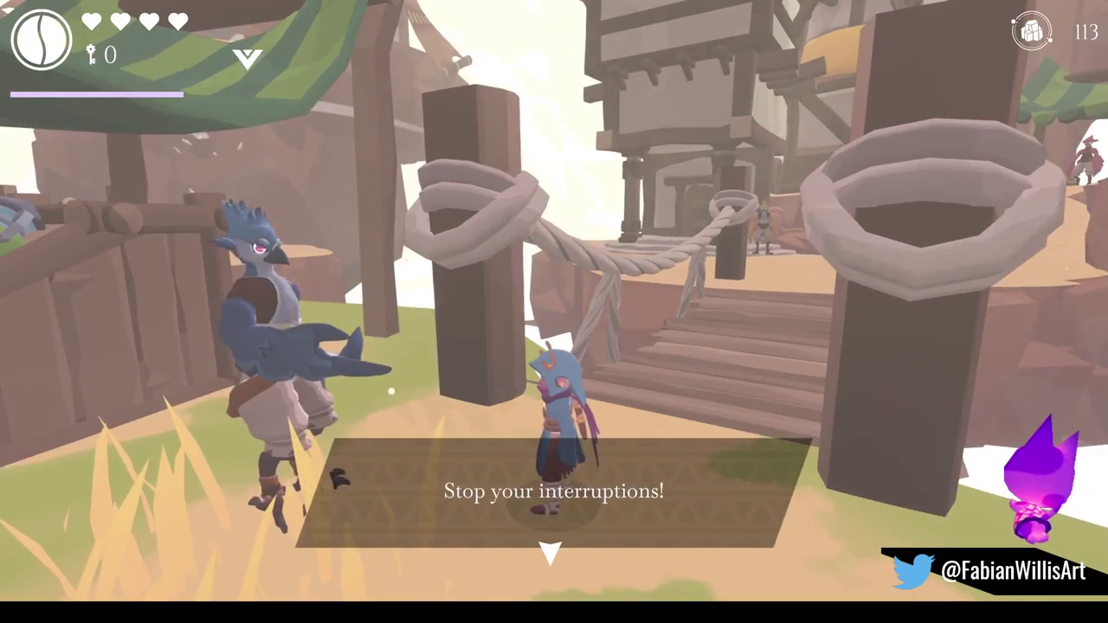
{"action": "key", "text": "f"}
{"action": "key", "text": "f"}
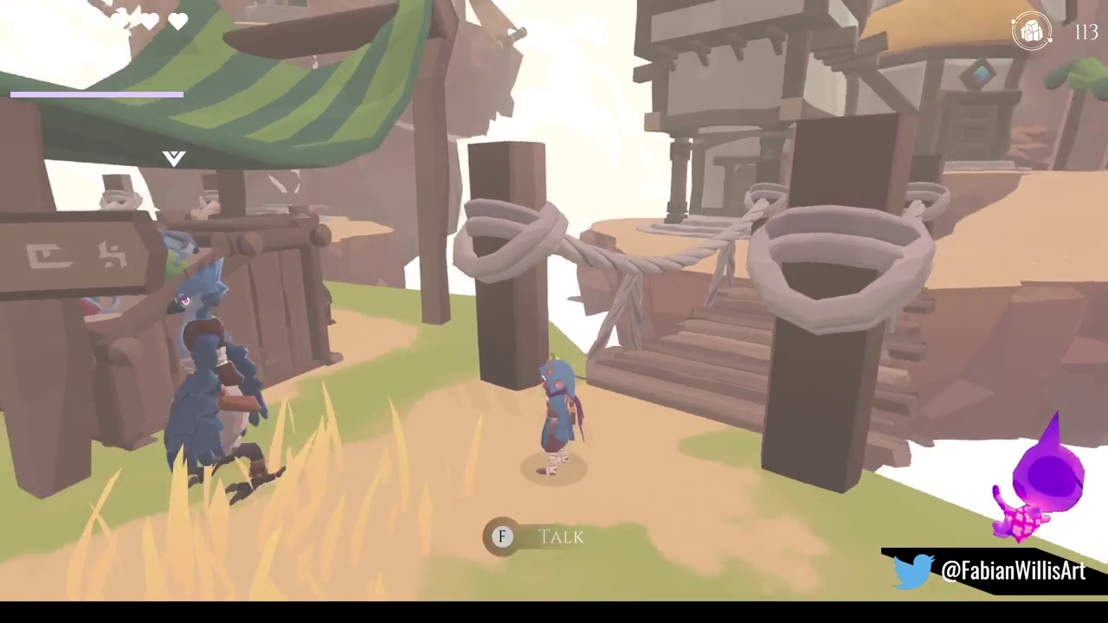
{"action": "key", "text": "w"}
{"action": "key", "text": "w"}
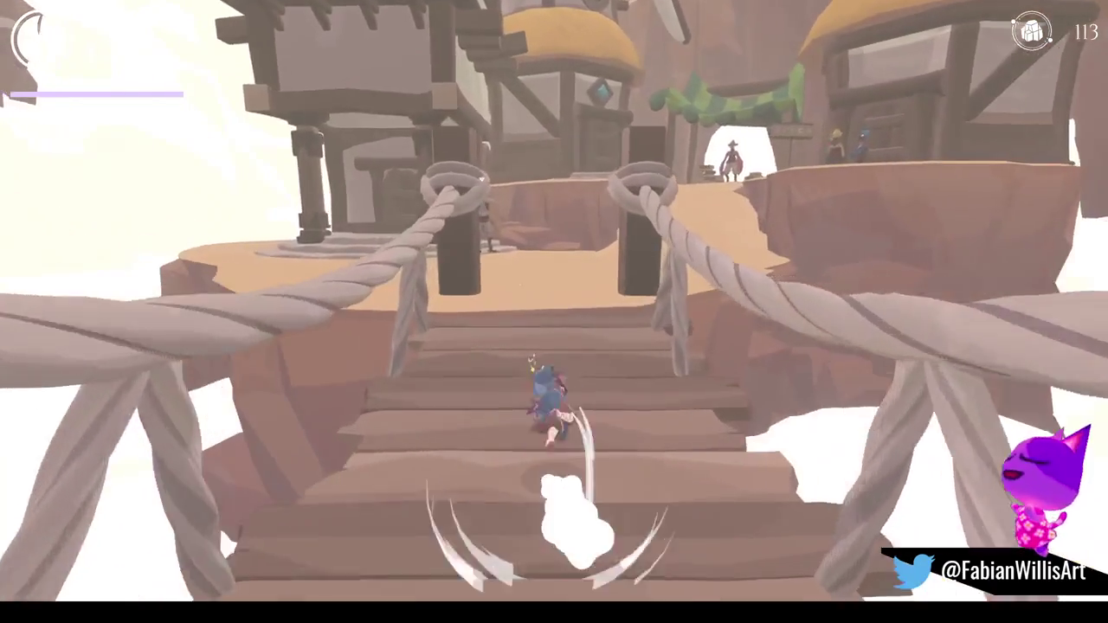
{"action": "key", "text": "w"}
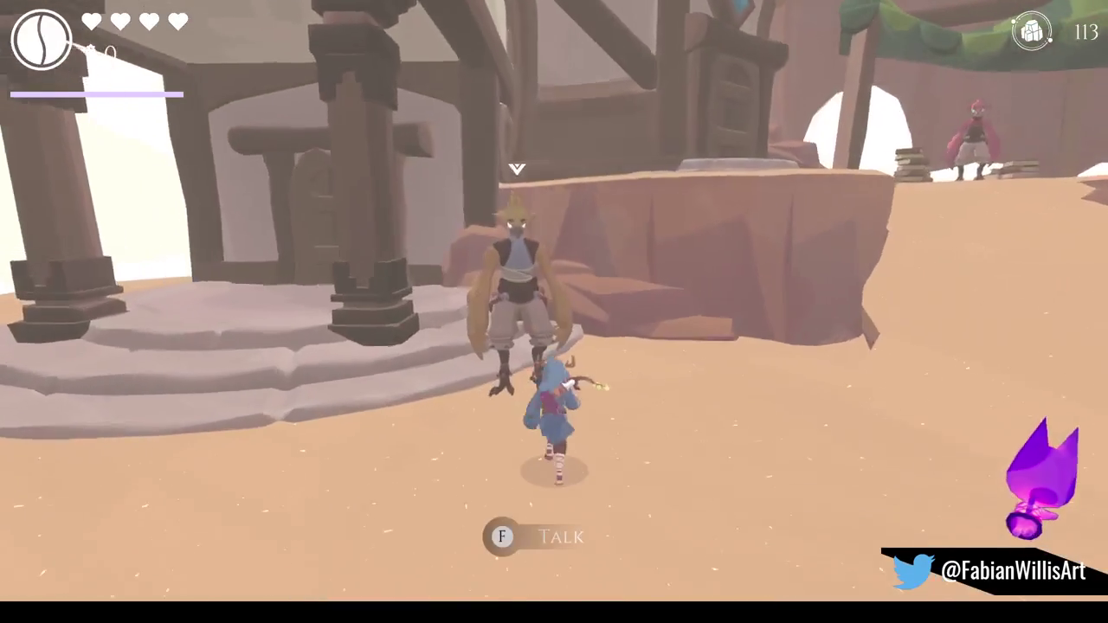
Talk to the yellow bird villager about the festival, then run up to the pink Scholar.
{"action": "key", "text": "f"}
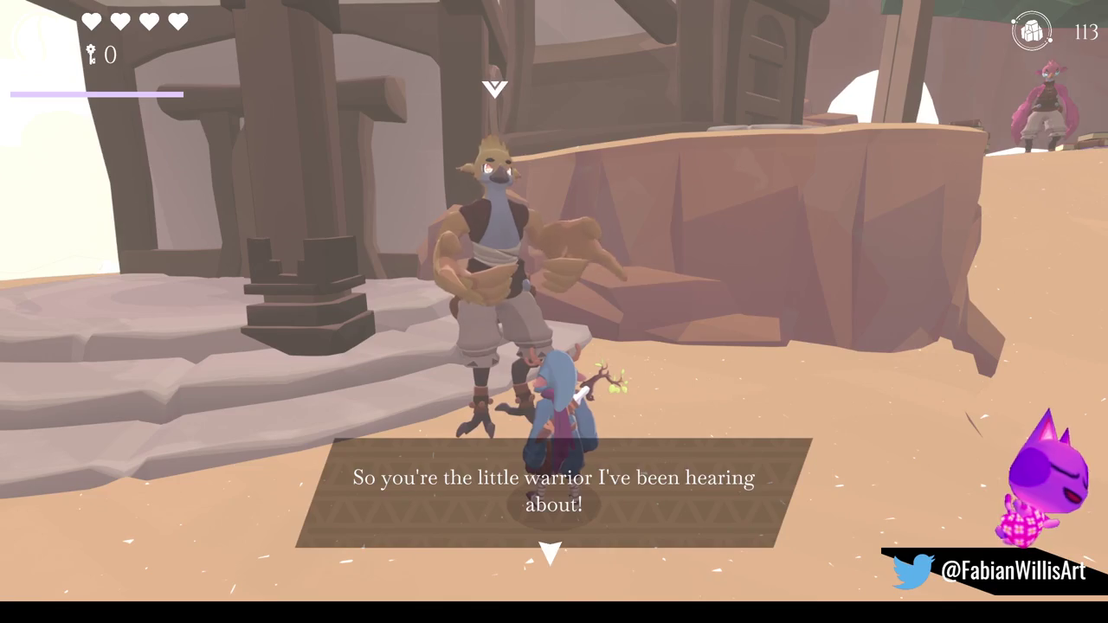
{"action": "key", "text": "f"}
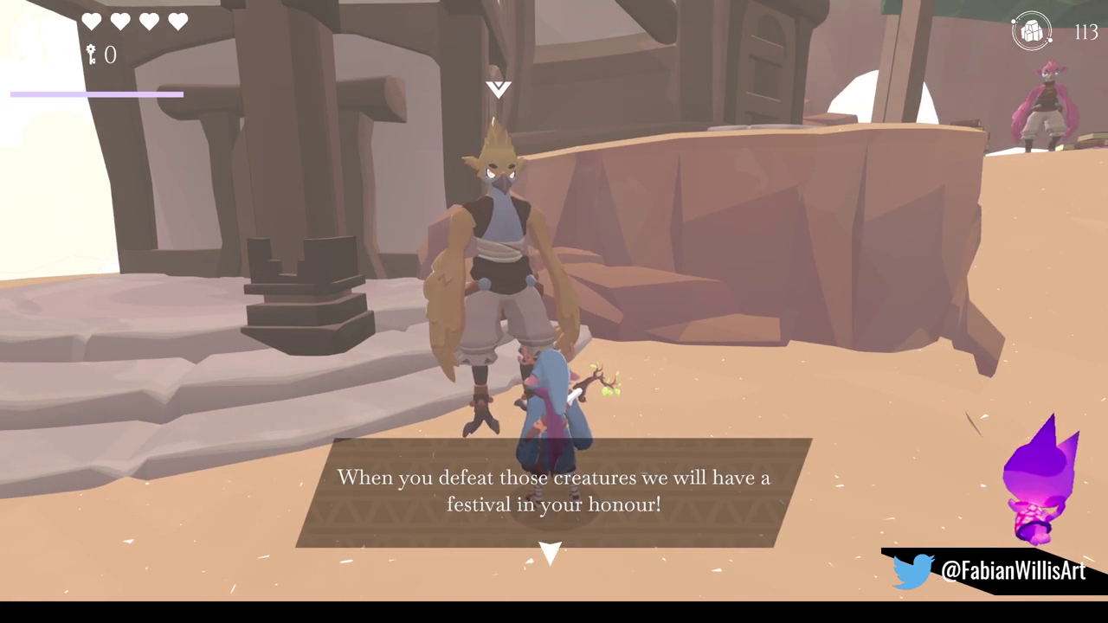
{"action": "key", "text": "f"}
{"action": "key", "text": "f"}
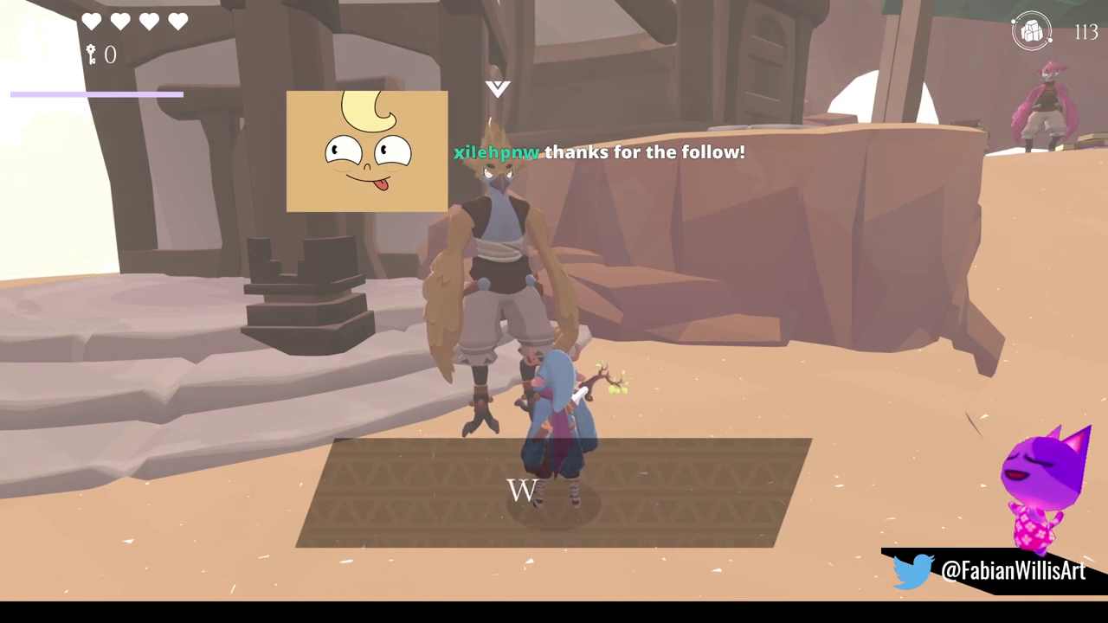
{"action": "key", "text": "f"}
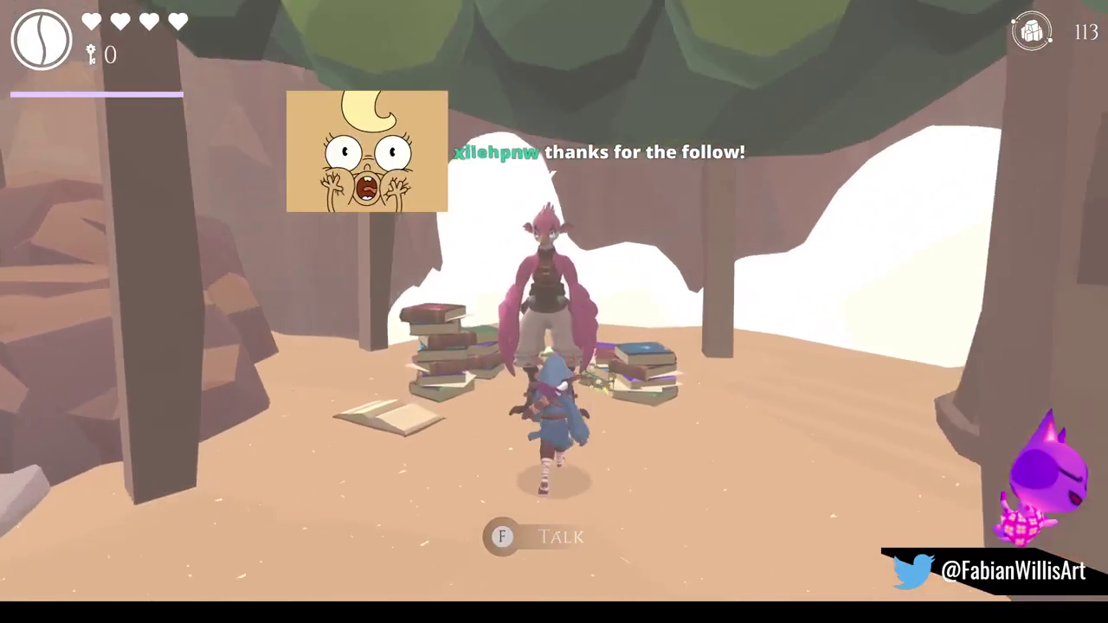
Start the Scholar conversation, restarting it twice while advancing the opening lines.
{"action": "key", "text": "f"}
{"action": "key", "text": "f"}
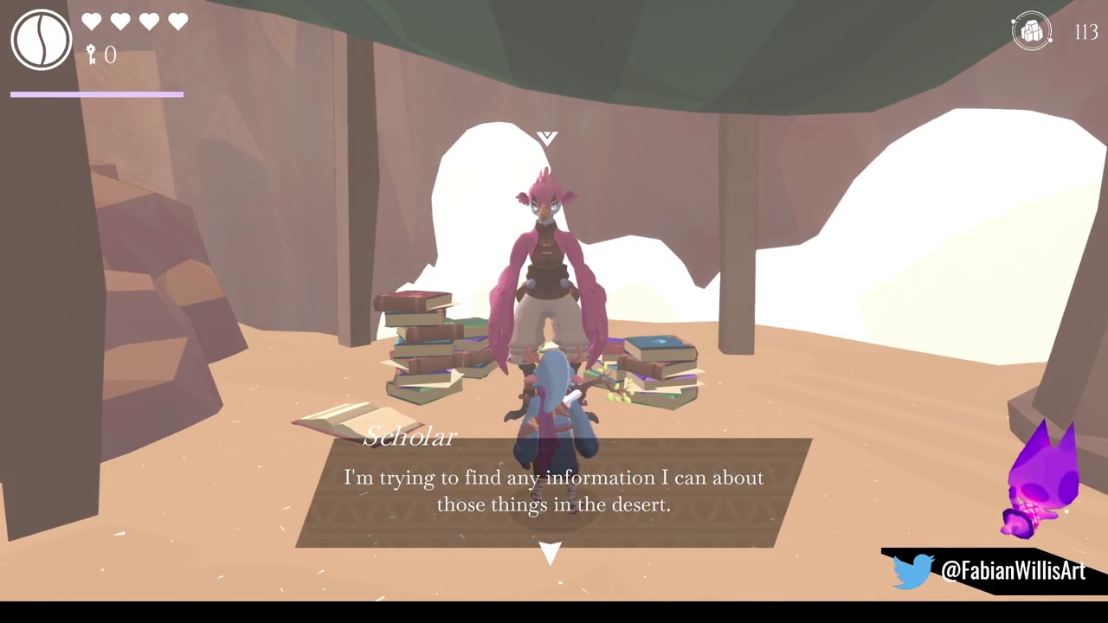
{"action": "key", "text": "f"}
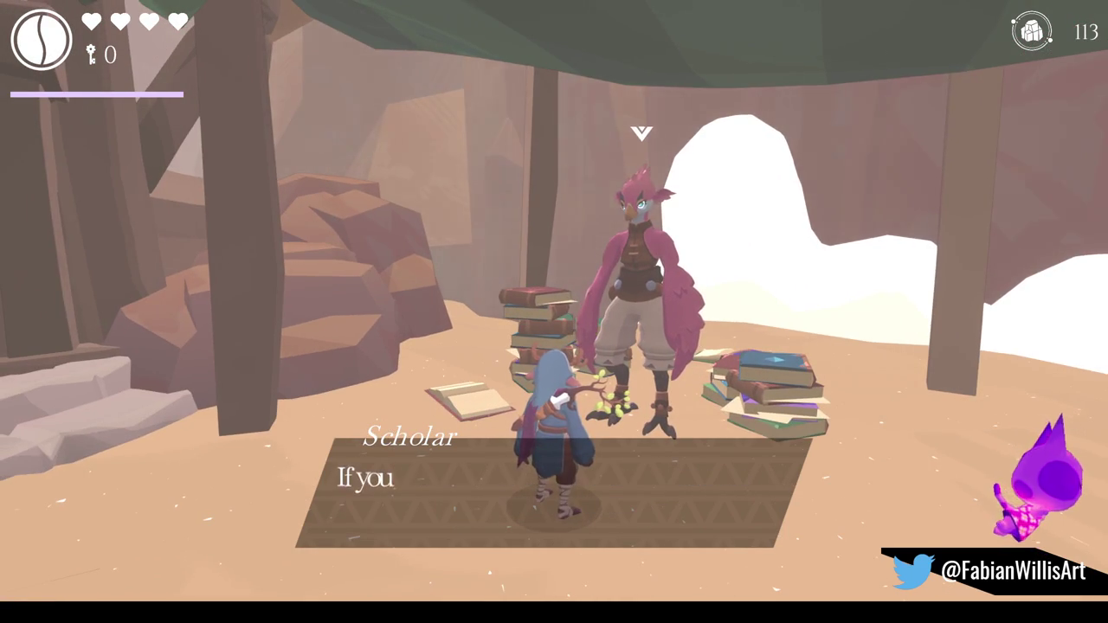
{"action": "key", "text": "f"}
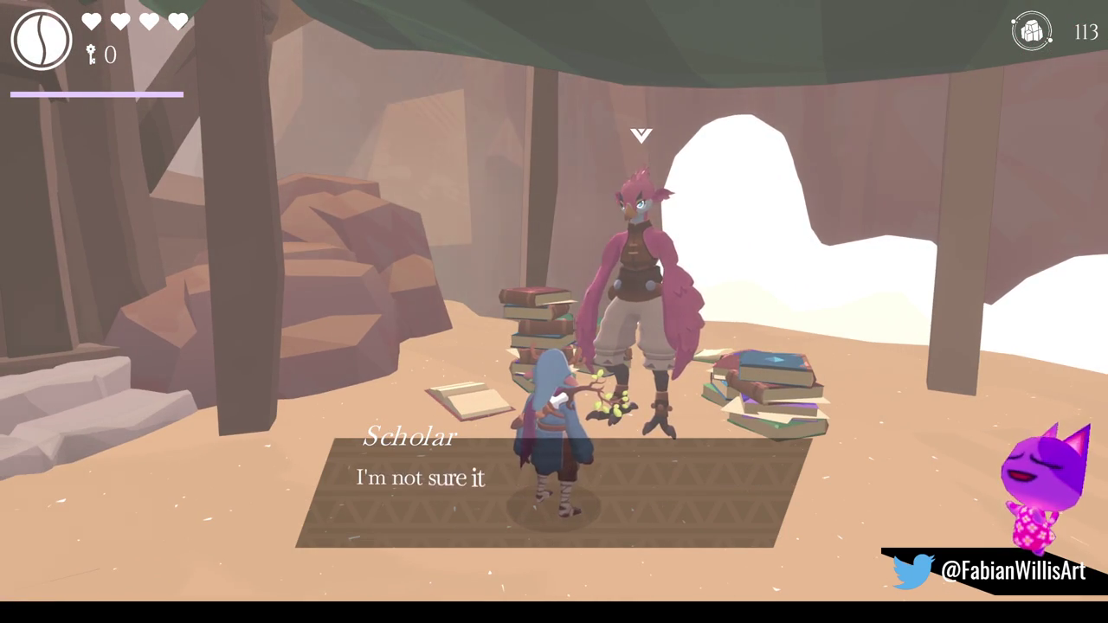
{"action": "key", "text": "f"}
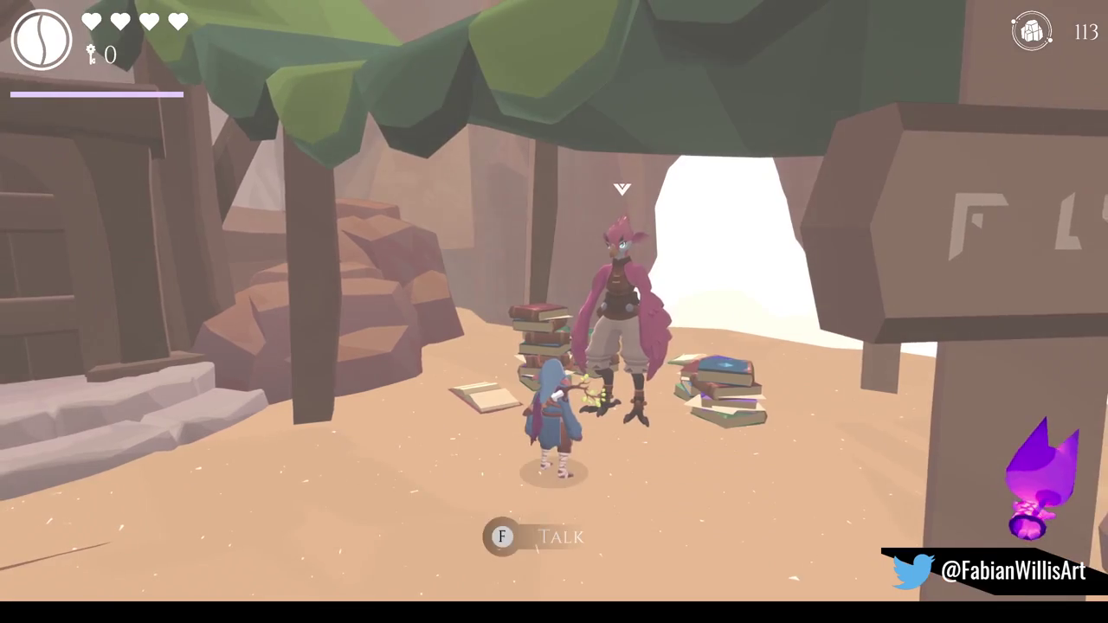
{"action": "key", "text": "f"}
{"action": "key", "text": "f"}
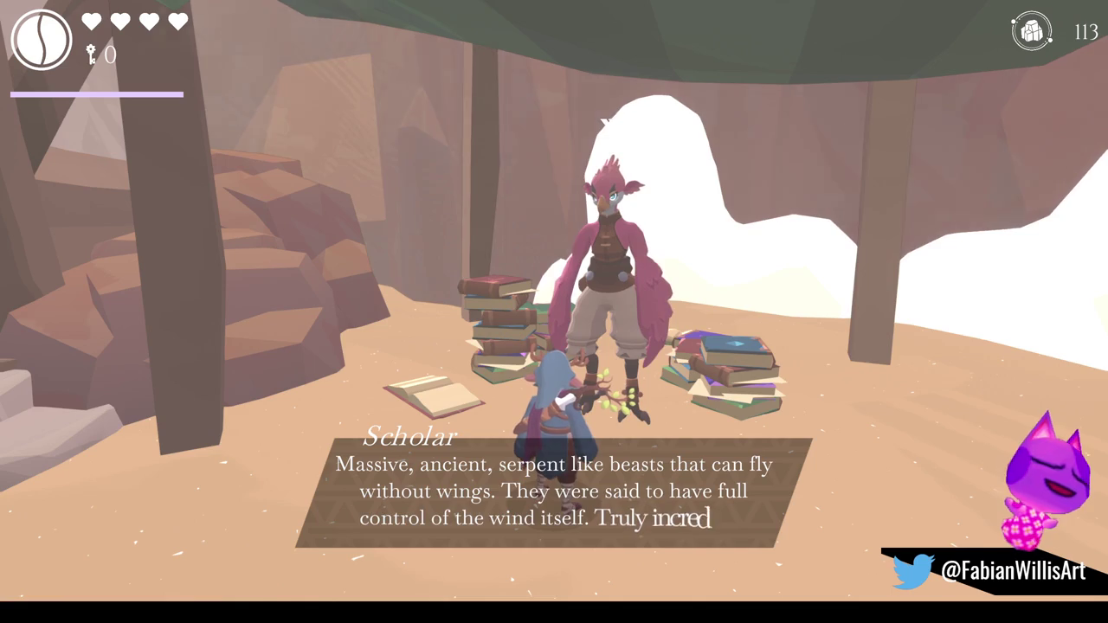
{"action": "key", "text": "f"}
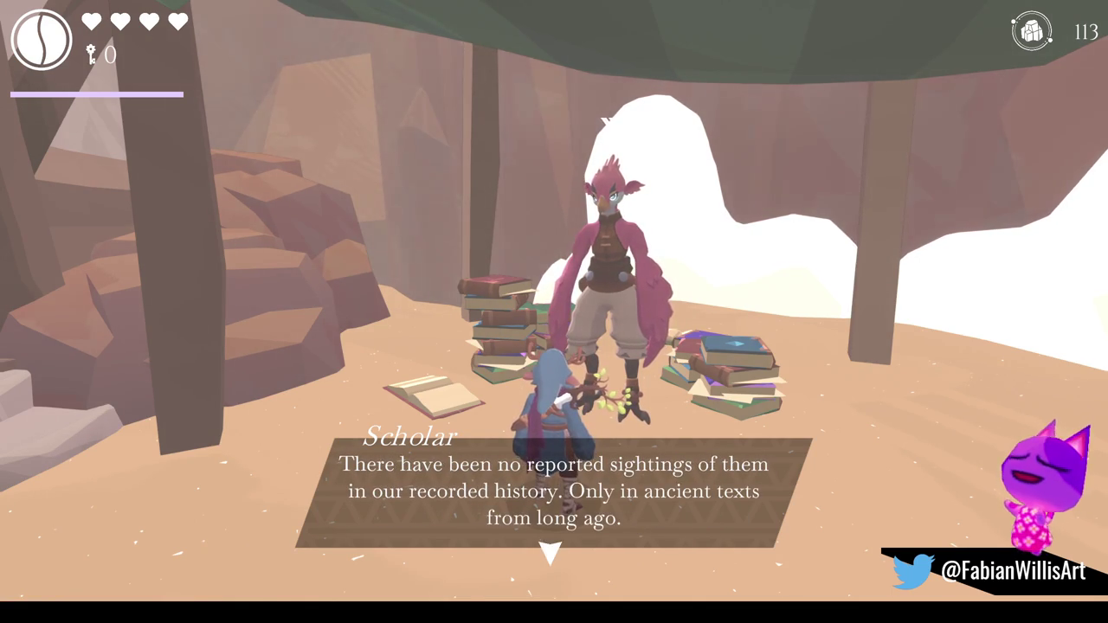
{"action": "key", "text": "f"}
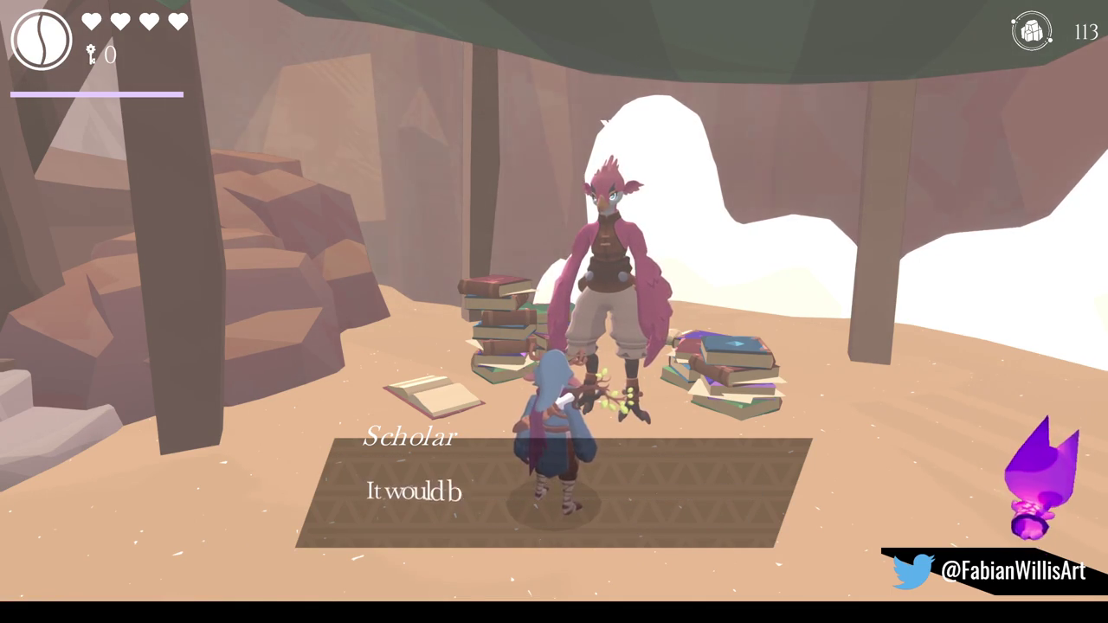
{"action": "key", "text": "f"}
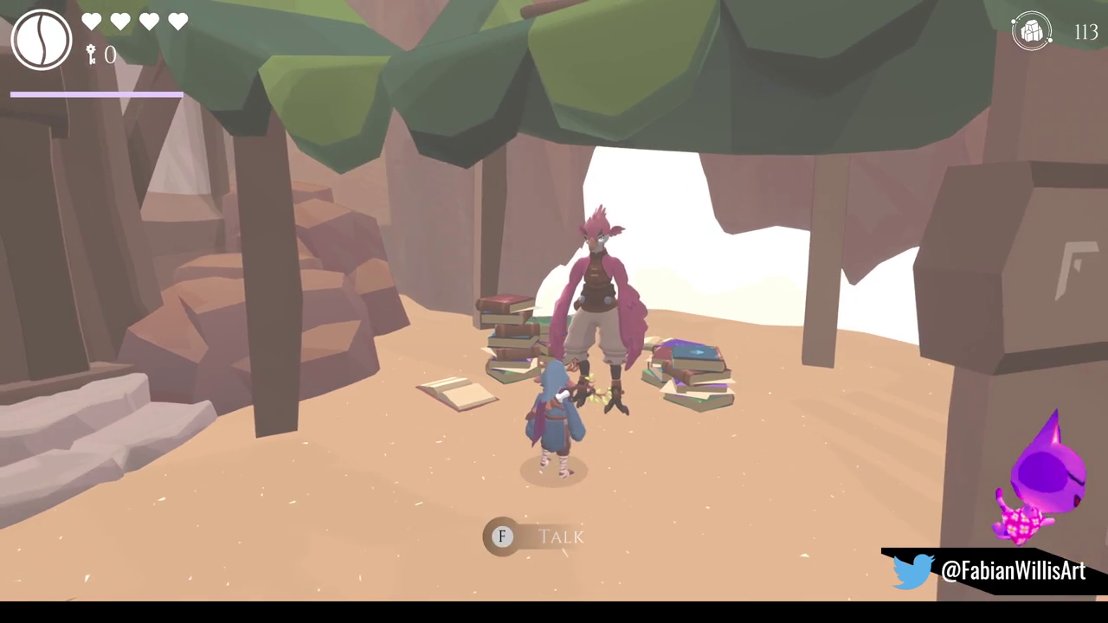
{"action": "key", "text": "f"}
{"action": "key", "text": "f"}
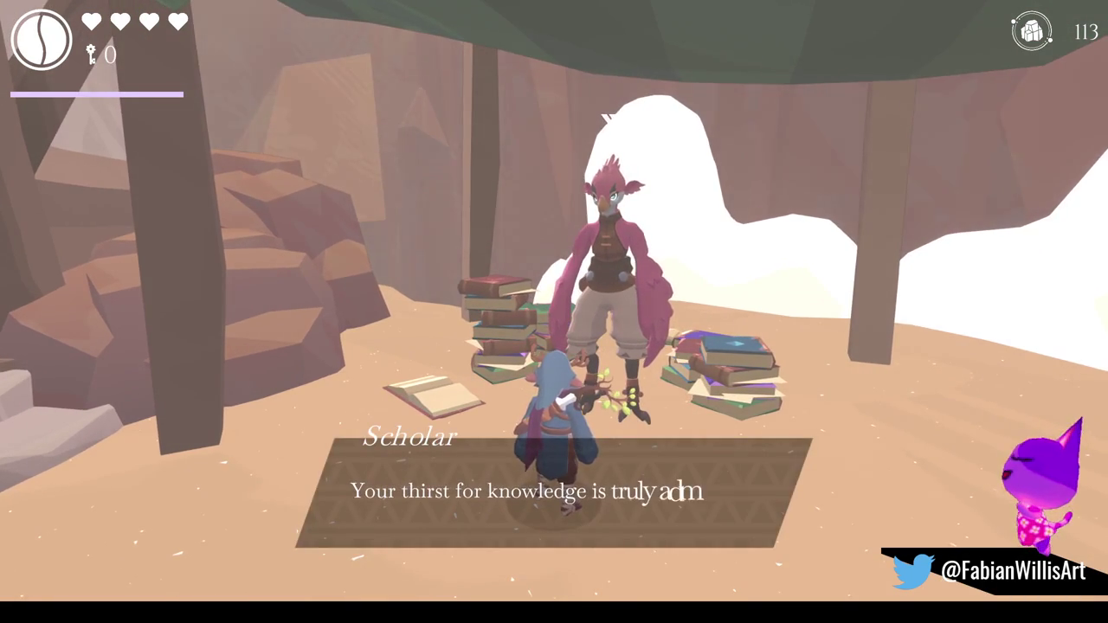
{"action": "key", "text": "f"}
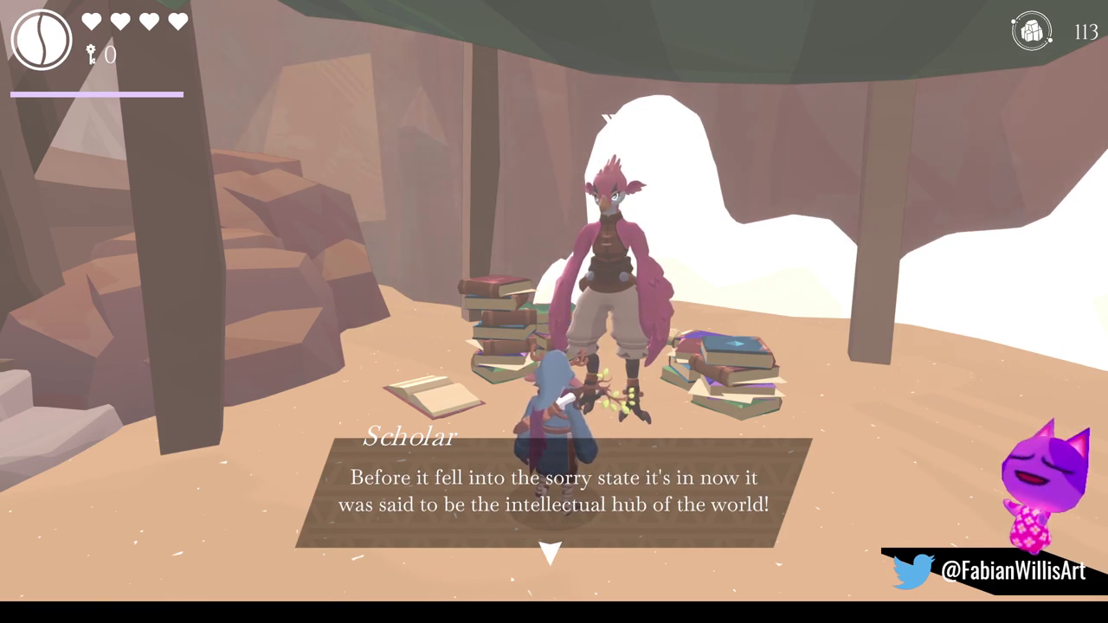
Hear the Scholar's tale of the fallen city and inventor Zion, then talk once more.
{"action": "key", "text": "space"}
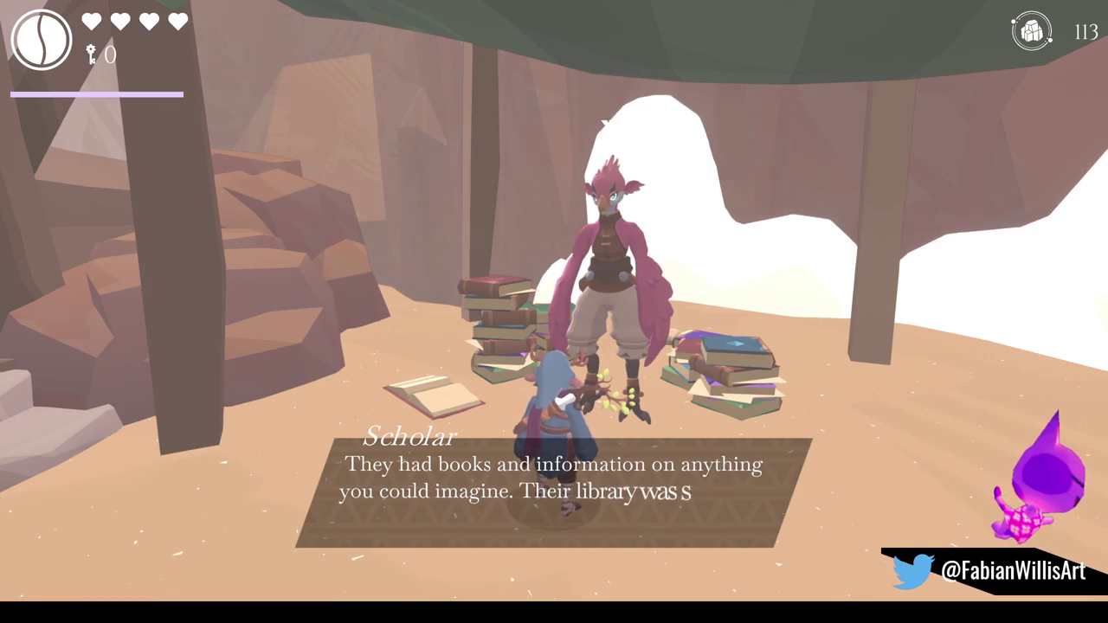
{"action": "key", "text": "space"}
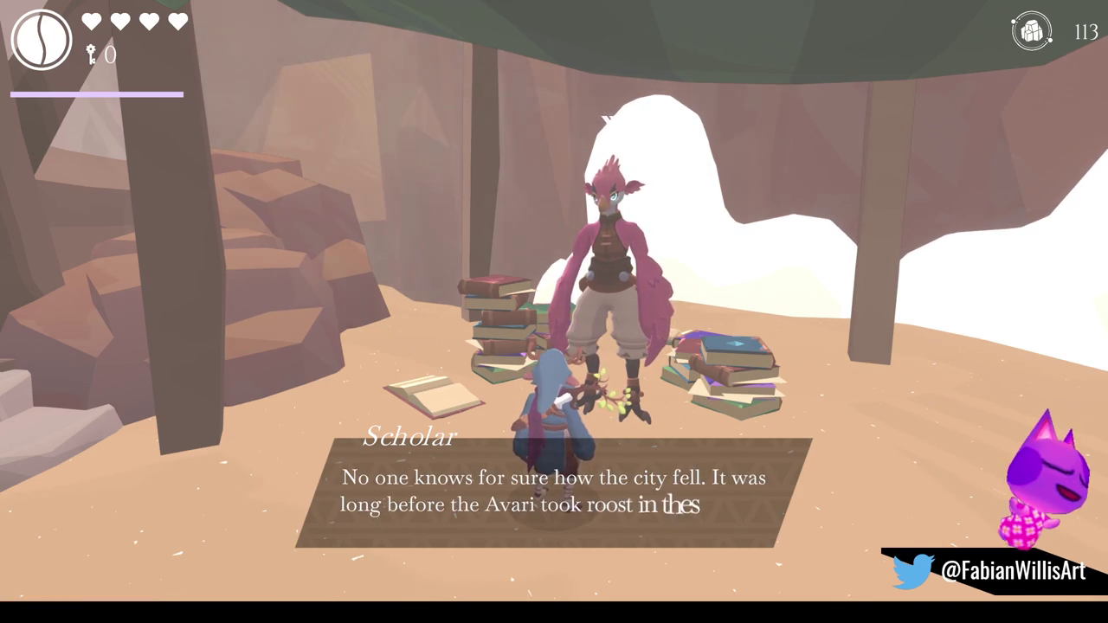
{"action": "key", "text": "space"}
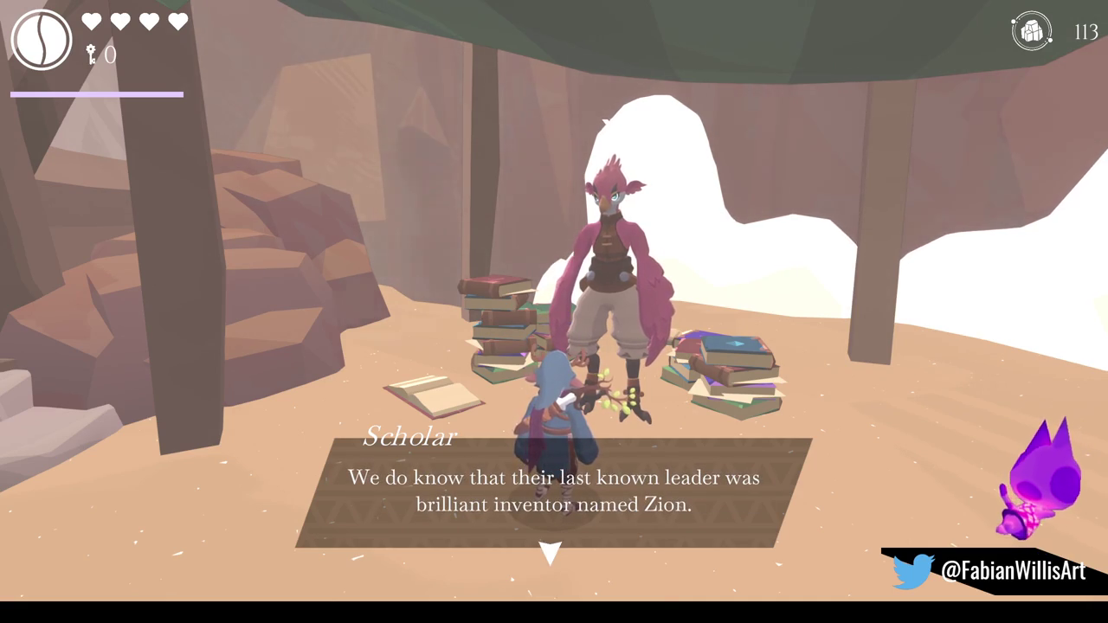
{"action": "key", "text": "space"}
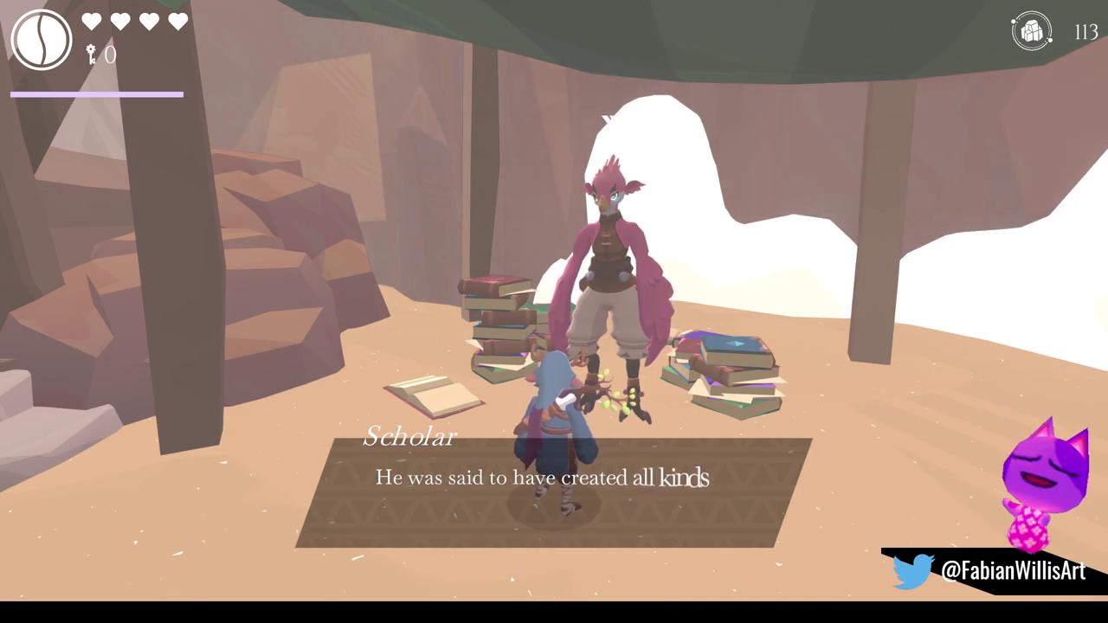
{"action": "key", "text": "space"}
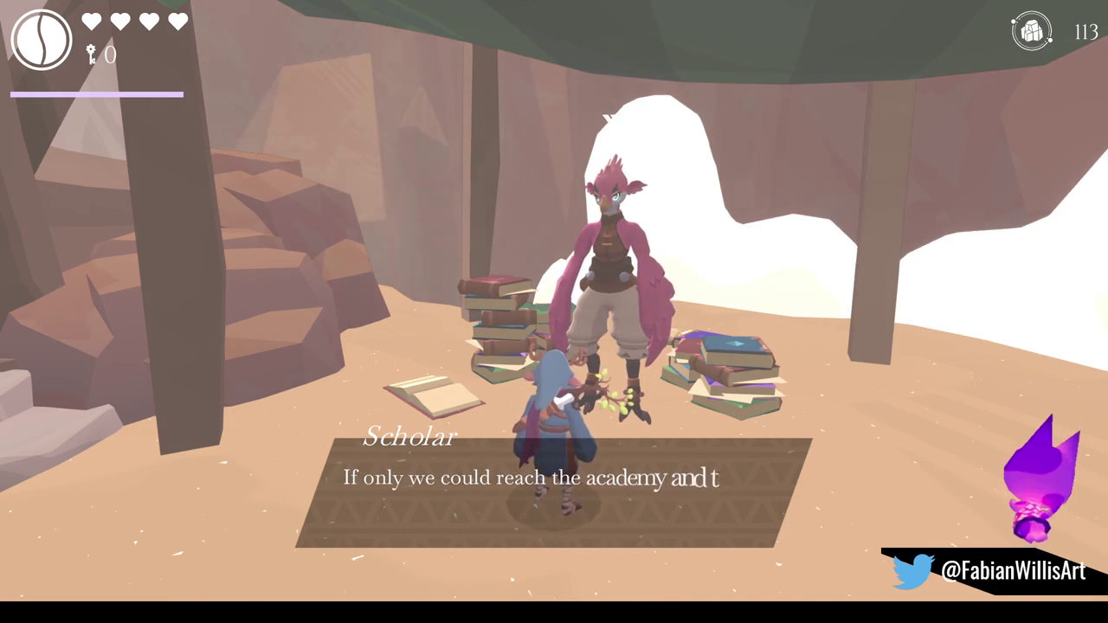
{"action": "key", "text": "space"}
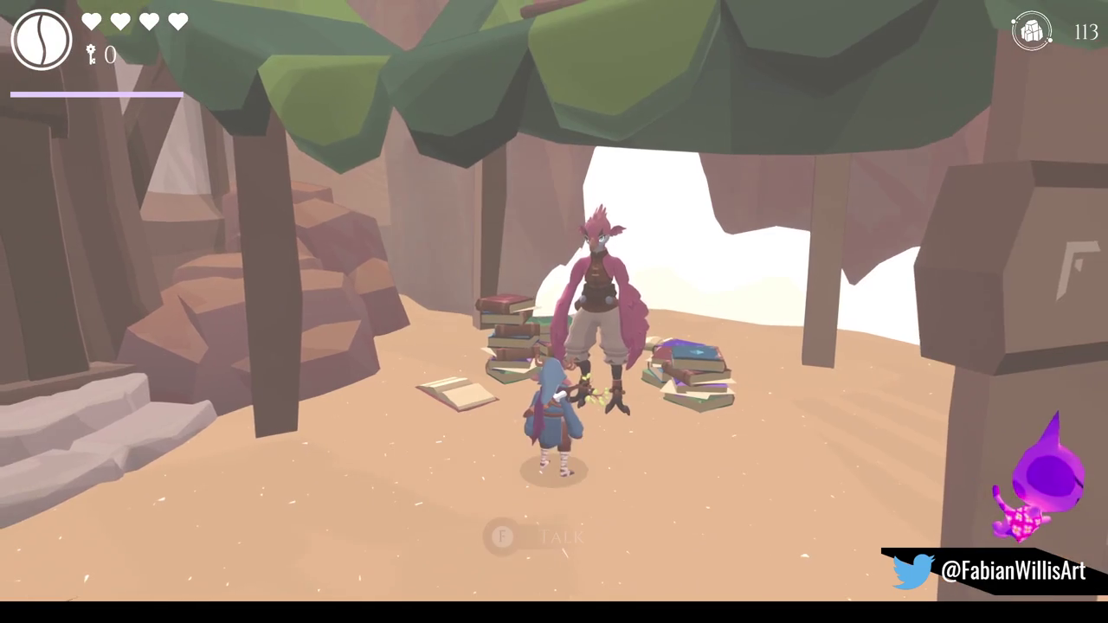
{"action": "key", "text": "f"}
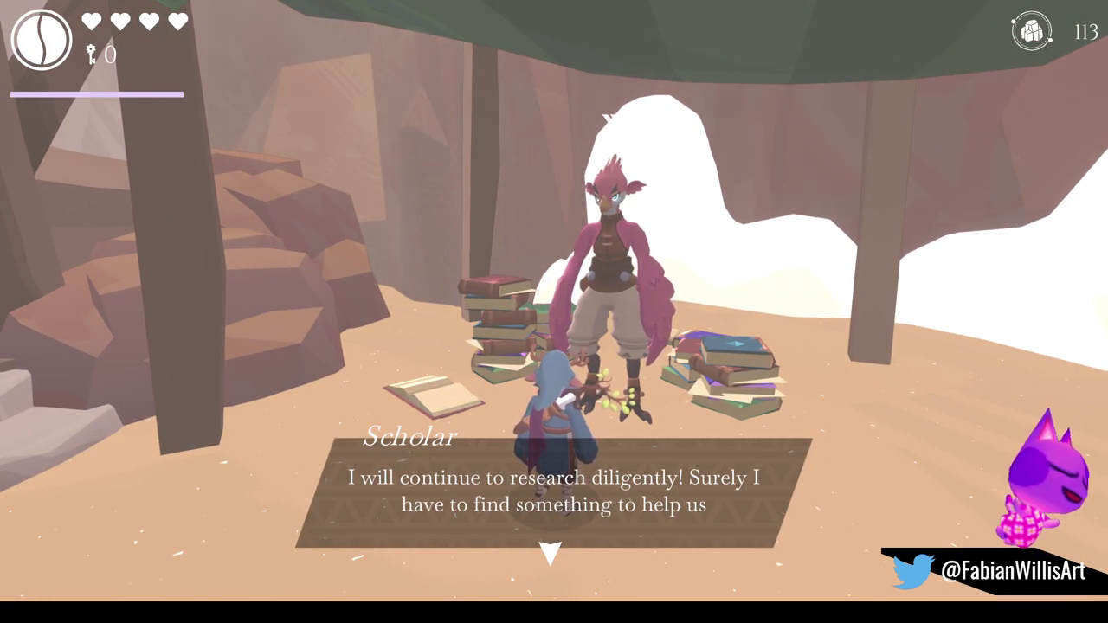
{"action": "key", "text": "space"}
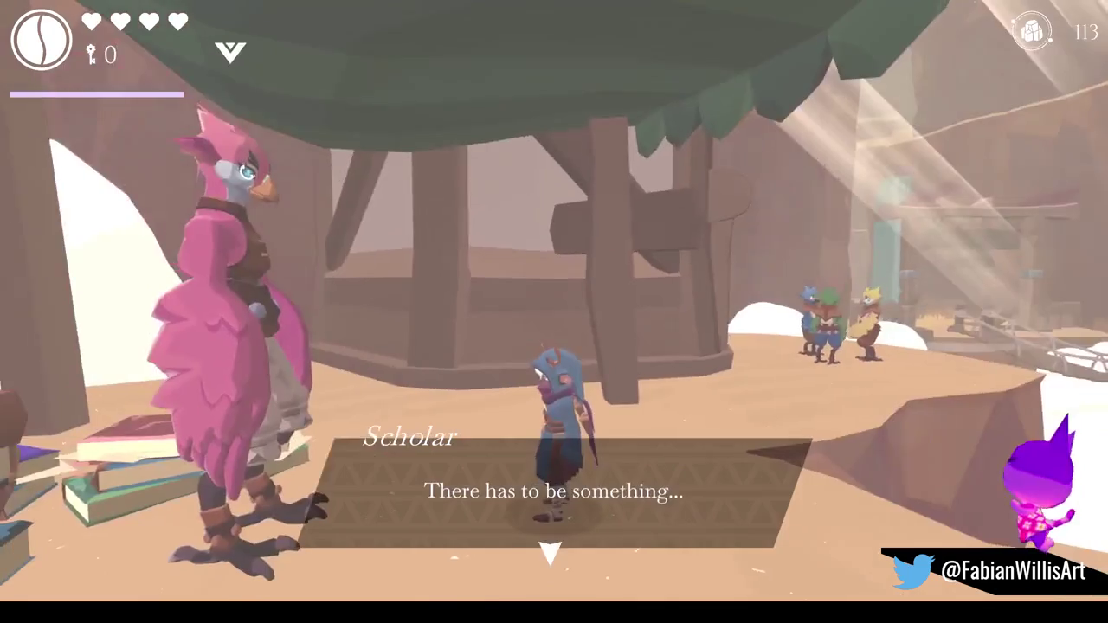
{"action": "key", "text": "space"}
Drop to the three Avari Hatchlings, accept being seeker in hide-and-seek, and start searching.
{"action": "key", "text": "w"}
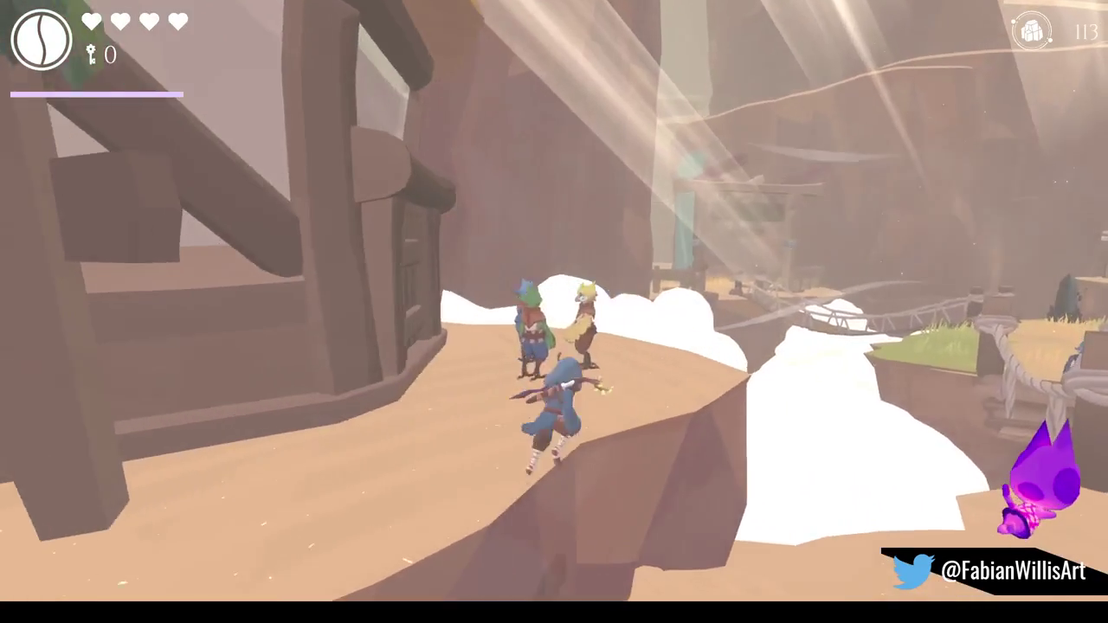
{"action": "key", "text": "w"}
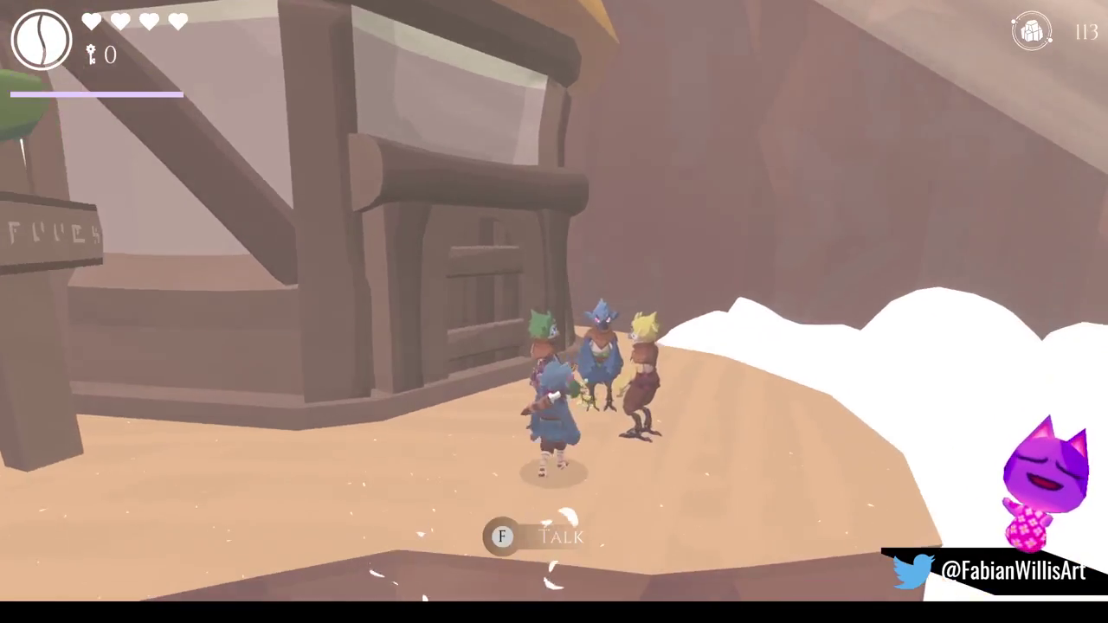
{"action": "key", "text": "f"}
{"action": "key", "text": "space"}
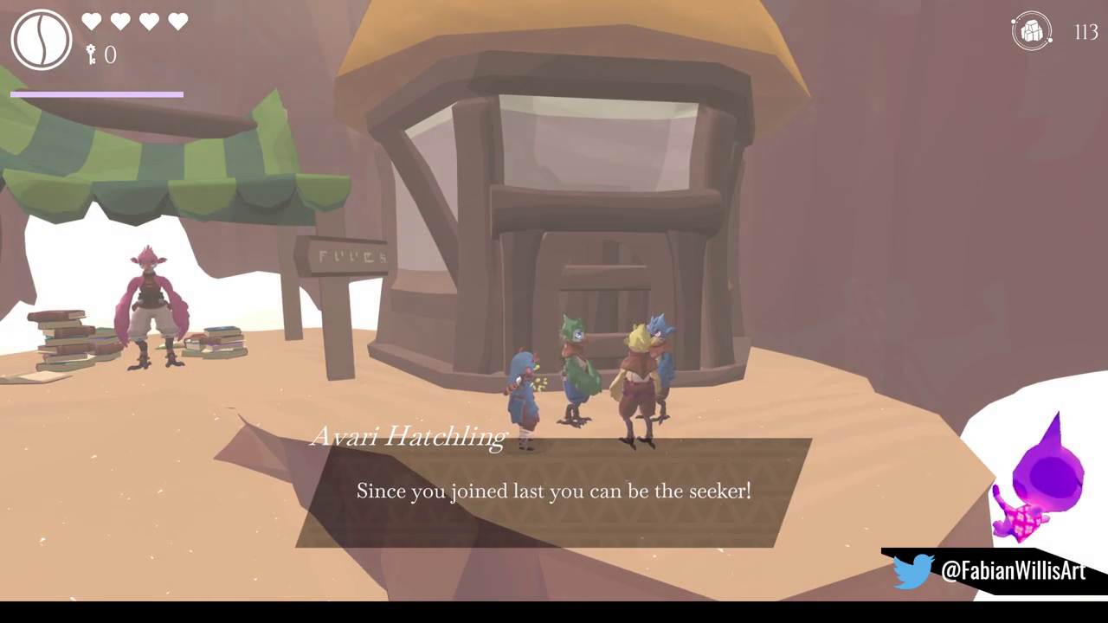
{"action": "key", "text": "space"}
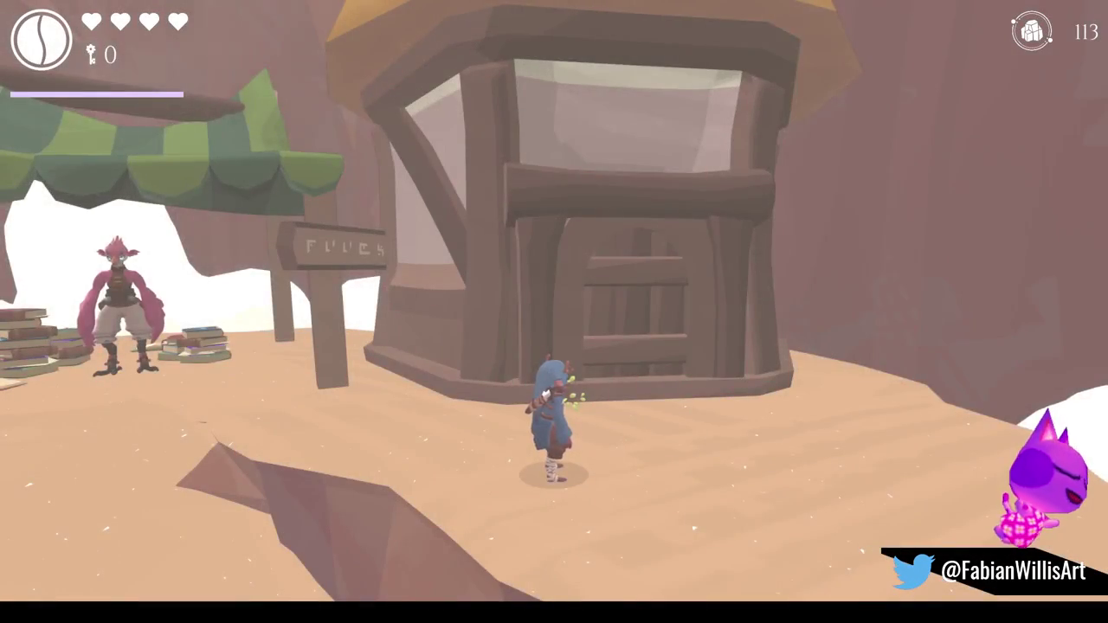
{"action": "key", "text": "w"}
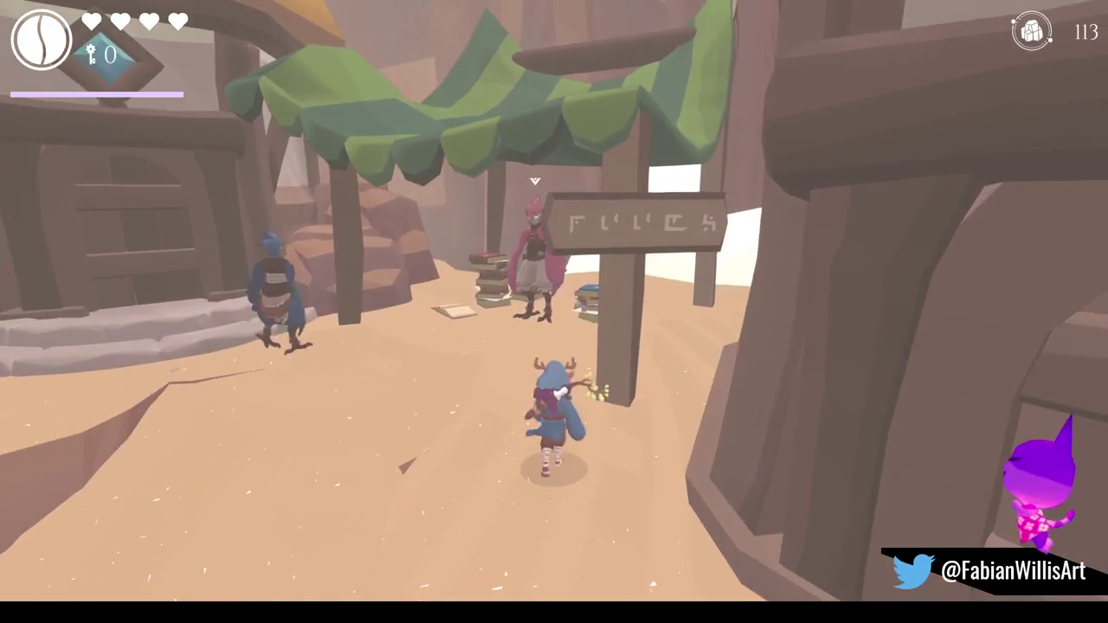
Sprint over the rope bridge, check the chest behind the stall, and run back toward the barrel.
{"action": "key", "text": "shift"}
{"action": "key", "text": "w"}
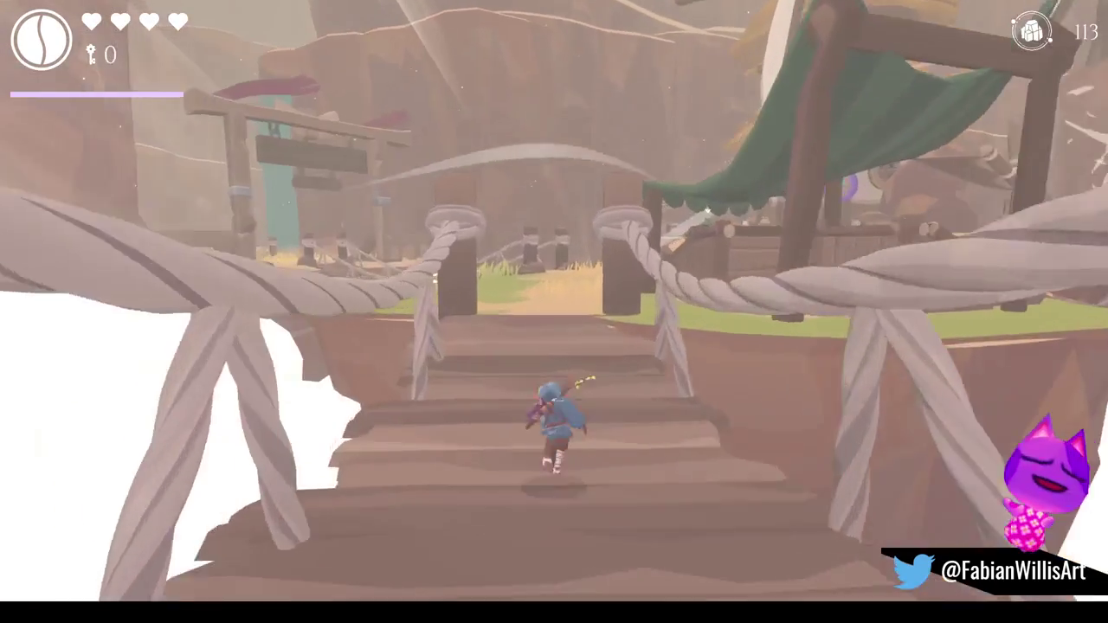
{"action": "key", "text": "w"}
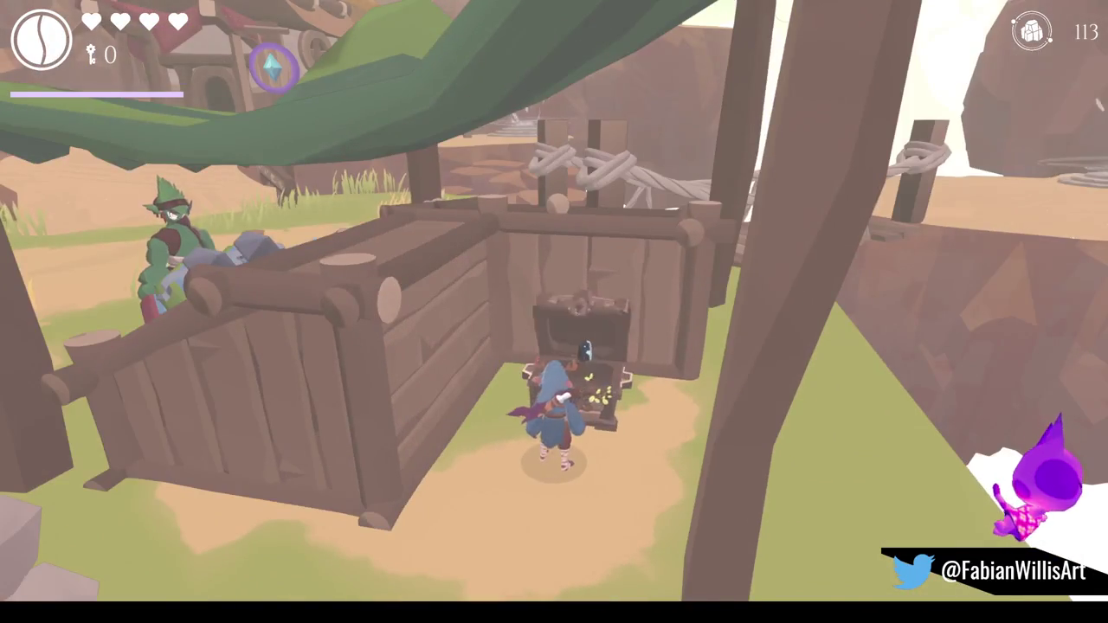
{"action": "key", "text": "w"}
{"action": "key", "text": "w"}
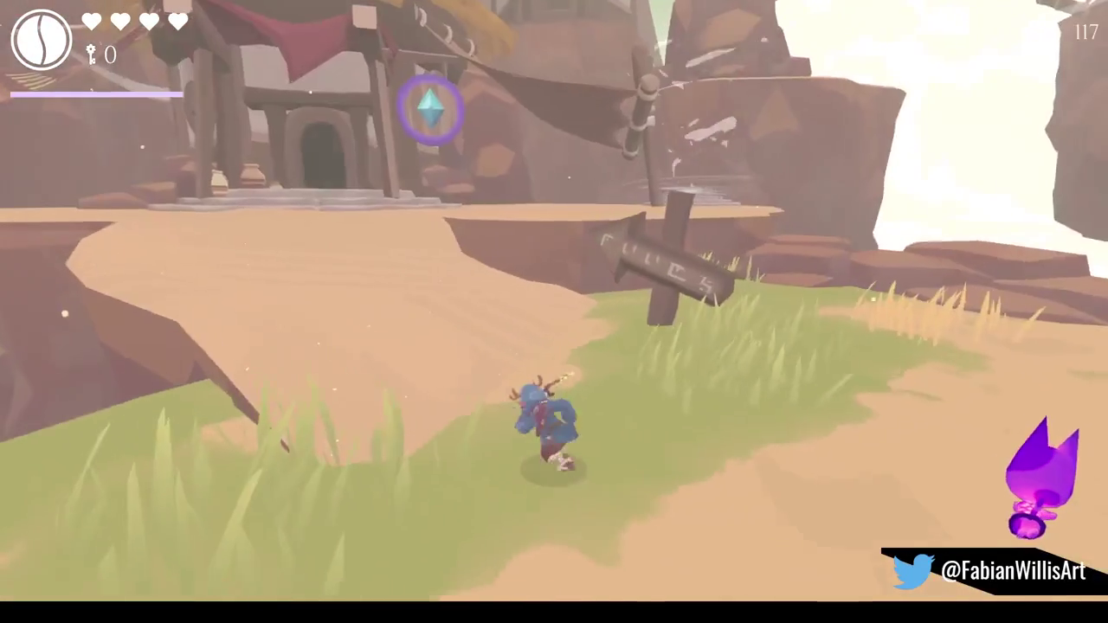
{"action": "key", "text": "w"}
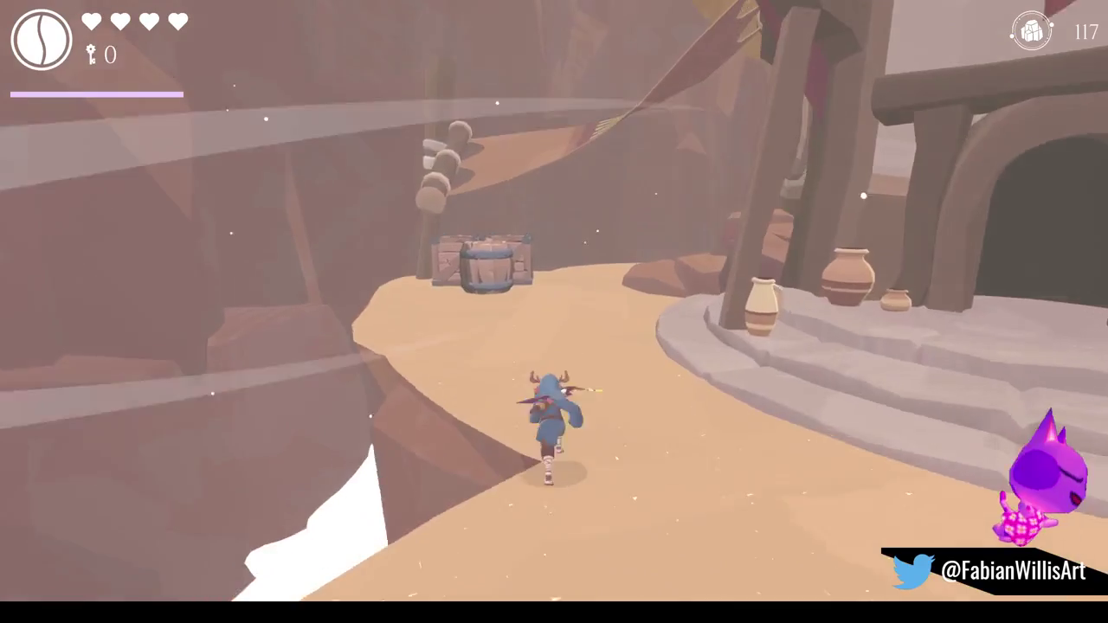
{"action": "key", "text": "w"}
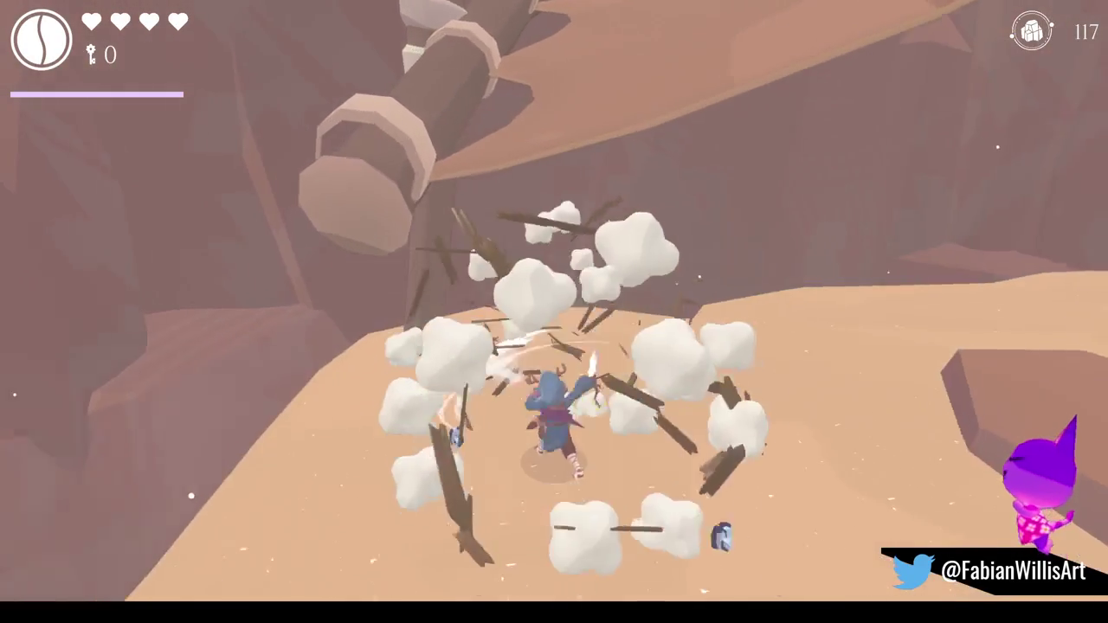
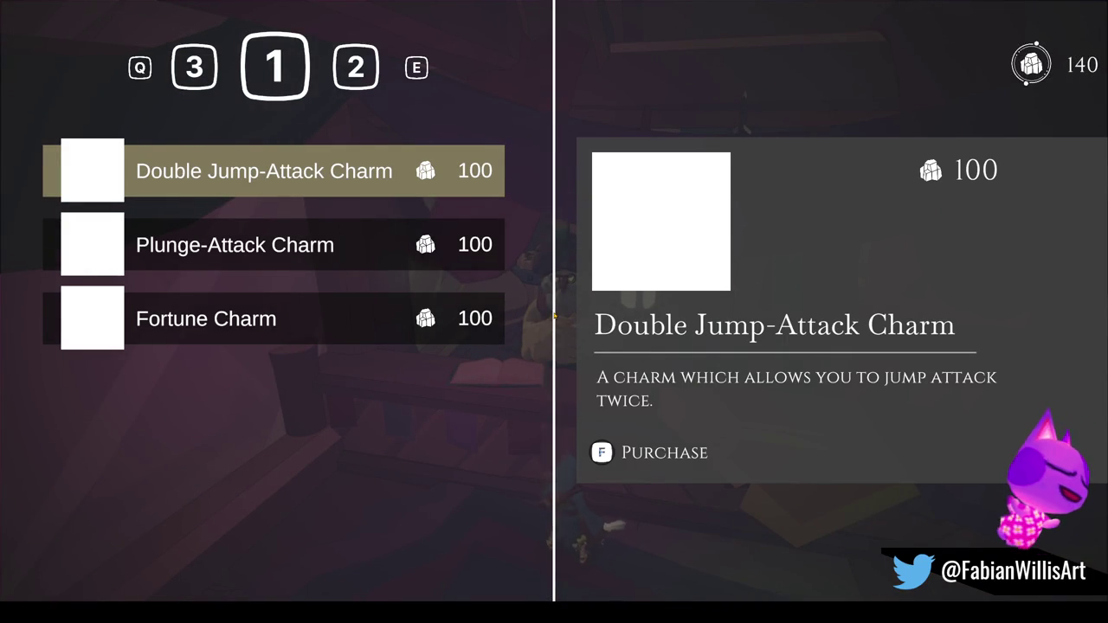
Browse the charms page and the Fireball and MultiHit page, checking the Plunge-Attack and Fortune Charms.
{"action": "key", "text": "s"}
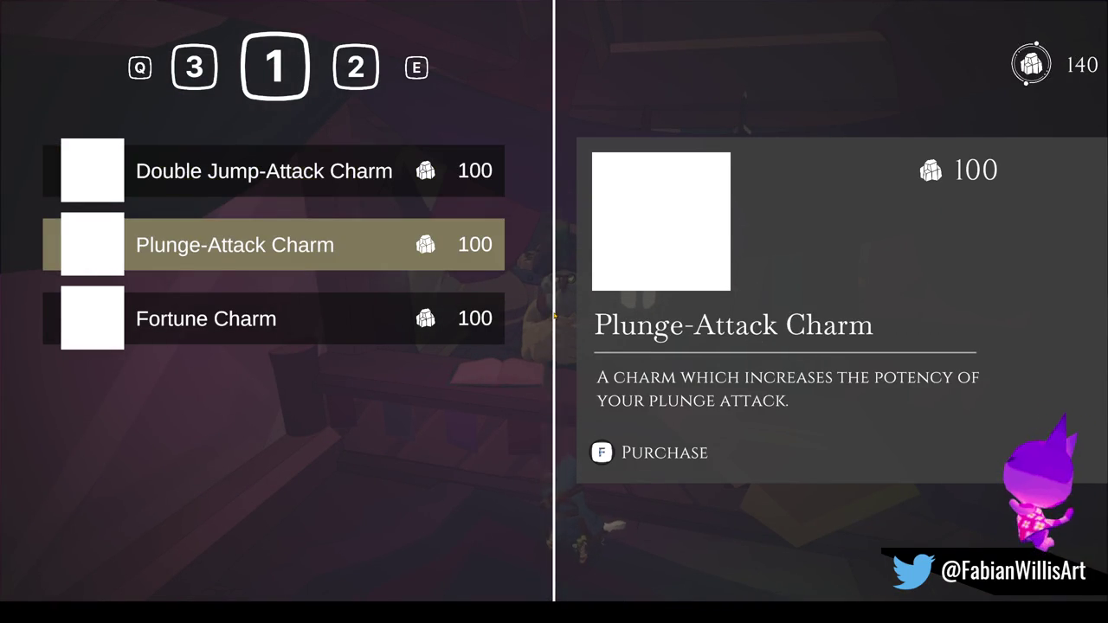
{"action": "key", "text": "e"}
{"action": "key", "text": "q"}
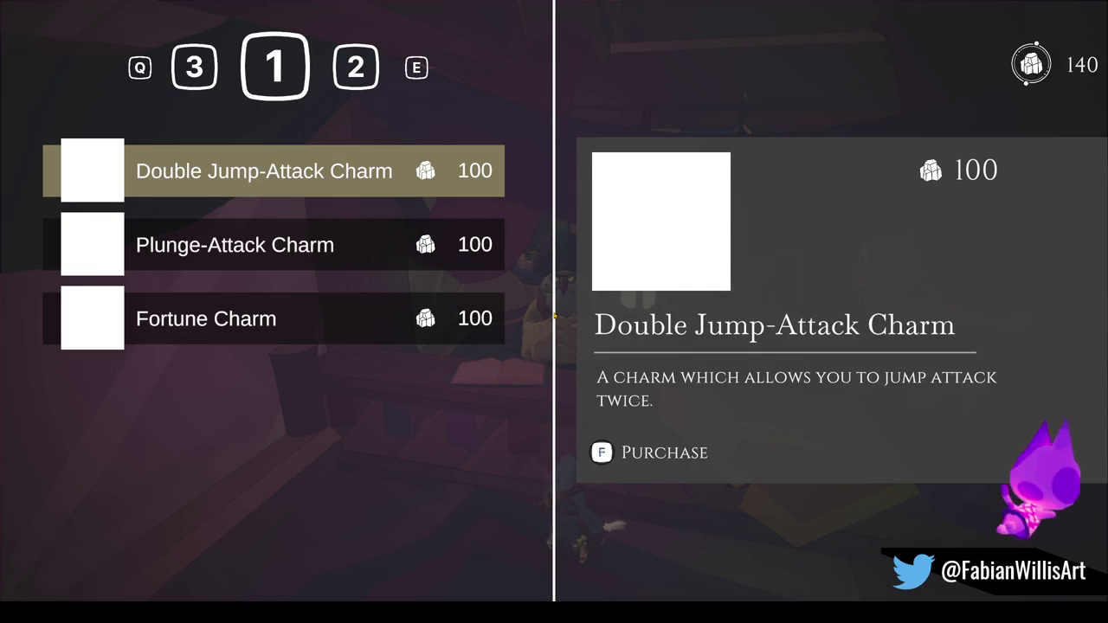
{"action": "key", "text": "s"}
{"action": "key", "text": "s"}
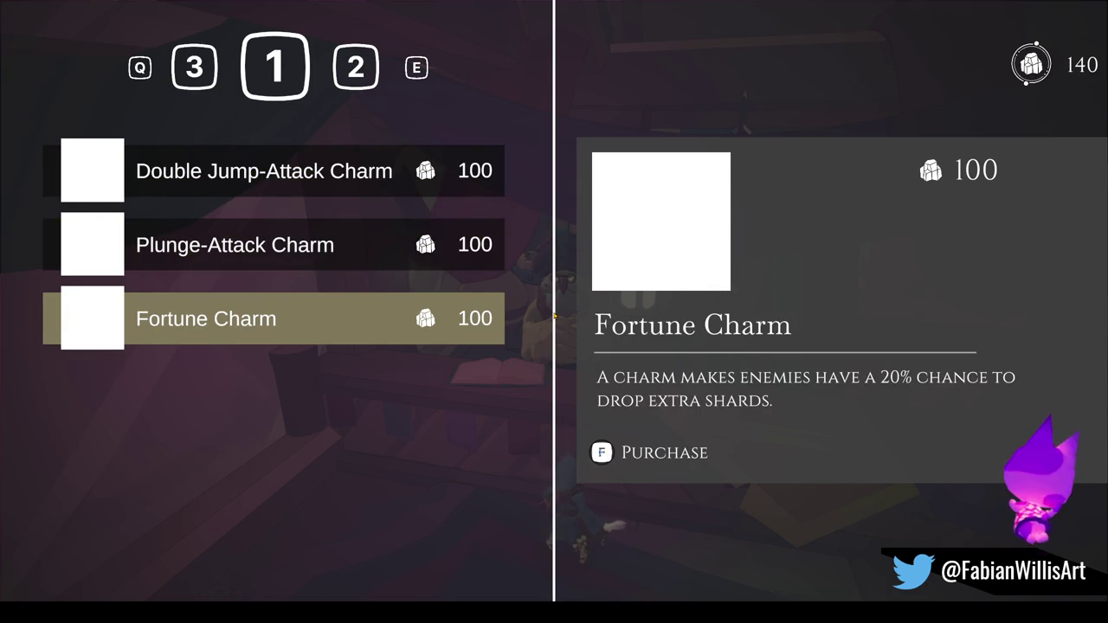
{"action": "key", "text": "w"}
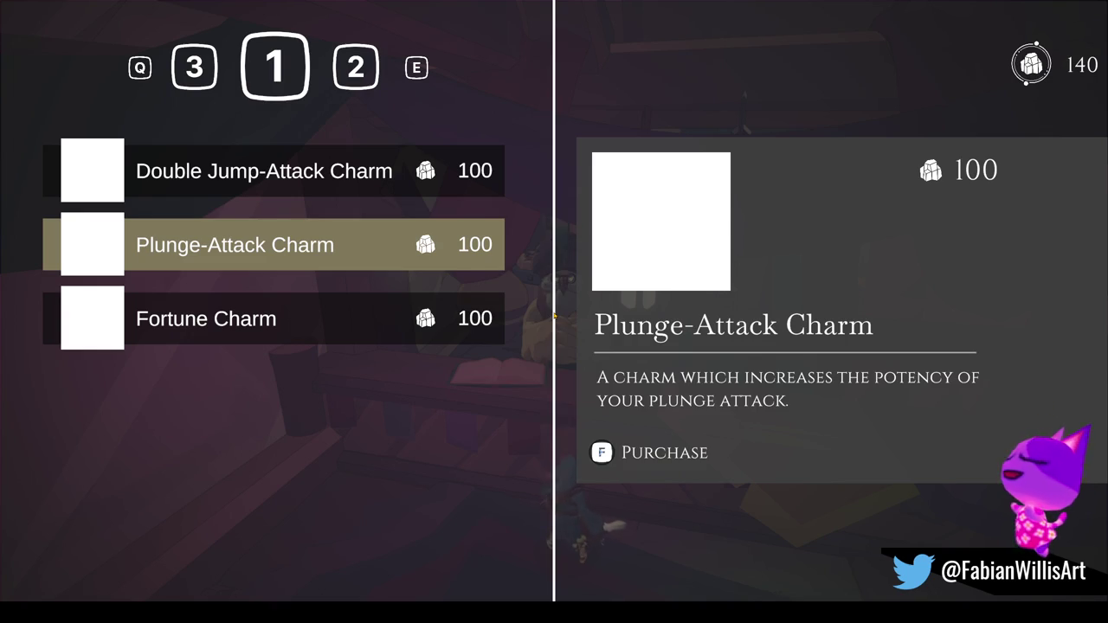
Look over the Demi skins page, then return to the charms and select the 100-shard Fortune Charm.
{"action": "key", "text": "q"}
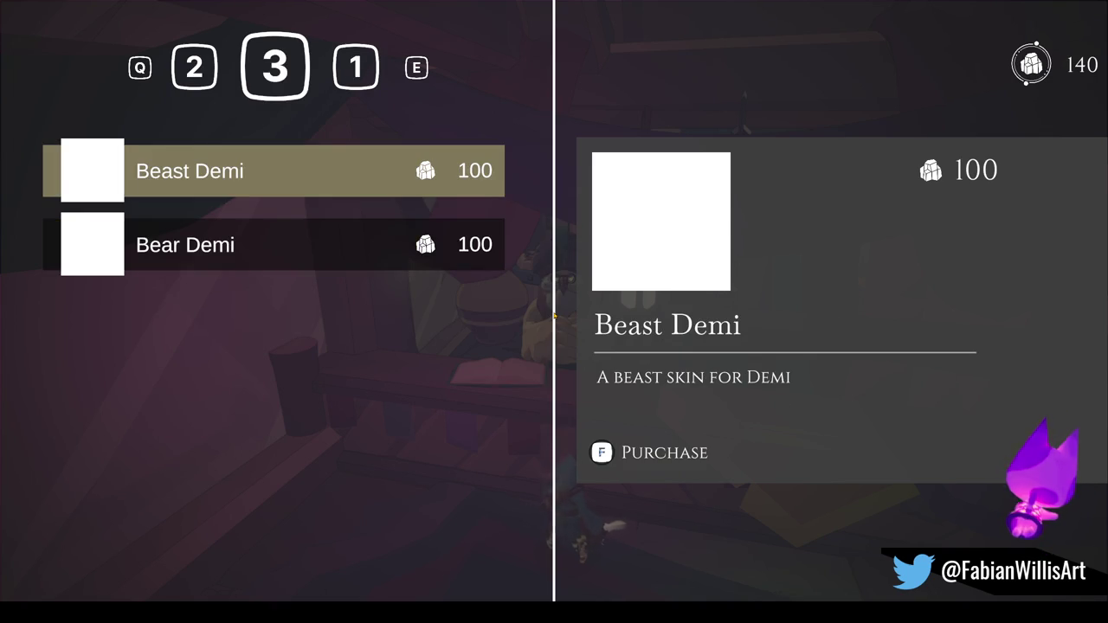
{"action": "key", "text": "s"}
{"action": "key", "text": "w"}
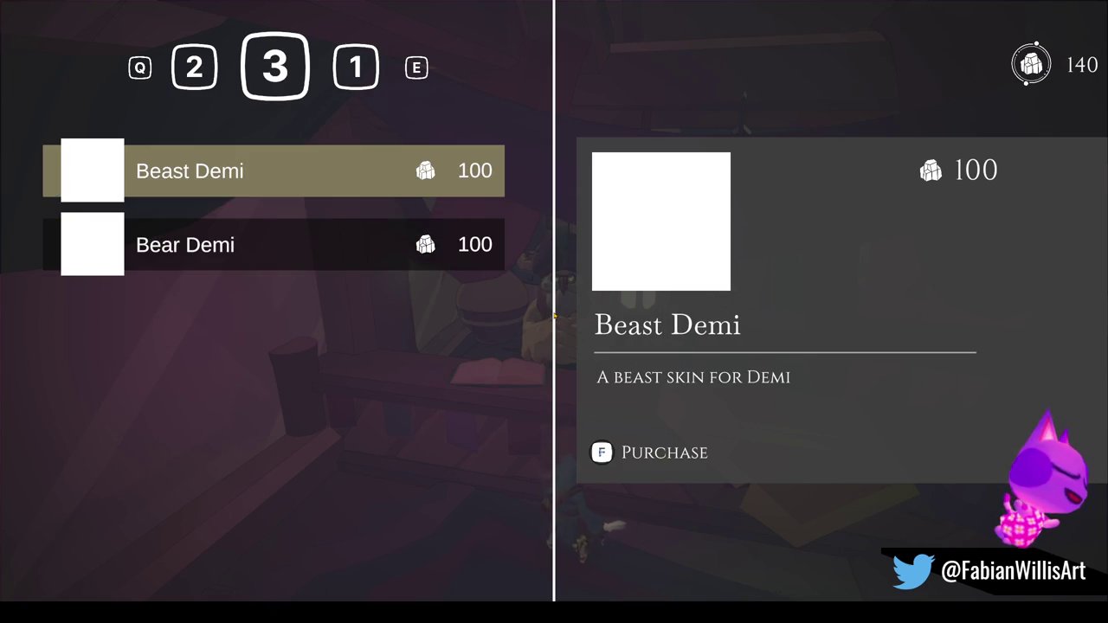
{"action": "key", "text": "e"}
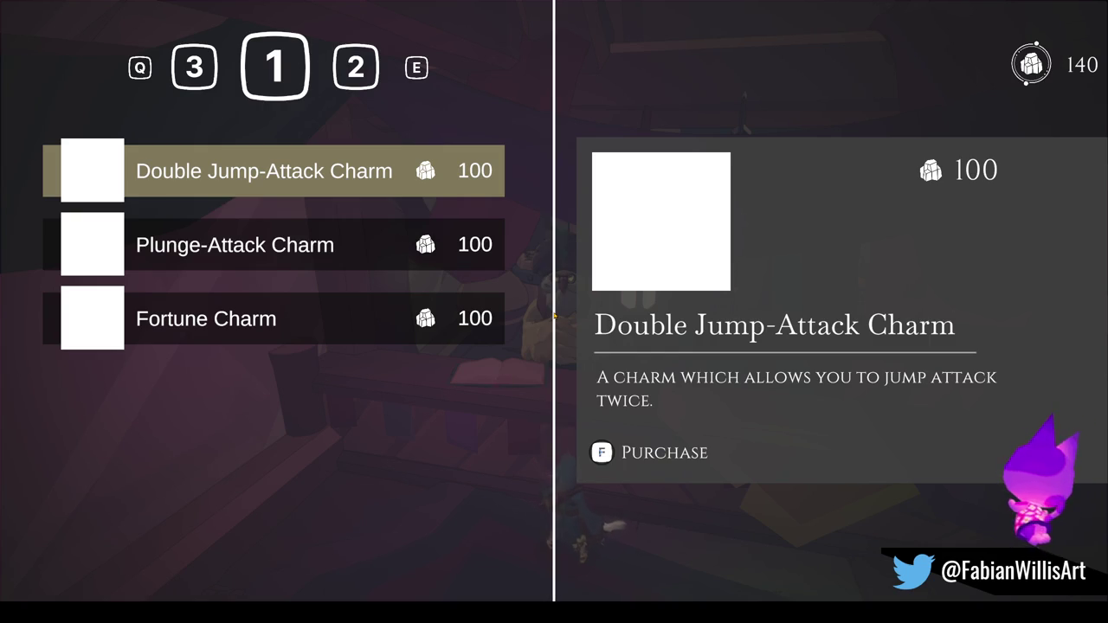
{"action": "key", "text": "s"}
{"action": "key", "text": "s"}
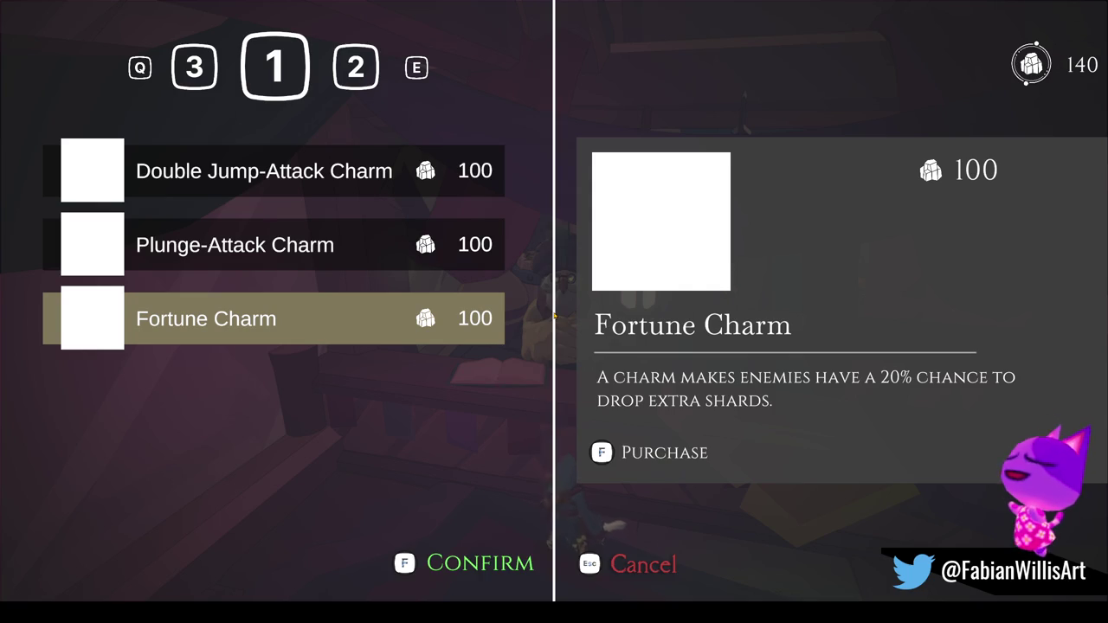
Buy the Fortune Charm, dropping shards from 140 to 40, then look over the other shop pages.
{"action": "key", "text": "f"}
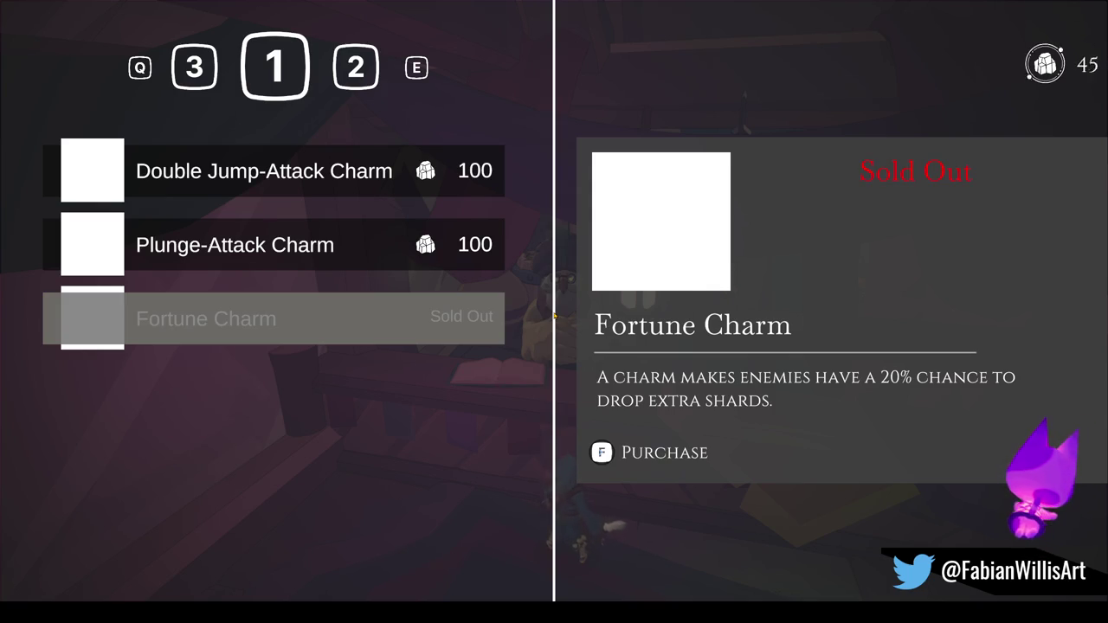
{"action": "key", "text": "w"}
{"action": "key", "text": "w"}
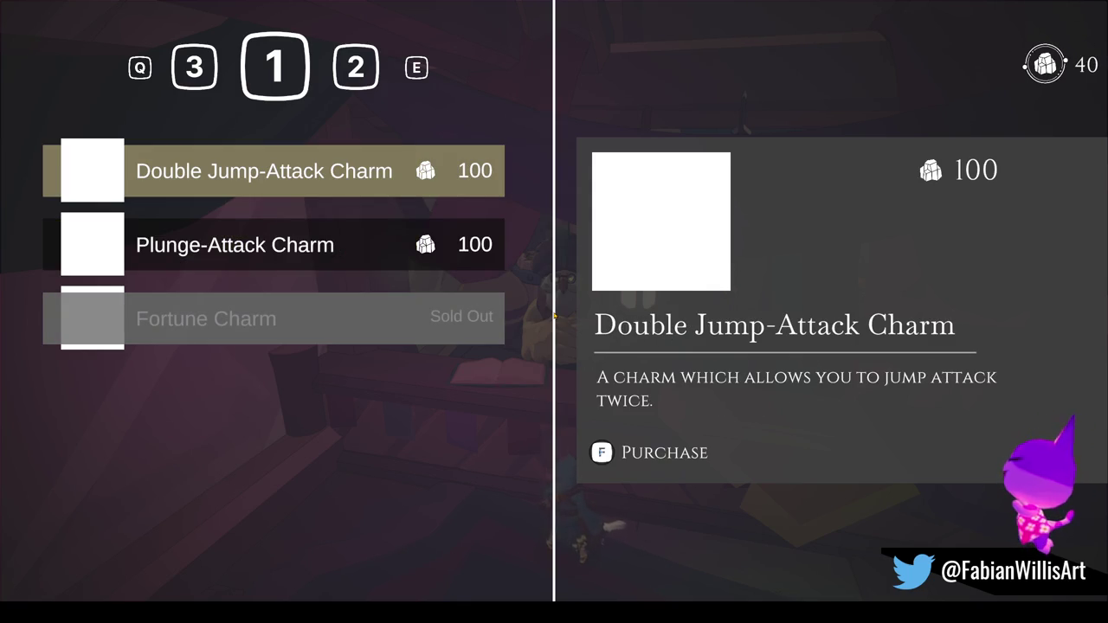
{"action": "key", "text": "e"}
{"action": "key", "text": "q"}
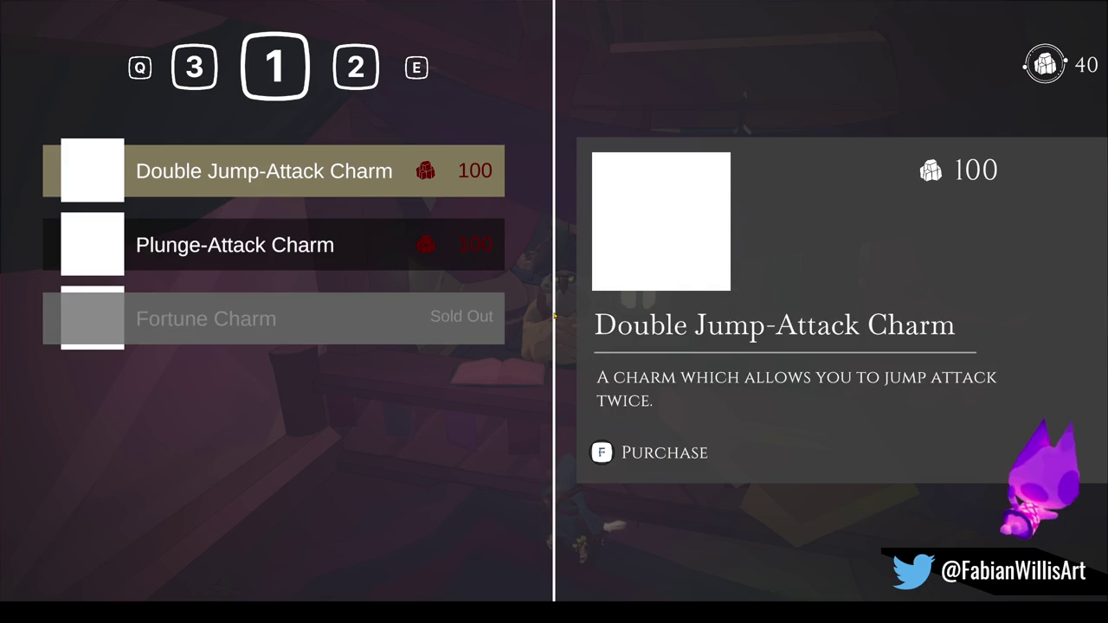
{"action": "key", "text": "e"}
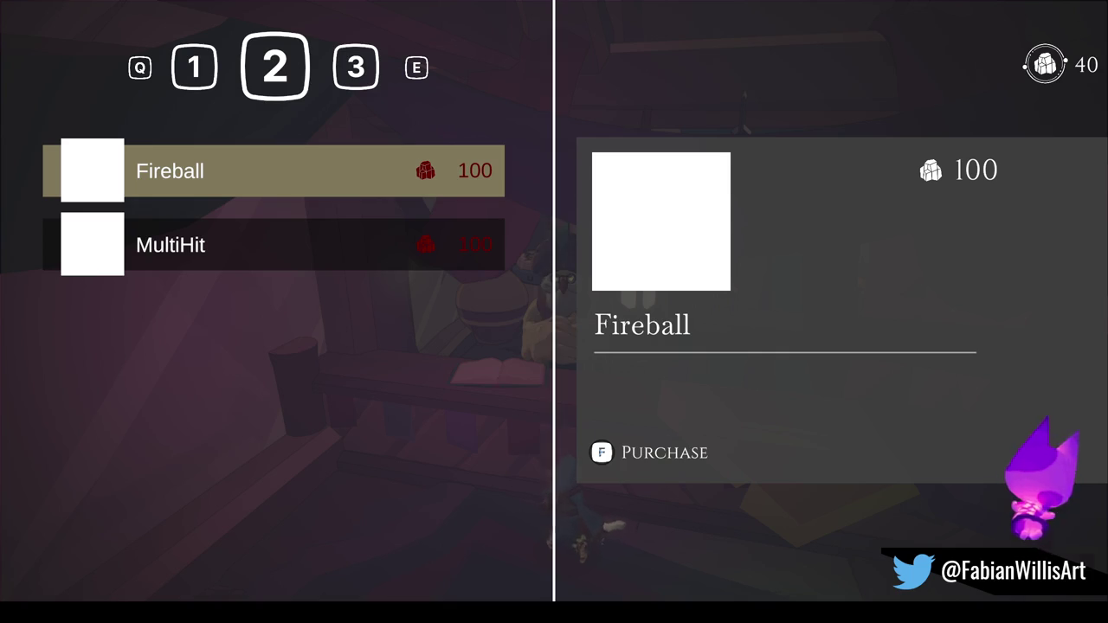
Leave the shop and step away from the counter.
{"action": "key", "text": "Escape"}
{"action": "key", "text": "s"}
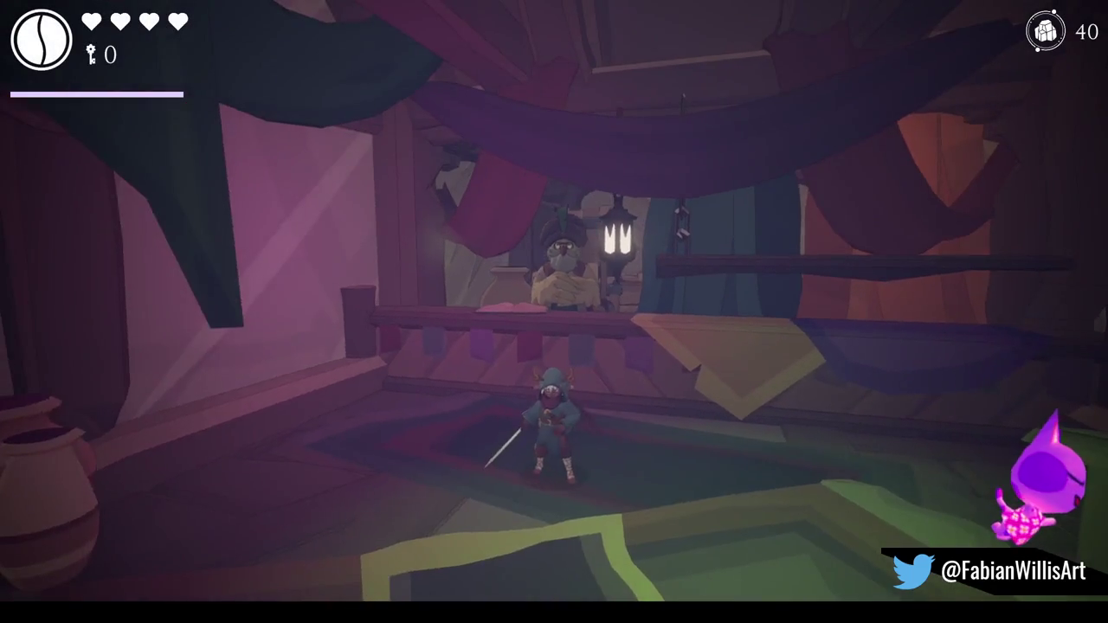
{"action": "key", "text": "Tab"}
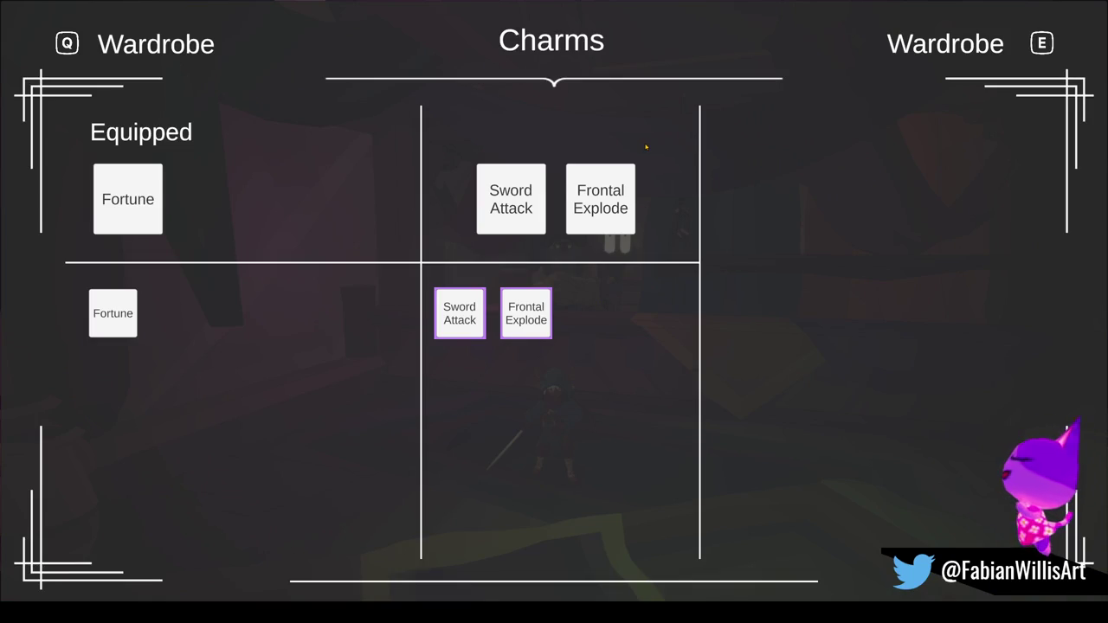
Unequip and re-equip the Fortune charm in the Charms menu, then close the menu.
{"action": "key", "text": "Left"}
{"action": "key", "text": "Return"}
{"action": "key", "text": "Return"}
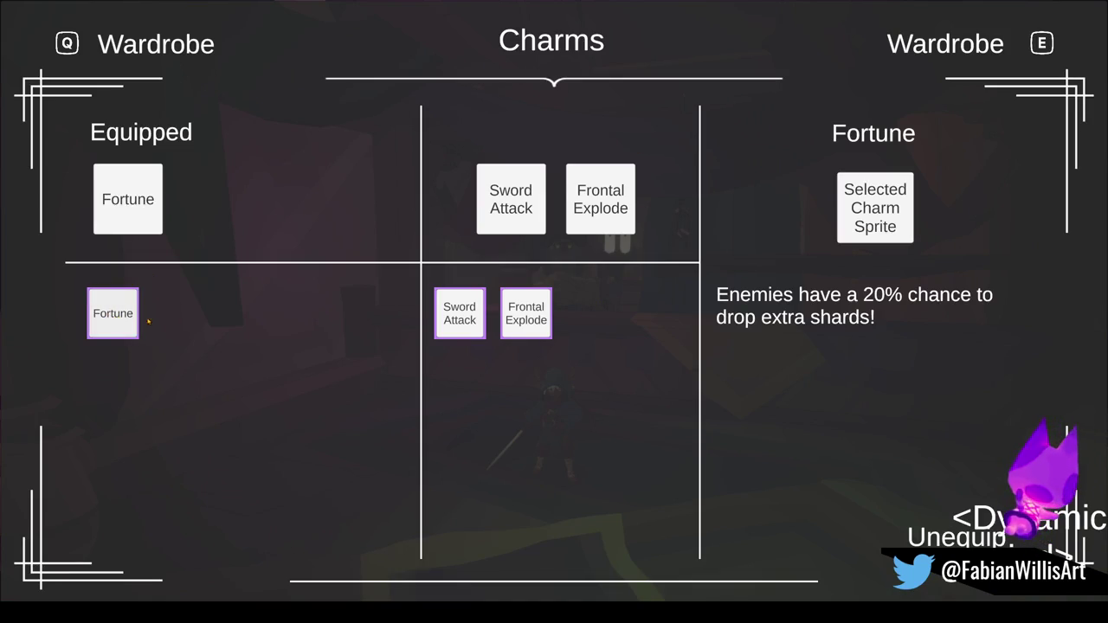
{"action": "key", "text": "Tab"}
{"action": "key", "text": "Tab"}
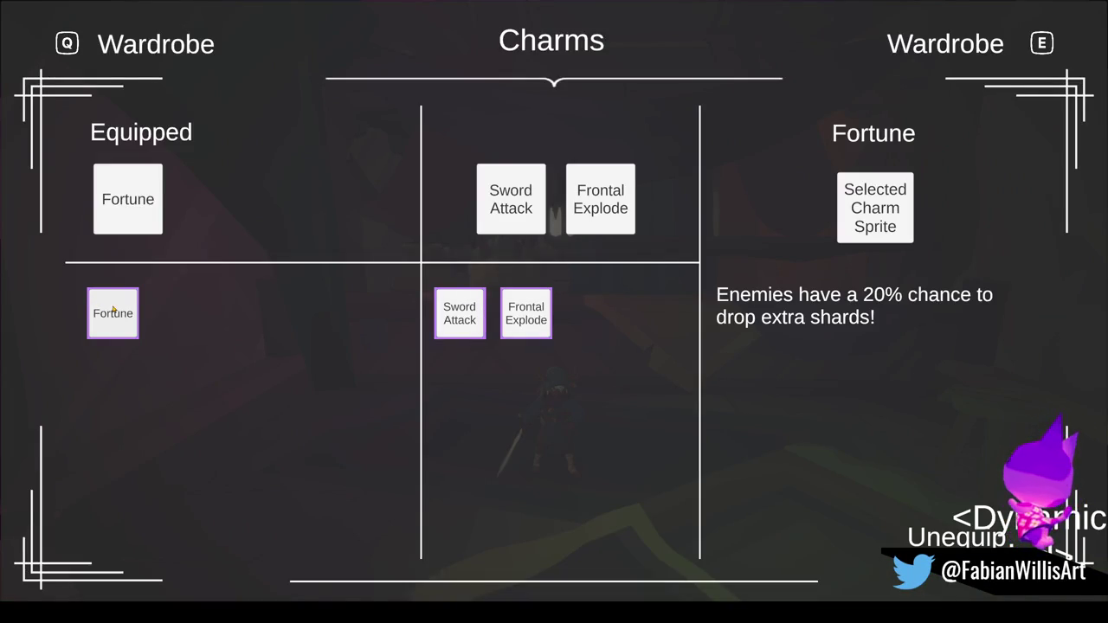
{"action": "key", "text": "Tab"}
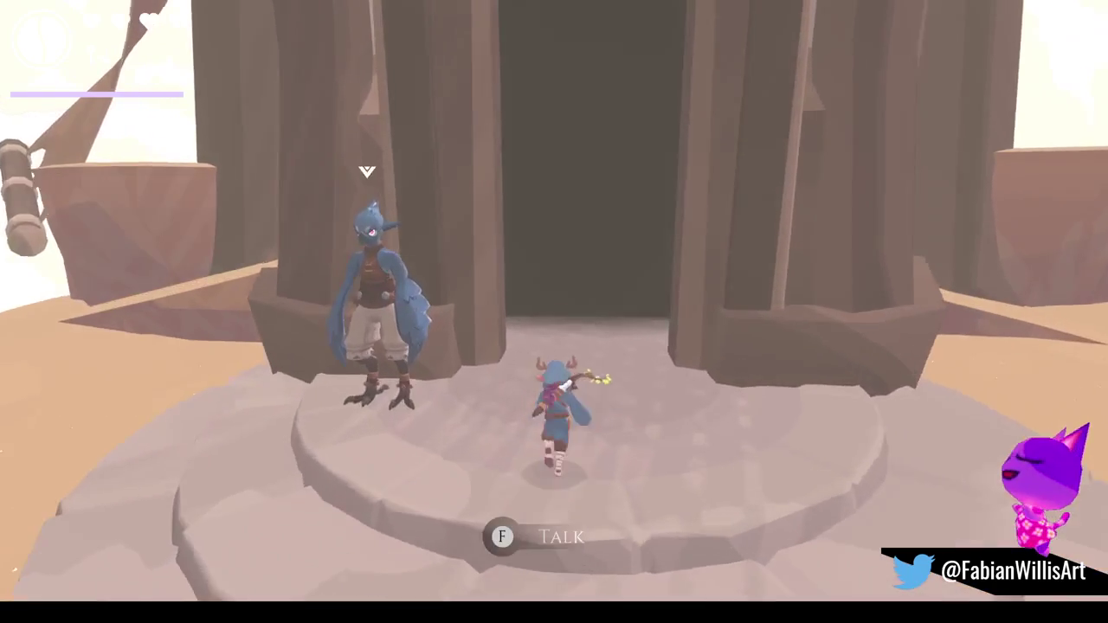
Greet the blue bird villager, climb the rock ledge, and loot the treasure chest's shards.
{"action": "key", "text": "e"}
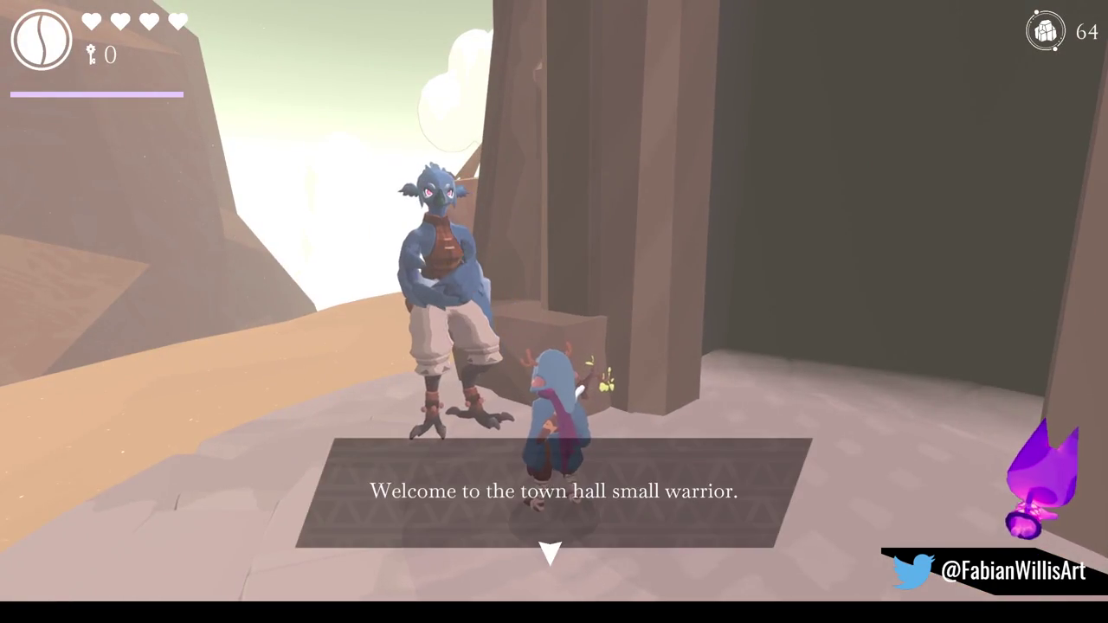
{"action": "key", "text": "e"}
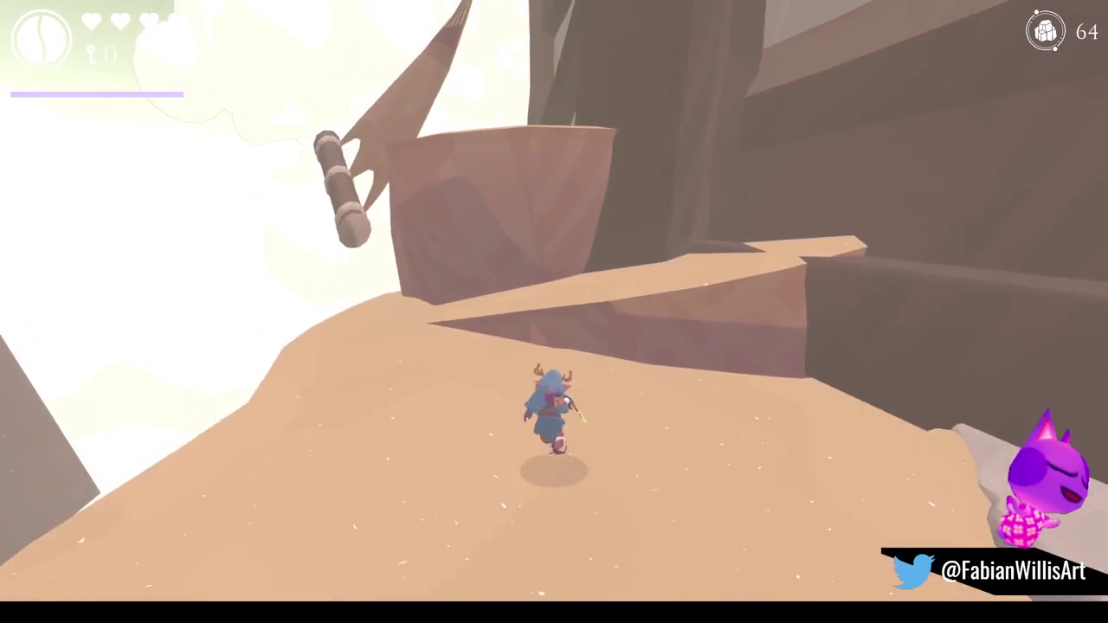
{"action": "key", "text": "space"}
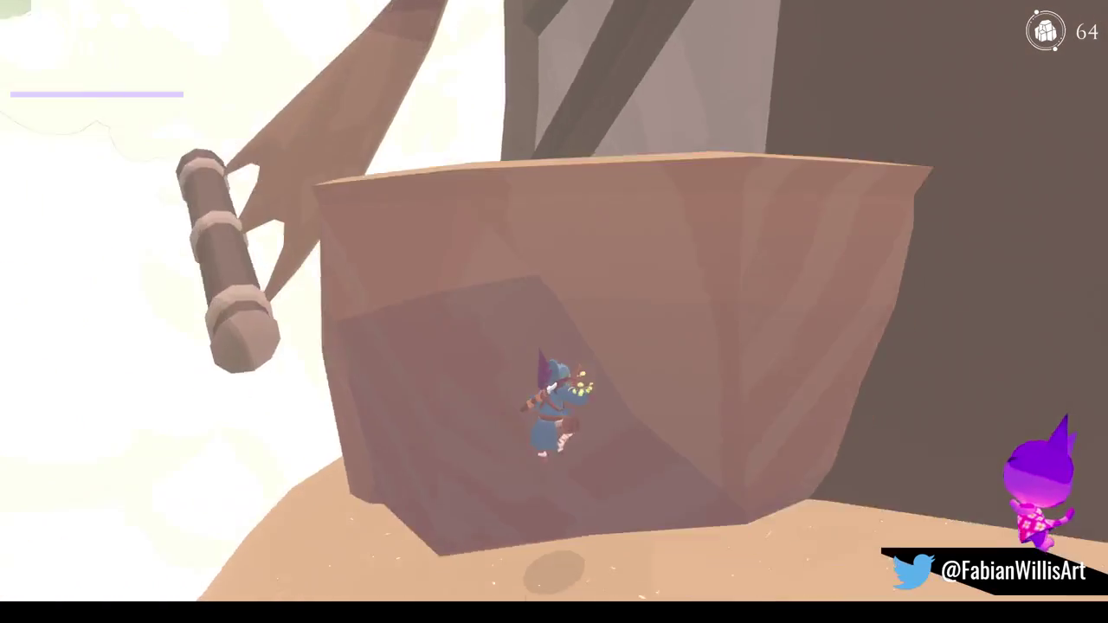
{"action": "key", "text": "space"}
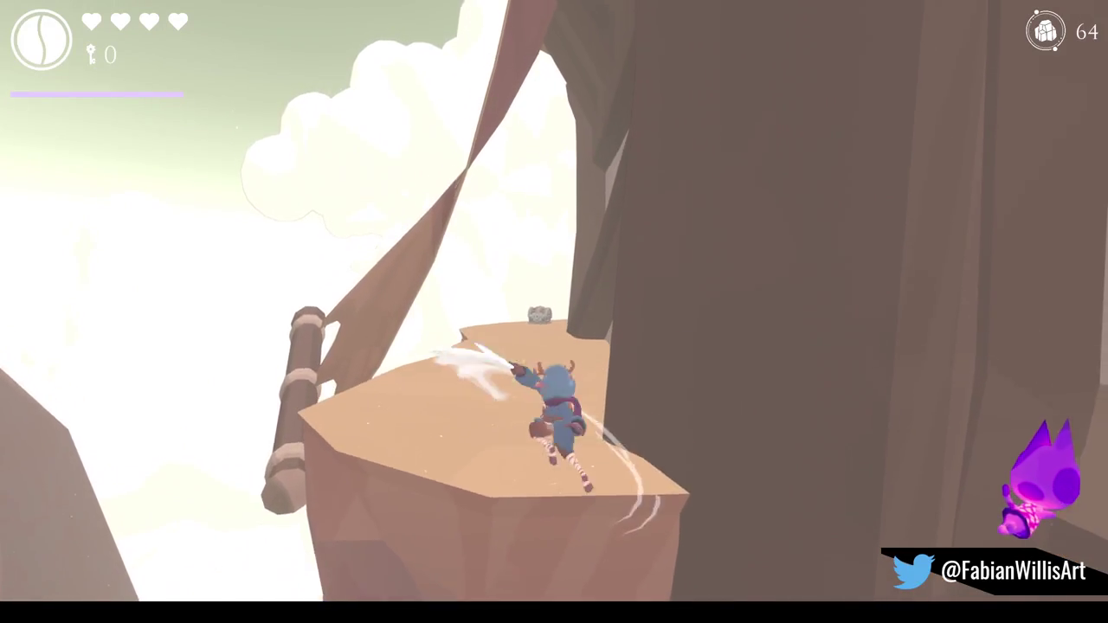
{"action": "key", "text": "w"}
{"action": "key", "text": "w"}
{"action": "key", "text": "e"}
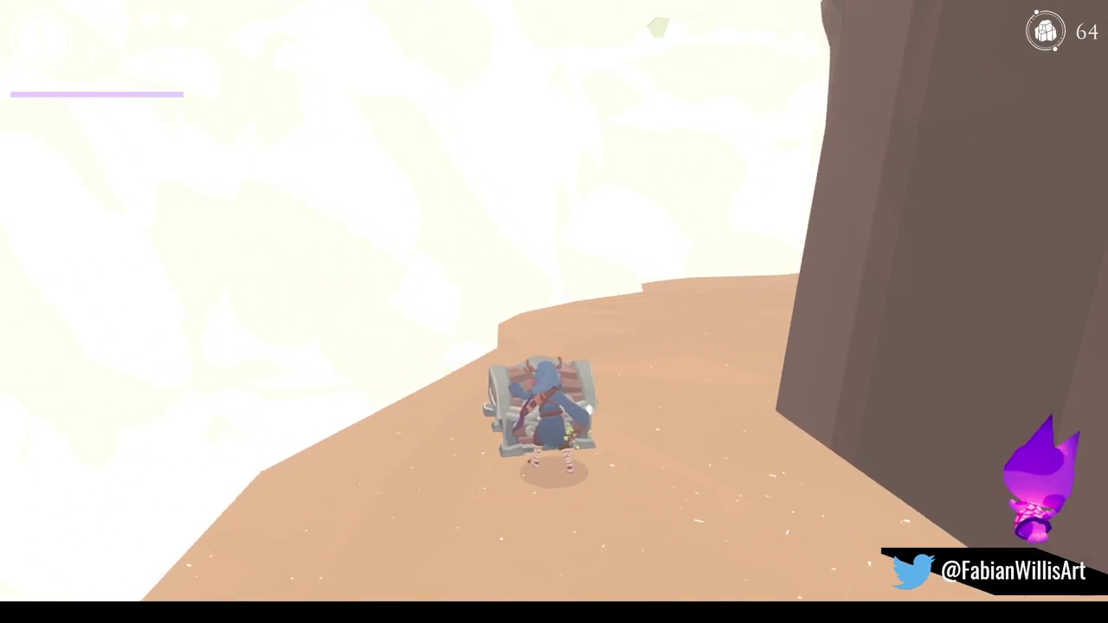
{"action": "key", "text": "a"}
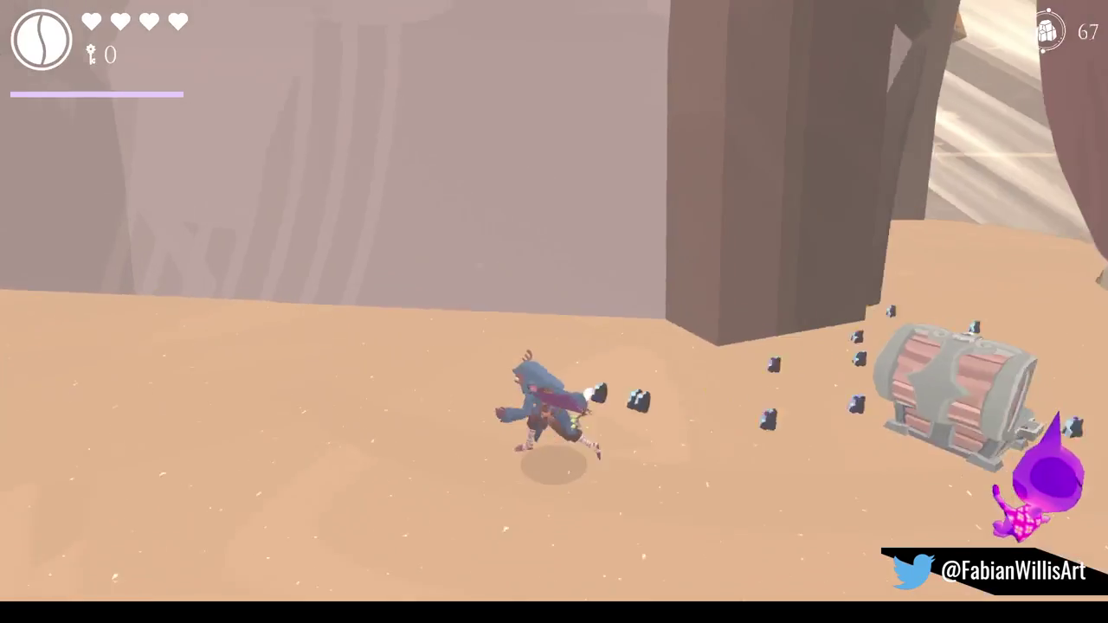
Run along the cliff ledge and up the sandy path into the village doorway.
{"action": "key", "text": "w"}
{"action": "key", "text": "space"}
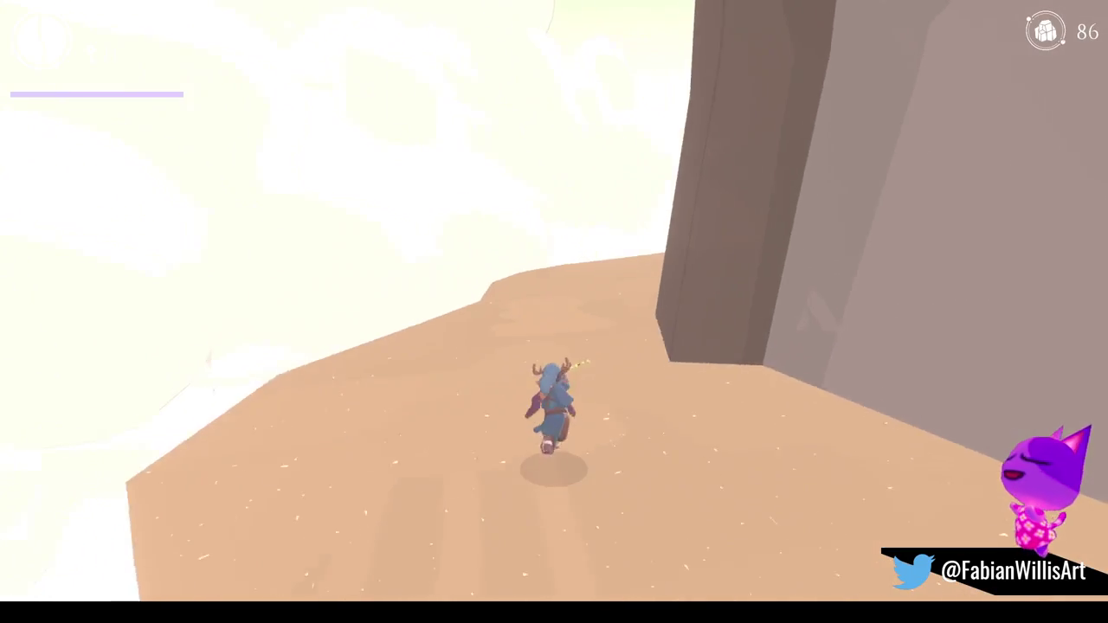
{"action": "key", "text": "w"}
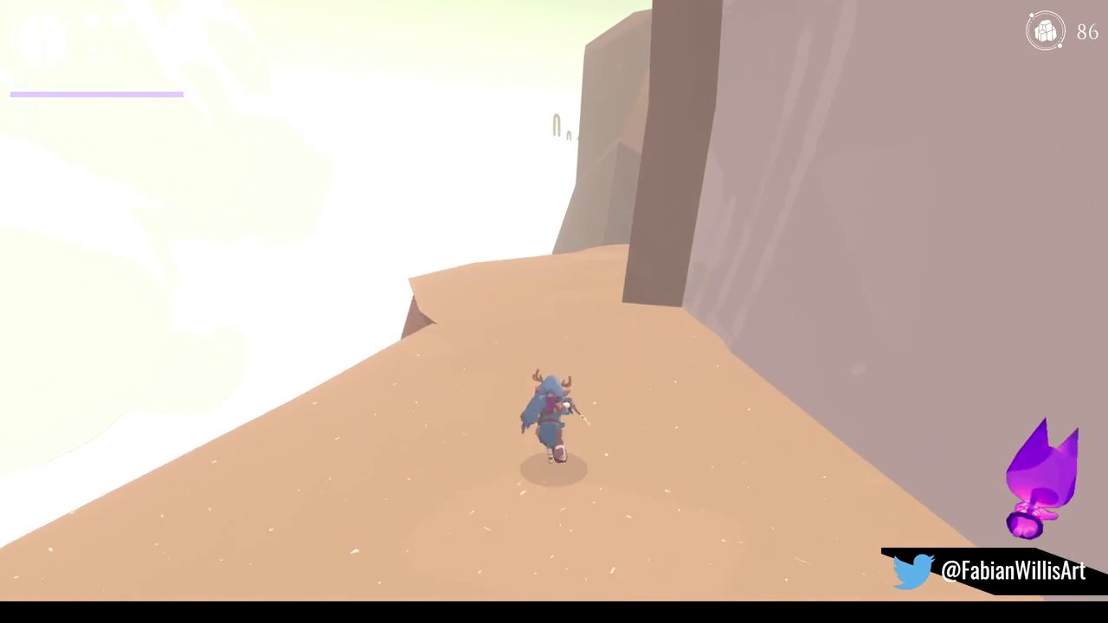
{"action": "key", "text": "w"}
{"action": "key", "text": "w"}
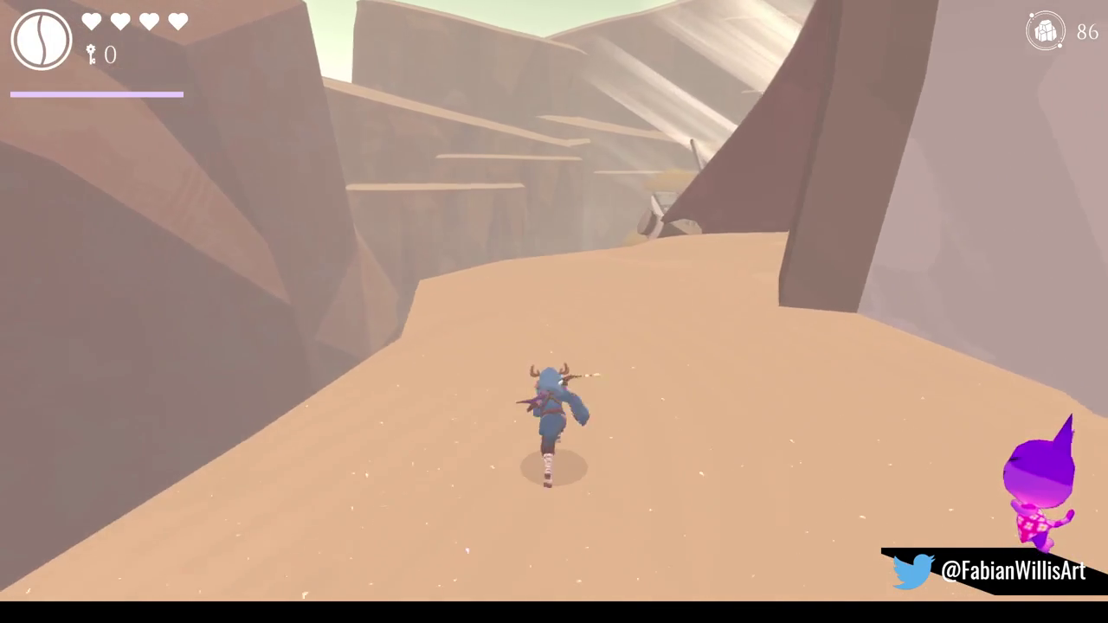
{"action": "key", "text": "w"}
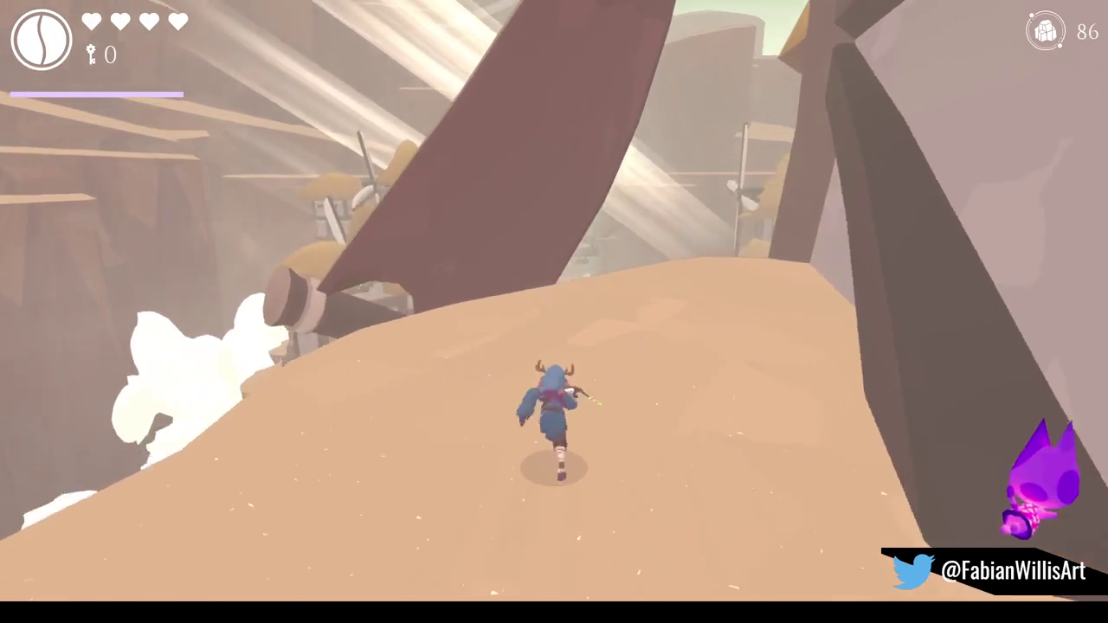
{"action": "key", "text": "w"}
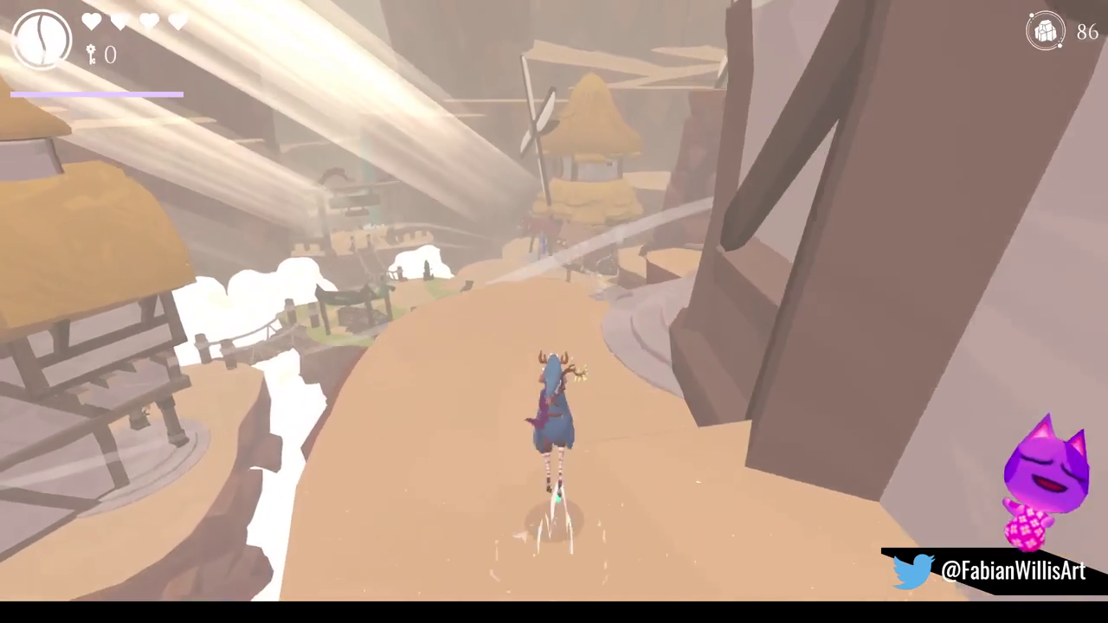
{"action": "key", "text": "w"}
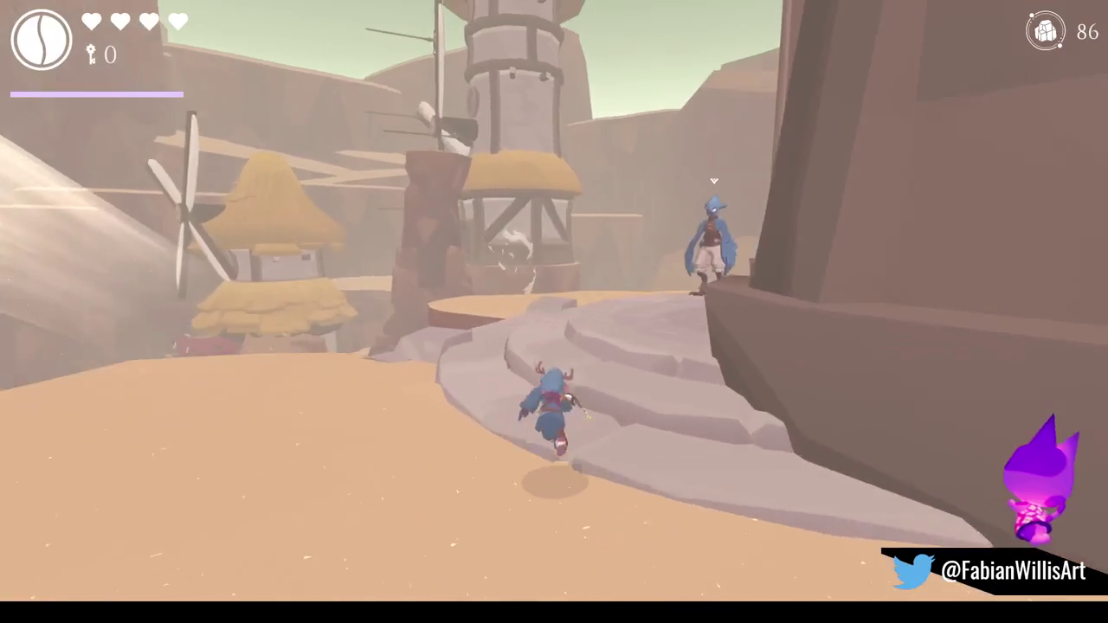
{"action": "key", "text": "w"}
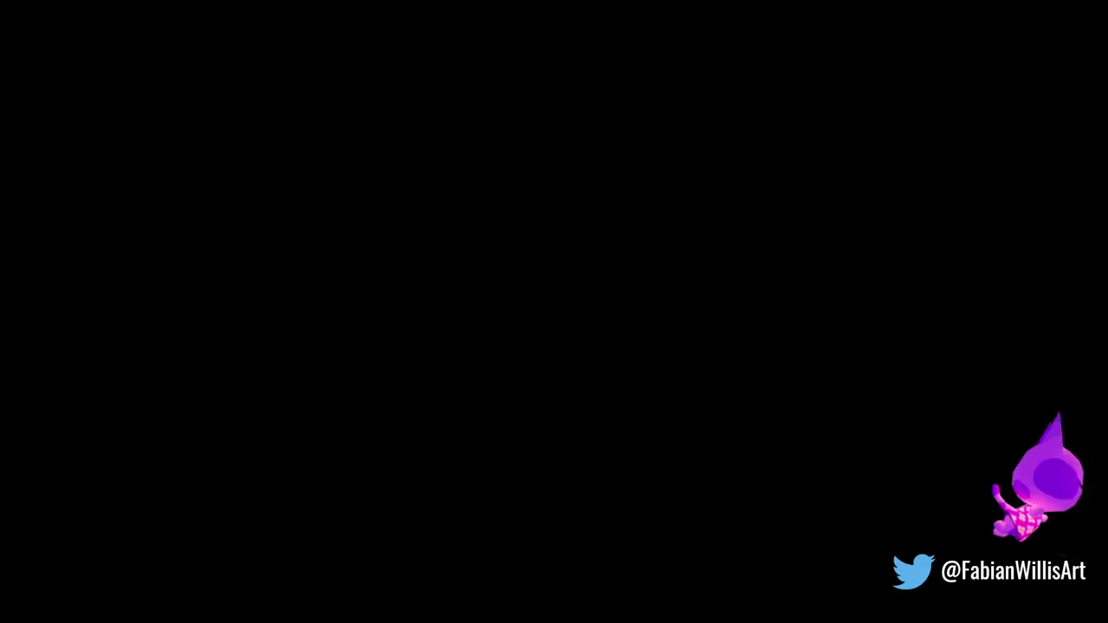
Smash the pot into the throne room and follow Illaria's exchange with Elder Vesa.
{"action": "key", "text": "w"}
{"action": "key", "text": "w"}
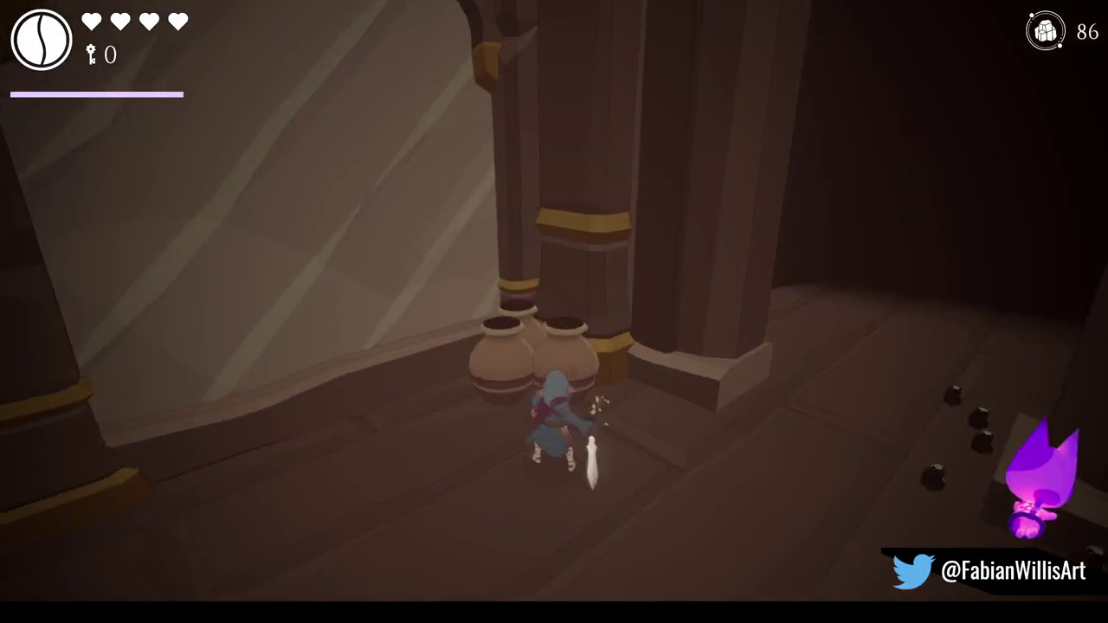
{"action": "key", "text": "w"}
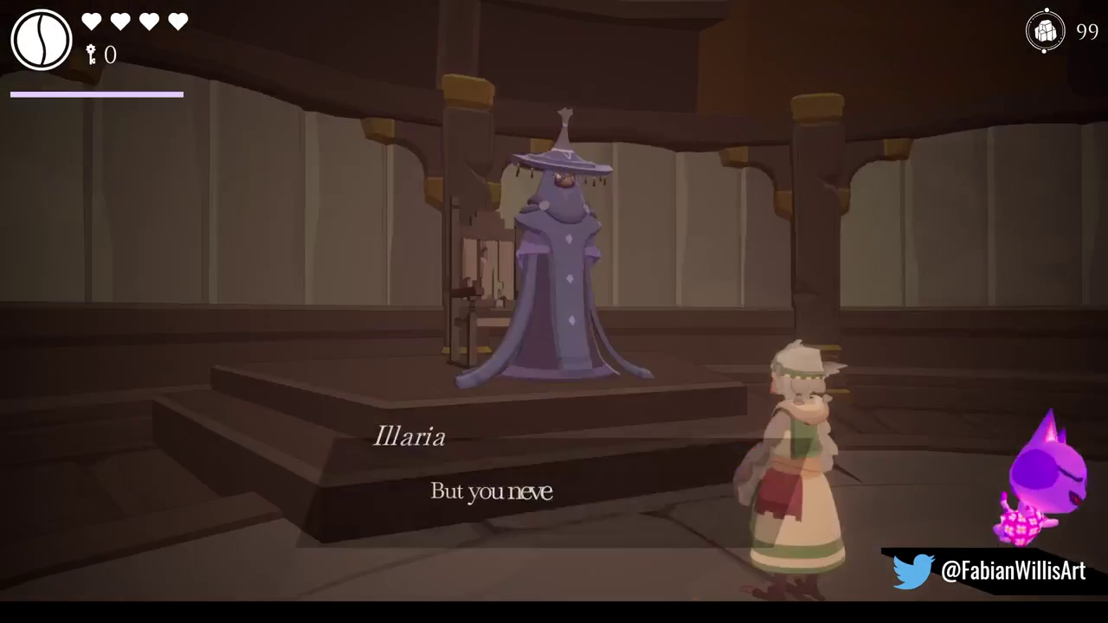
{"action": "key", "text": "space"}
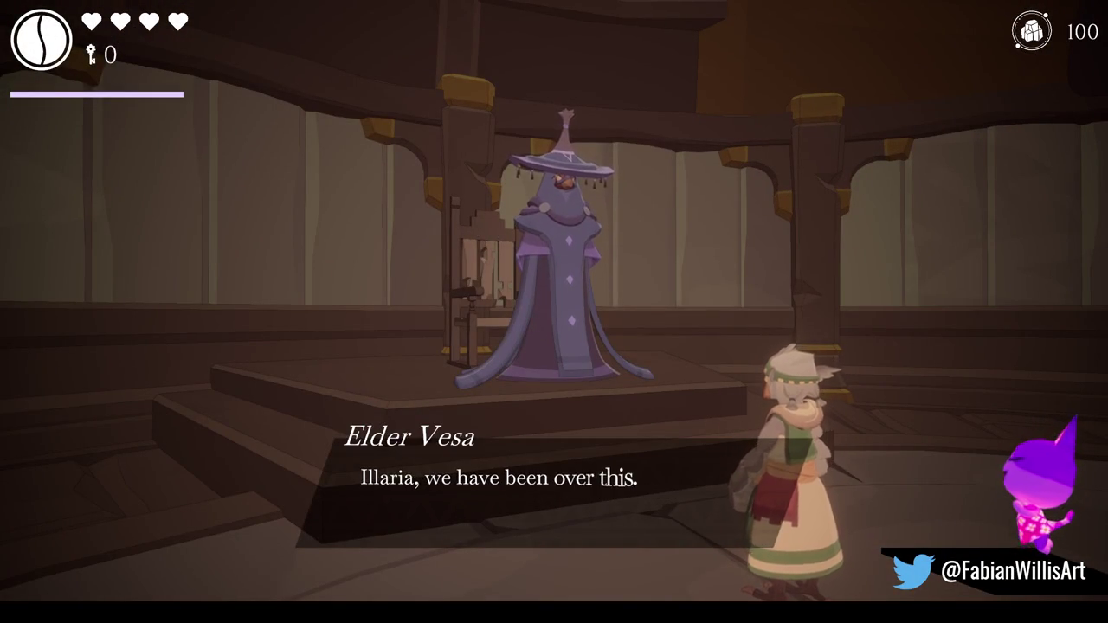
{"action": "key", "text": "space"}
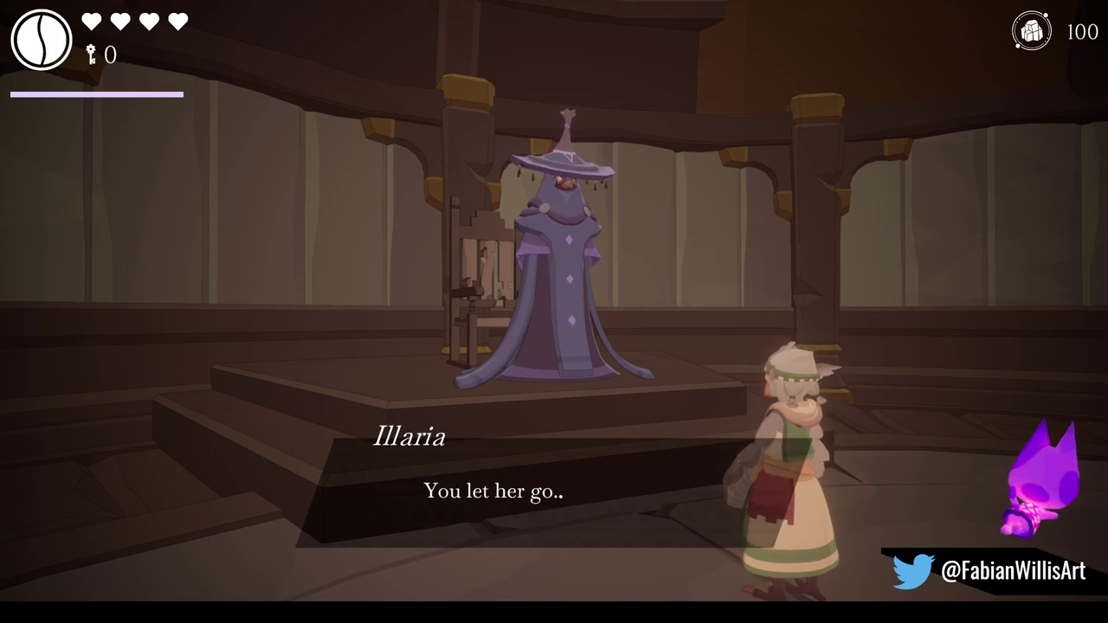
{"action": "key", "text": "space"}
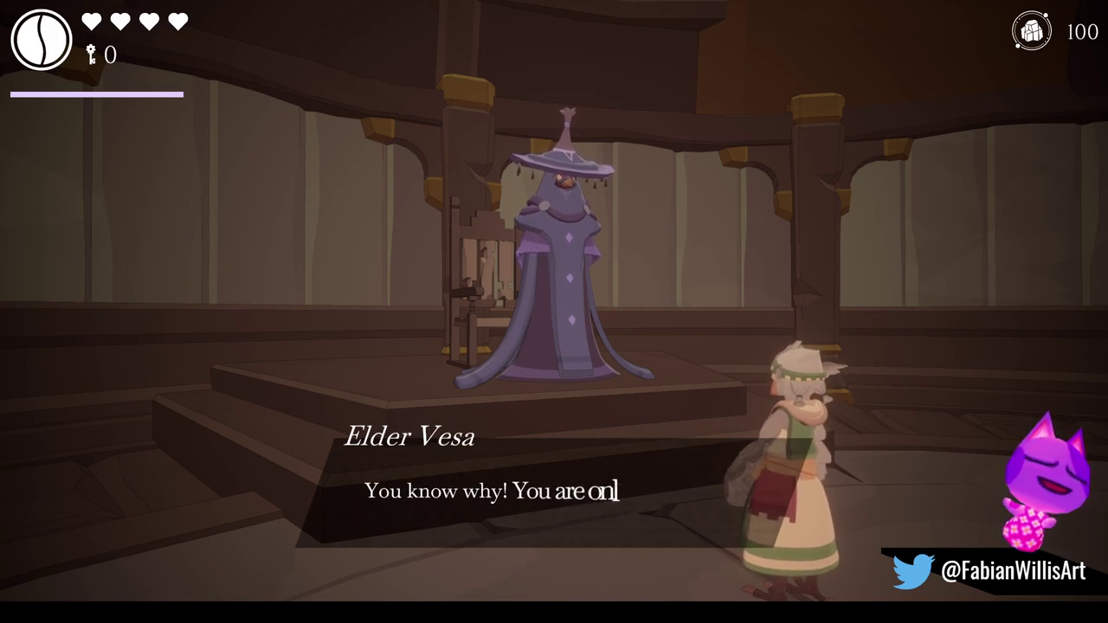
{"action": "key", "text": "space"}
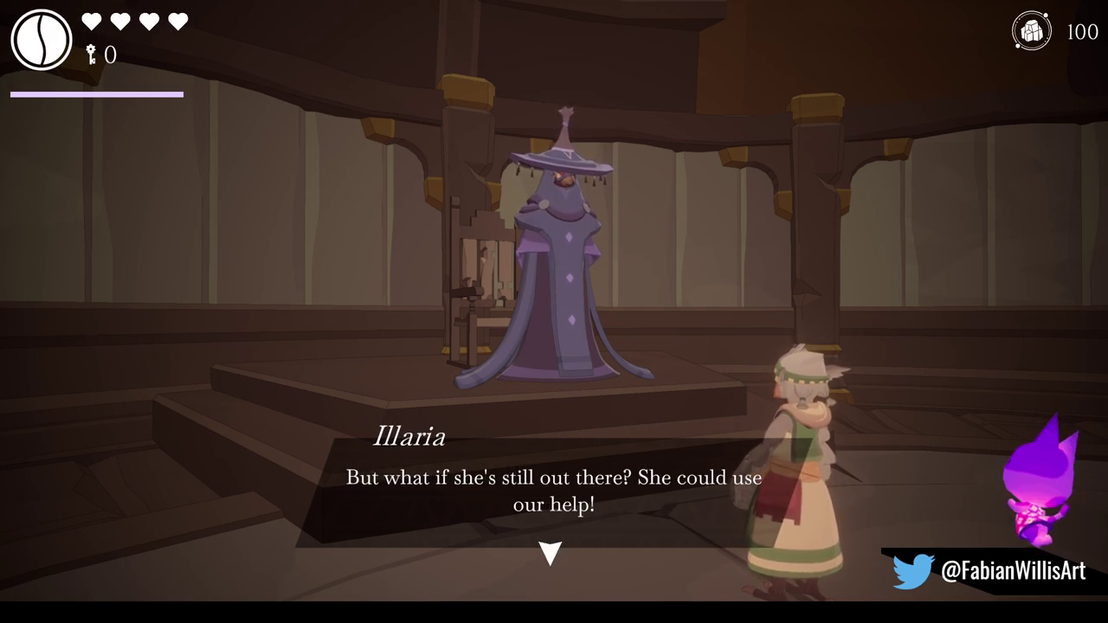
{"action": "key", "text": "space"}
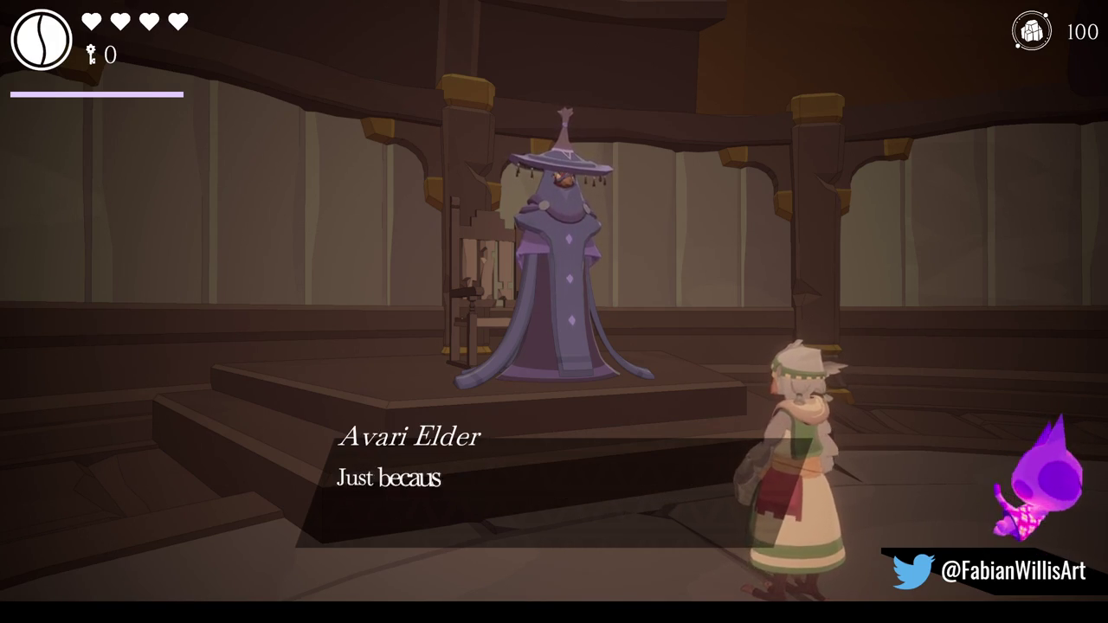
{"action": "key", "text": "space"}
{"action": "key", "text": "space"}
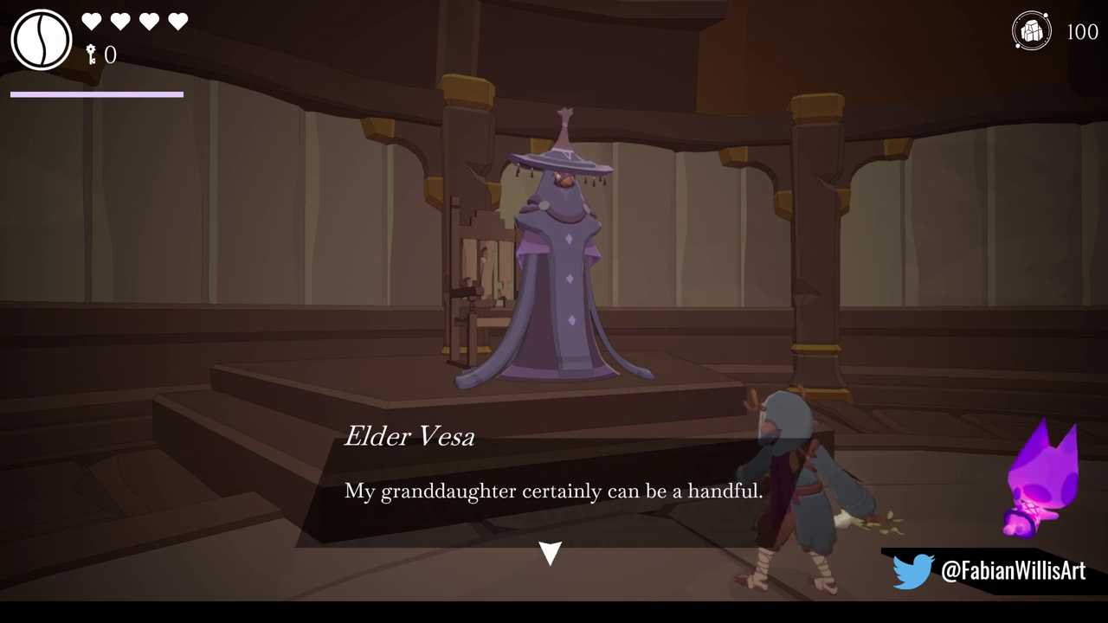
Hear Elder Vesa's story about the beast and Illaria's mother Yule.
{"action": "key", "text": "space"}
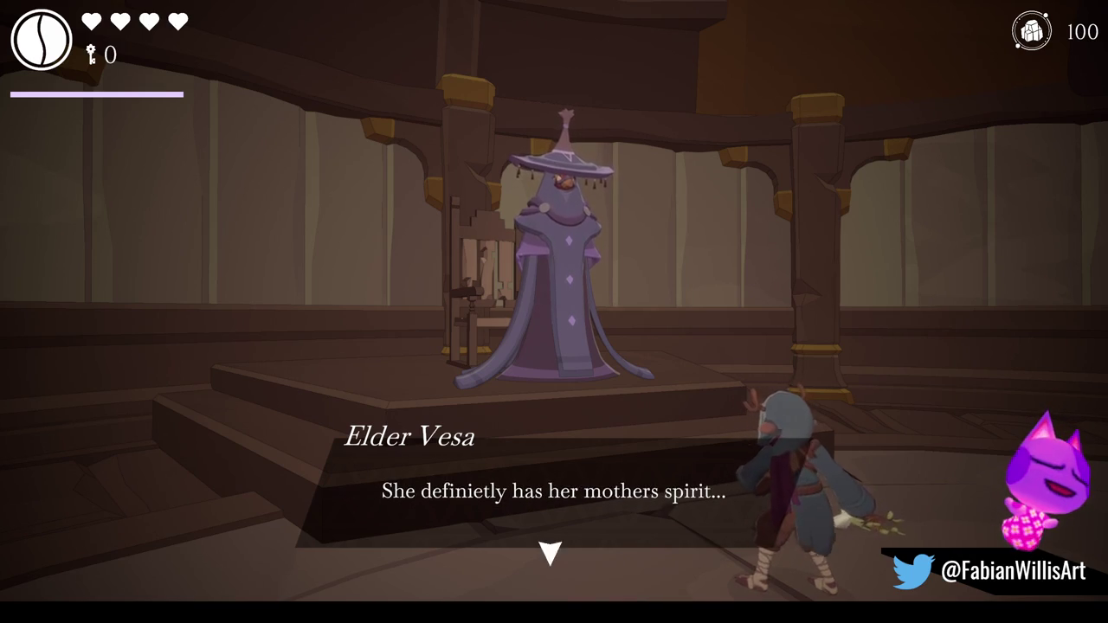
{"action": "key", "text": "space"}
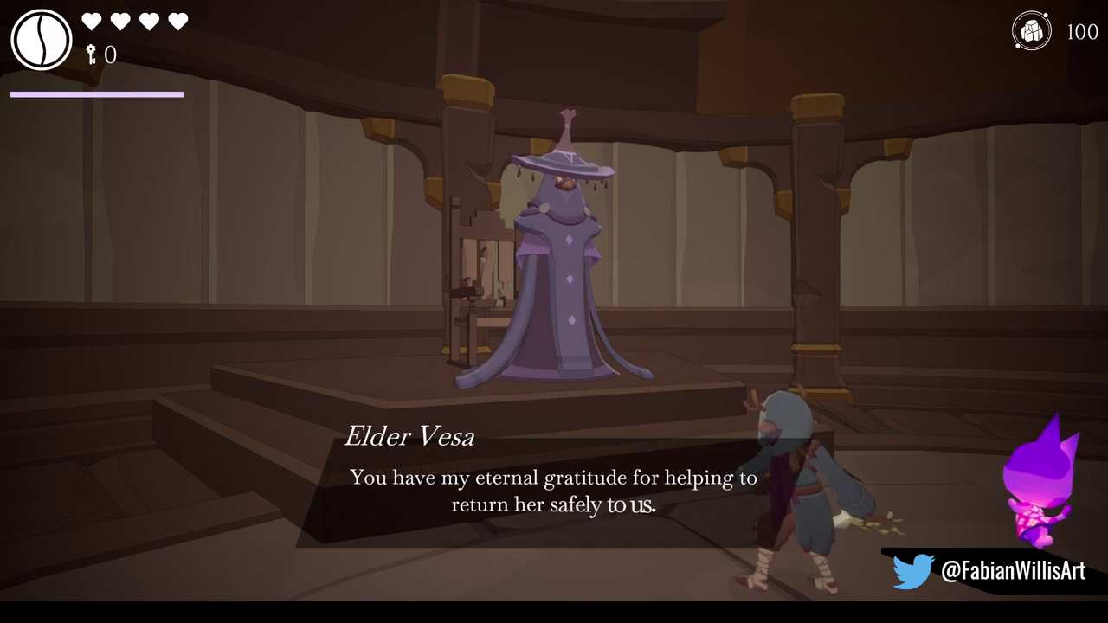
{"action": "key", "text": "space"}
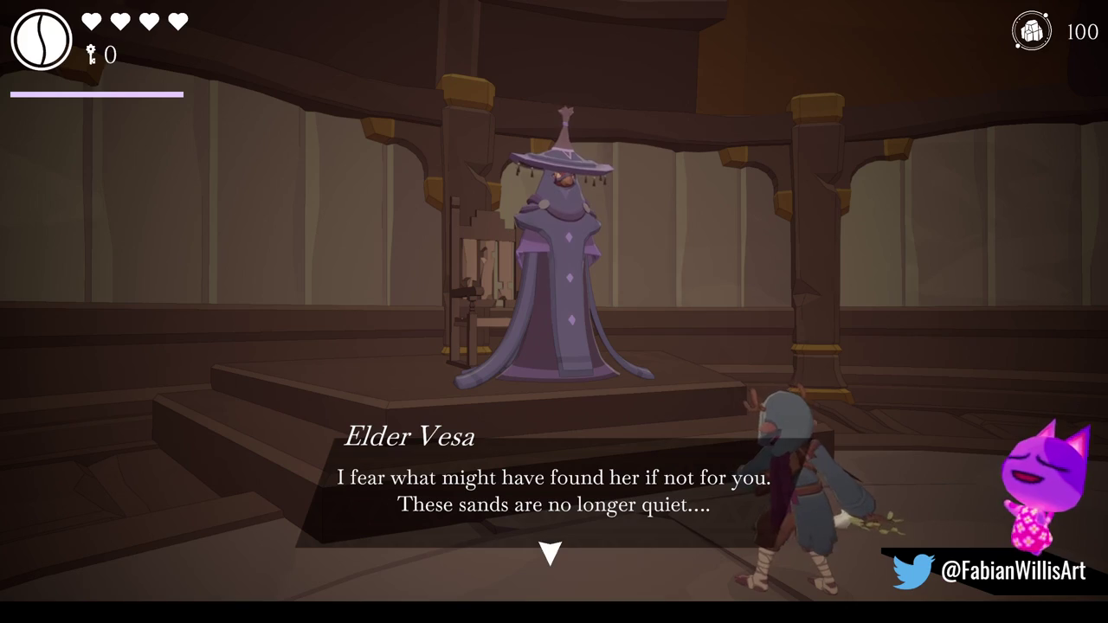
{"action": "key", "text": "space"}
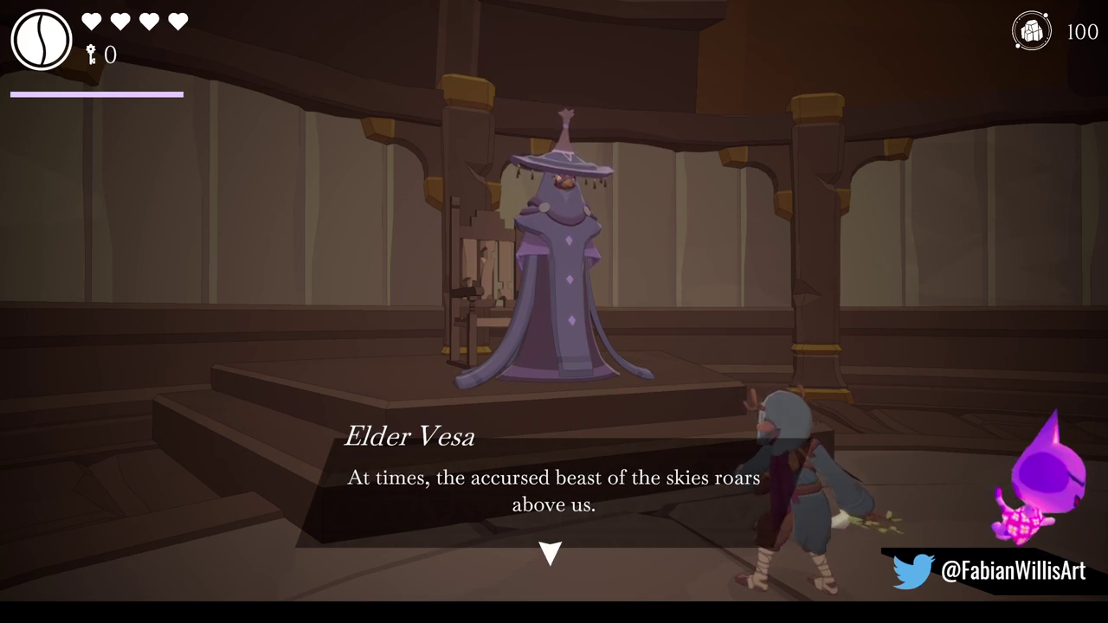
{"action": "key", "text": "space"}
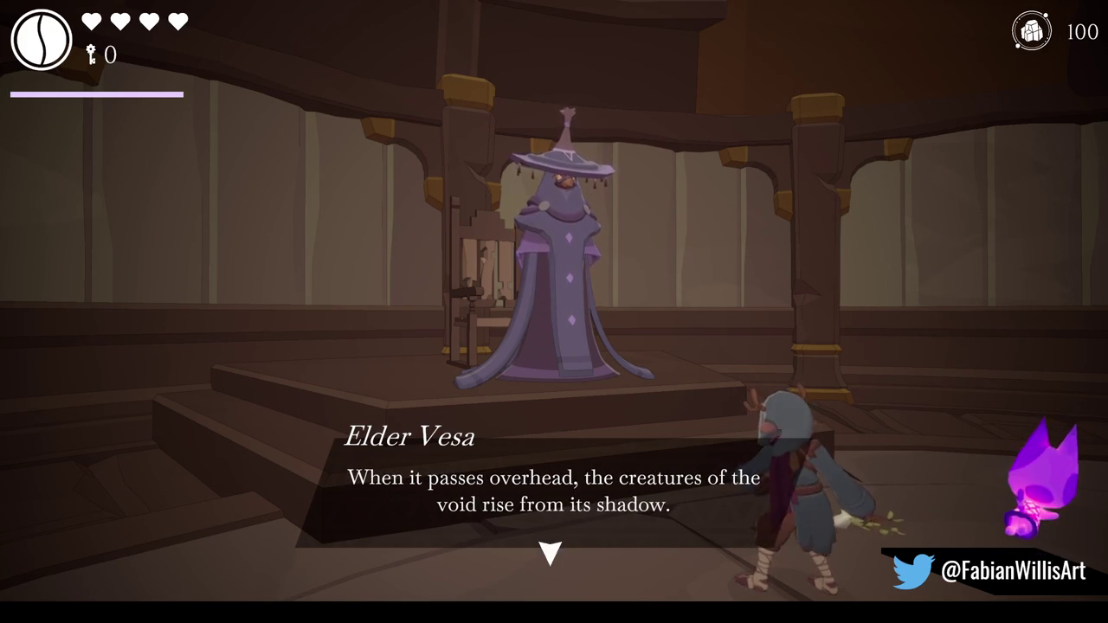
{"action": "key", "text": "space"}
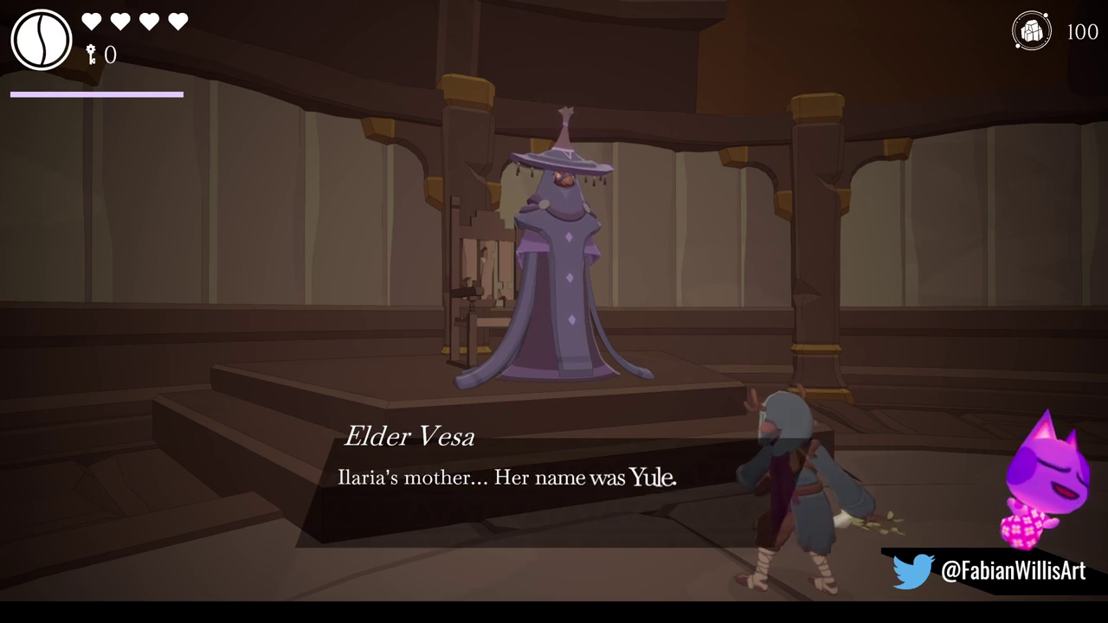
{"action": "key", "text": "space"}
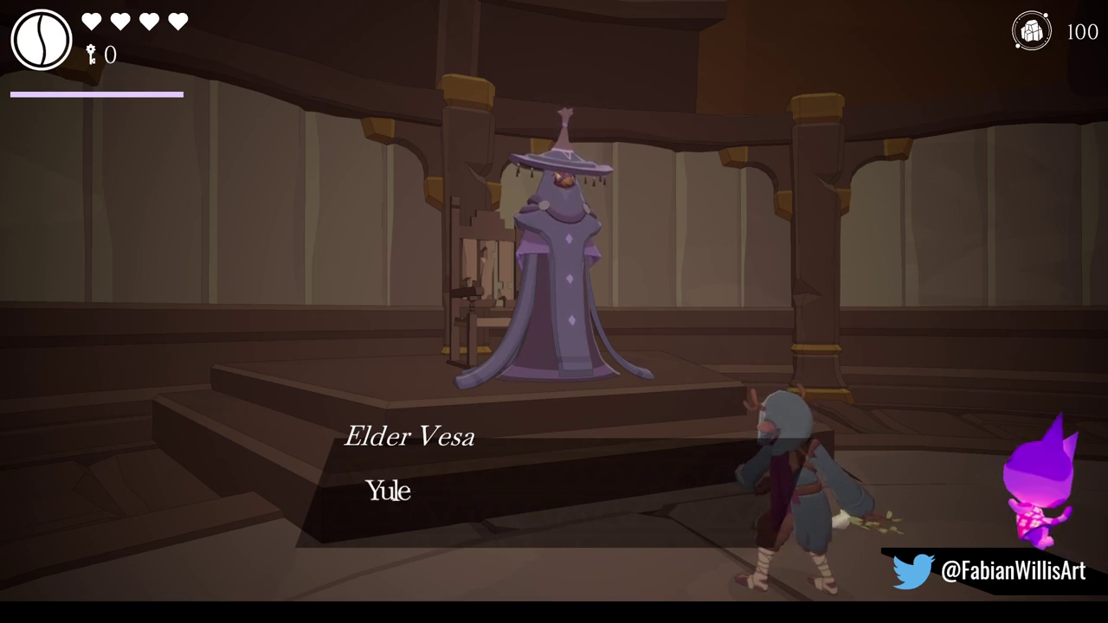
{"action": "key", "text": "space"}
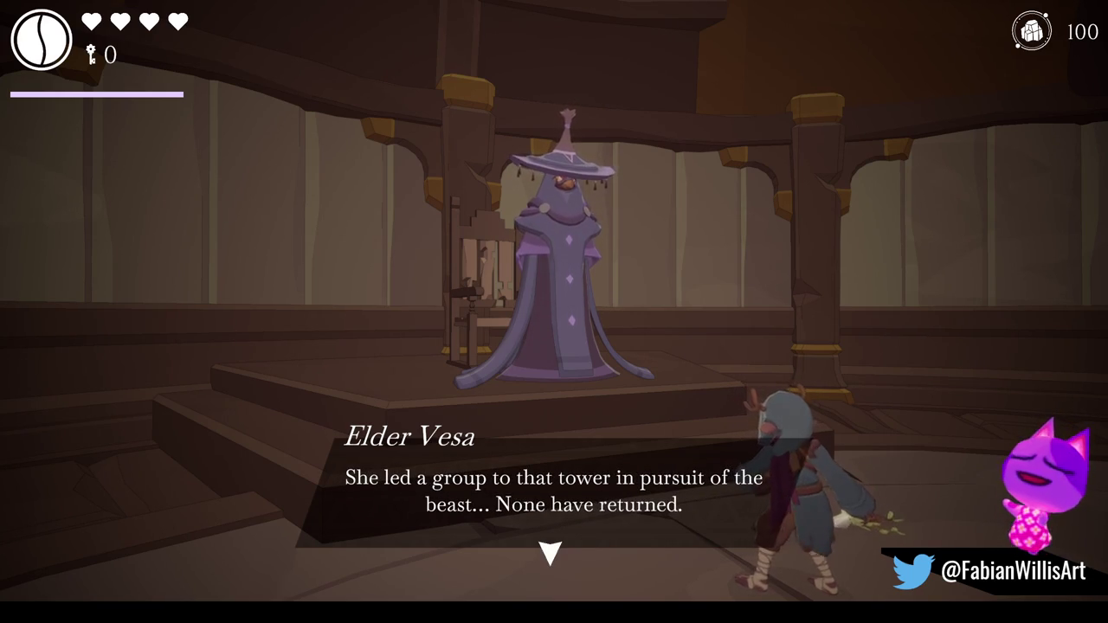
Accept the elder's shard gift, raising the total to 200, and hear her farewell.
{"action": "key", "text": "space"}
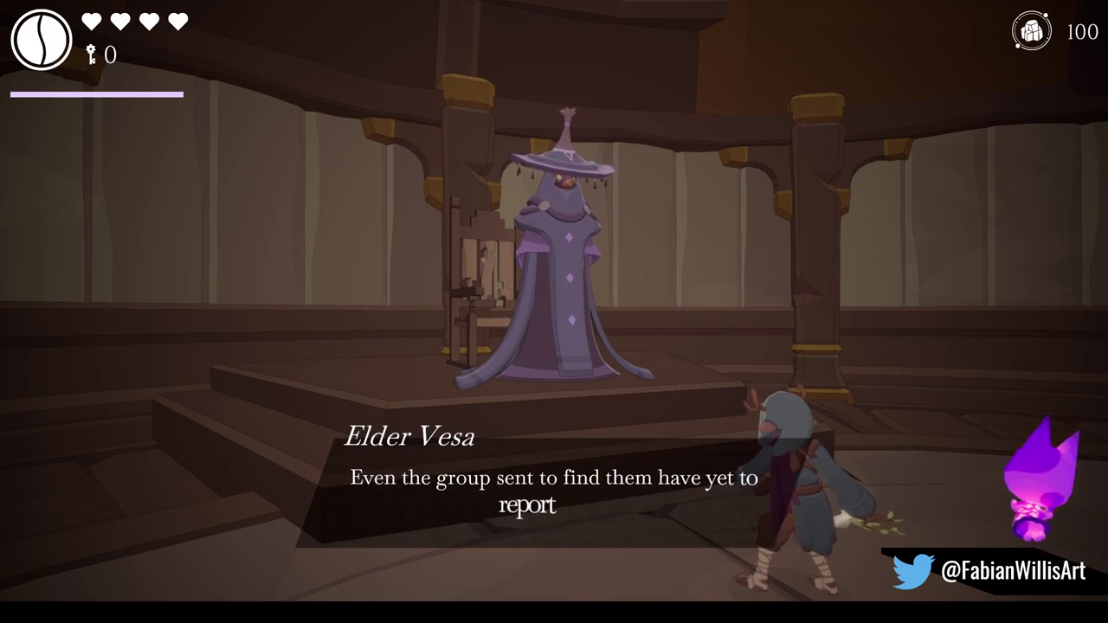
{"action": "key", "text": "space"}
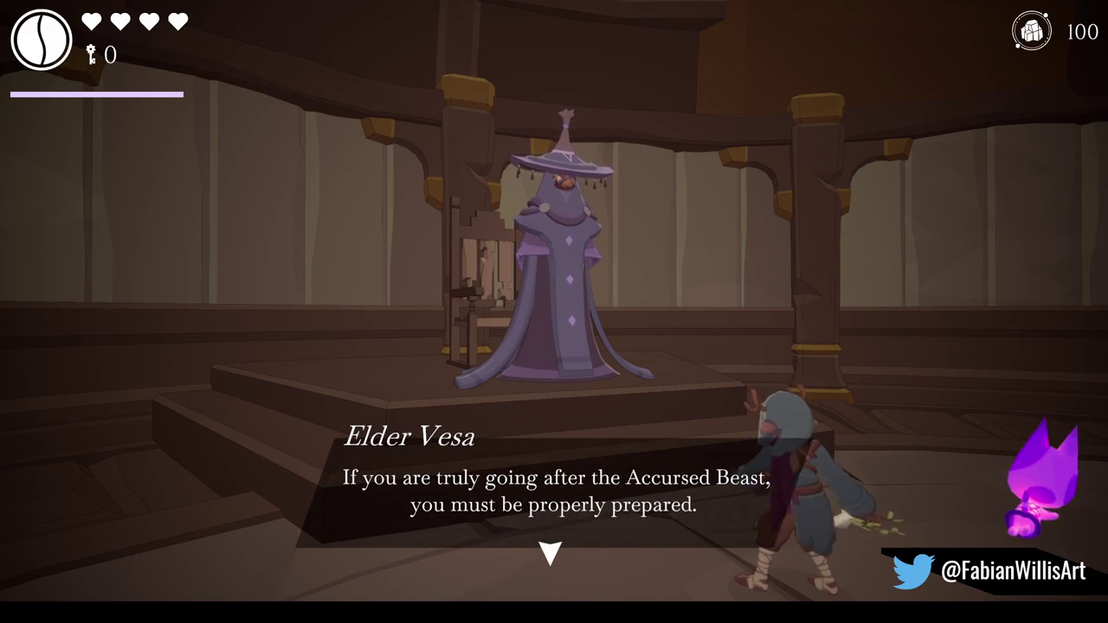
{"action": "key", "text": "space"}
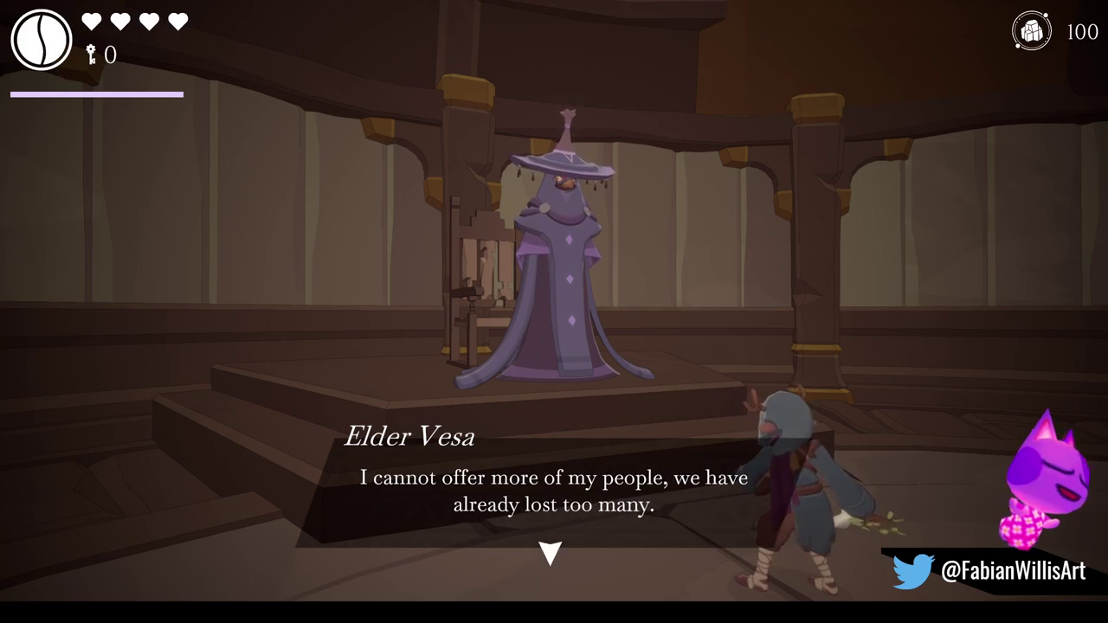
{"action": "key", "text": "space"}
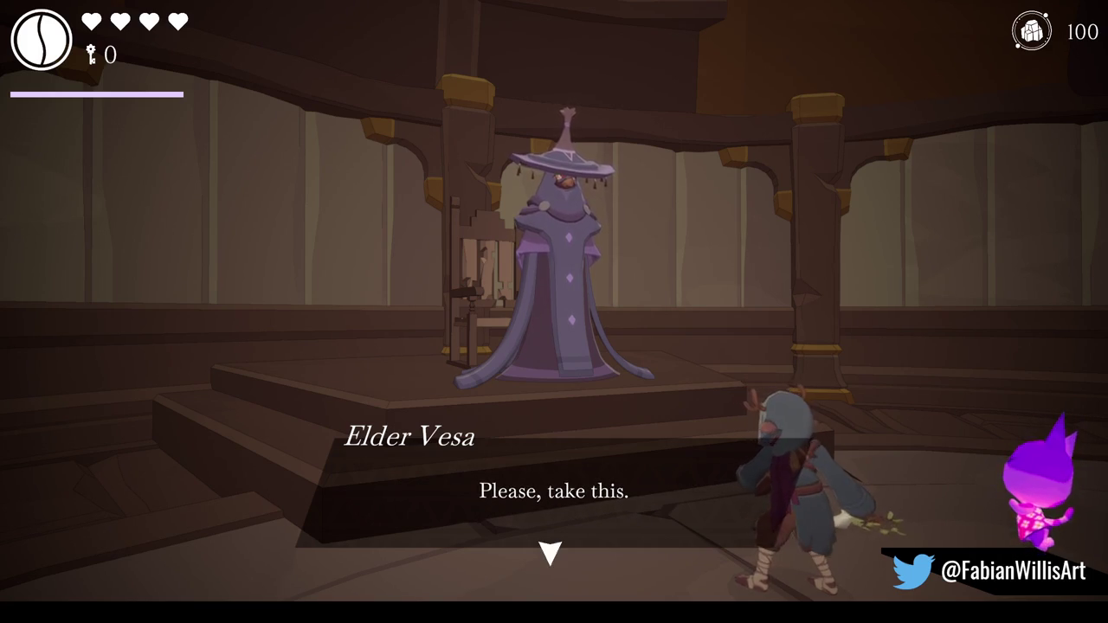
{"action": "key", "text": "space"}
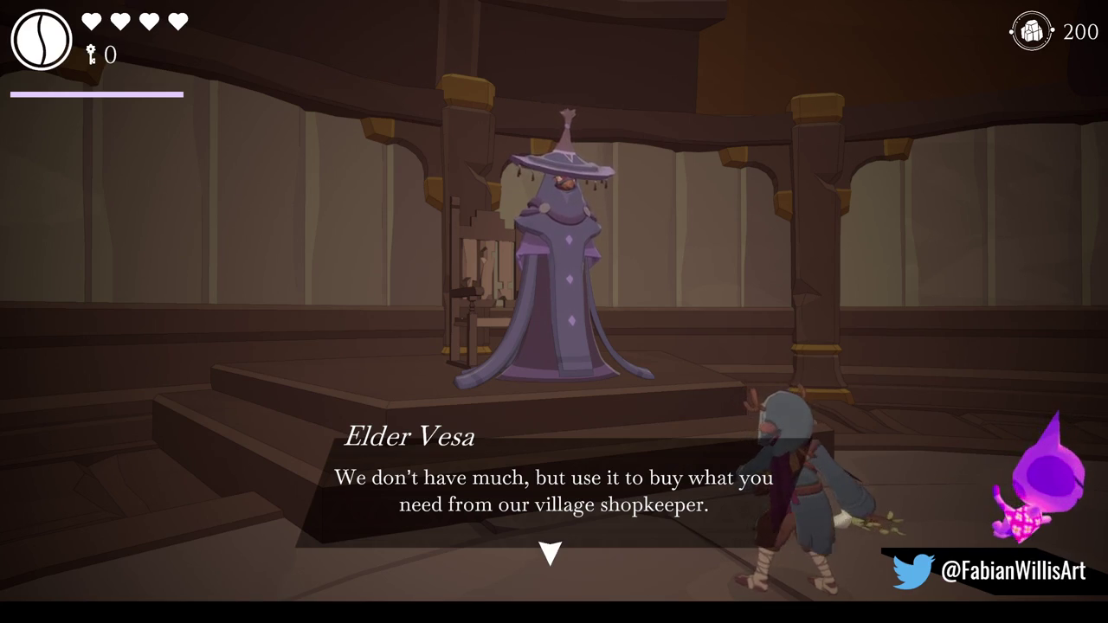
{"action": "key", "text": "space"}
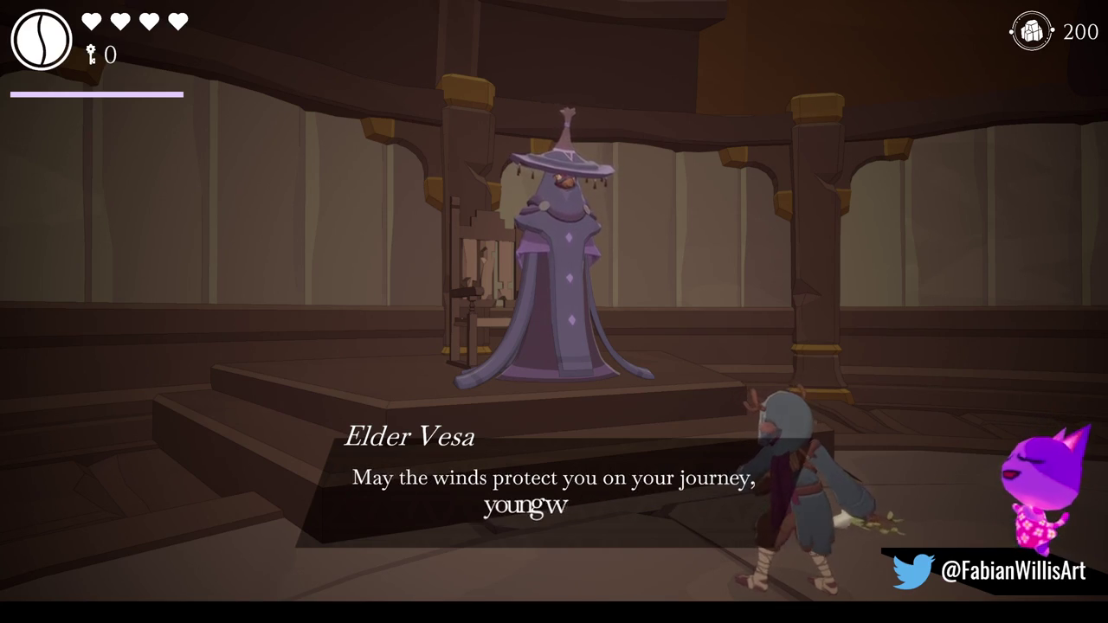
{"action": "key", "text": "space"}
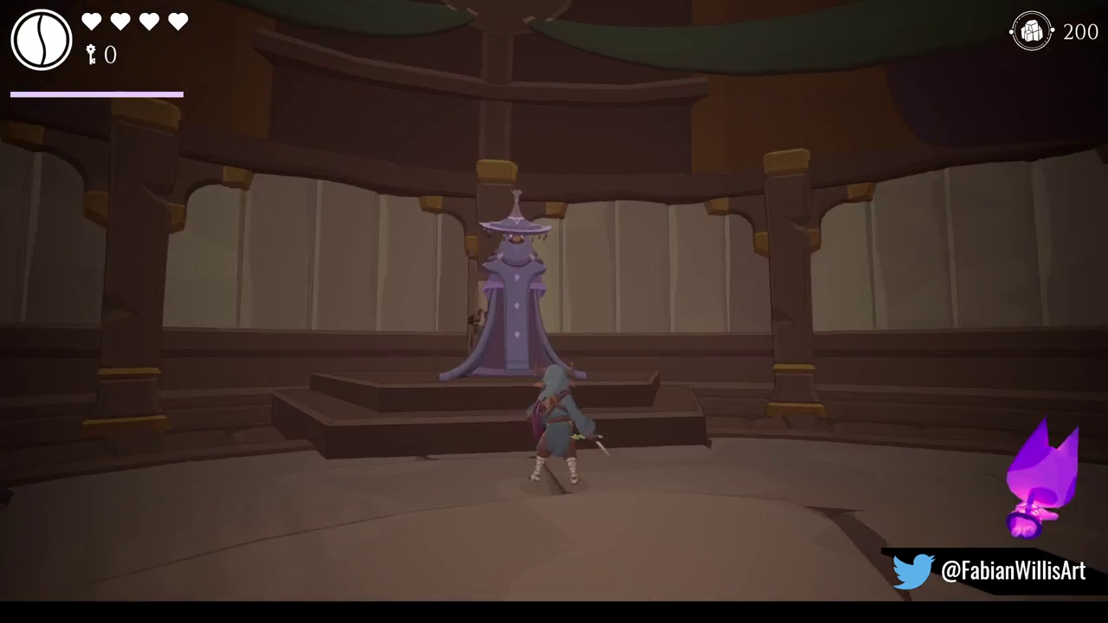
Loot the hall's chest and smash its barrels to reach 224 shards, then head into the corridor.
{"action": "key", "text": "s"}
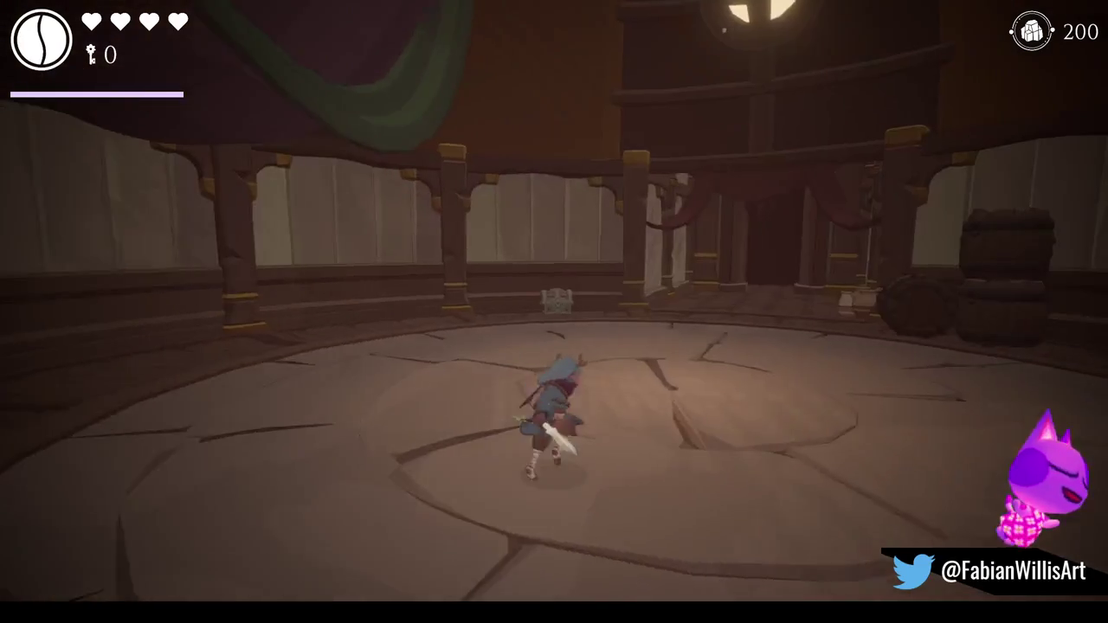
{"action": "key", "text": "w"}
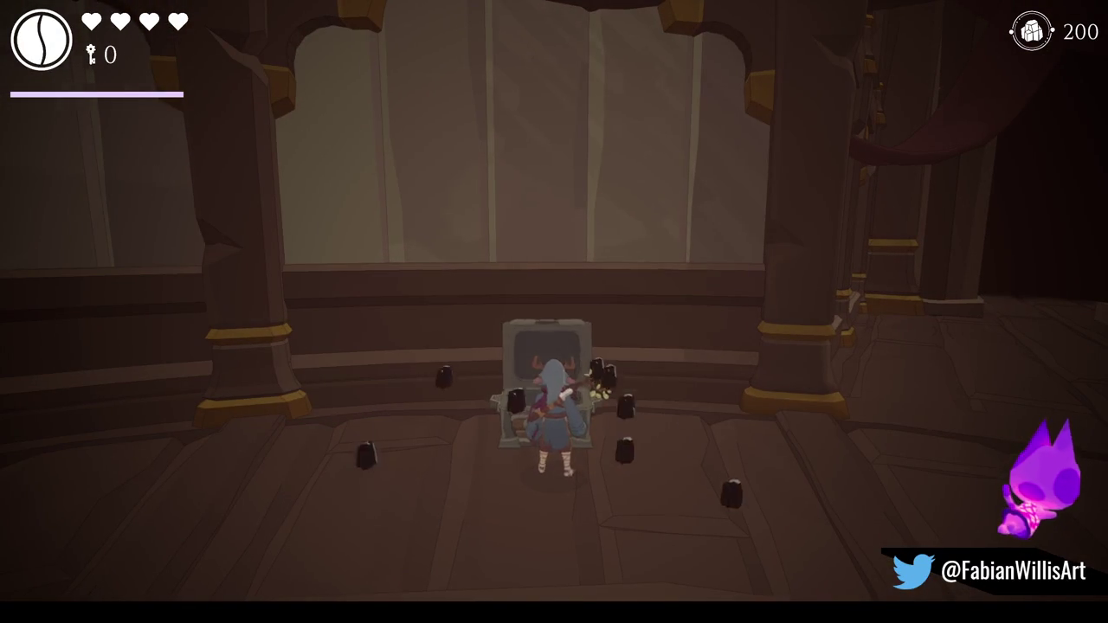
{"action": "key", "text": "w"}
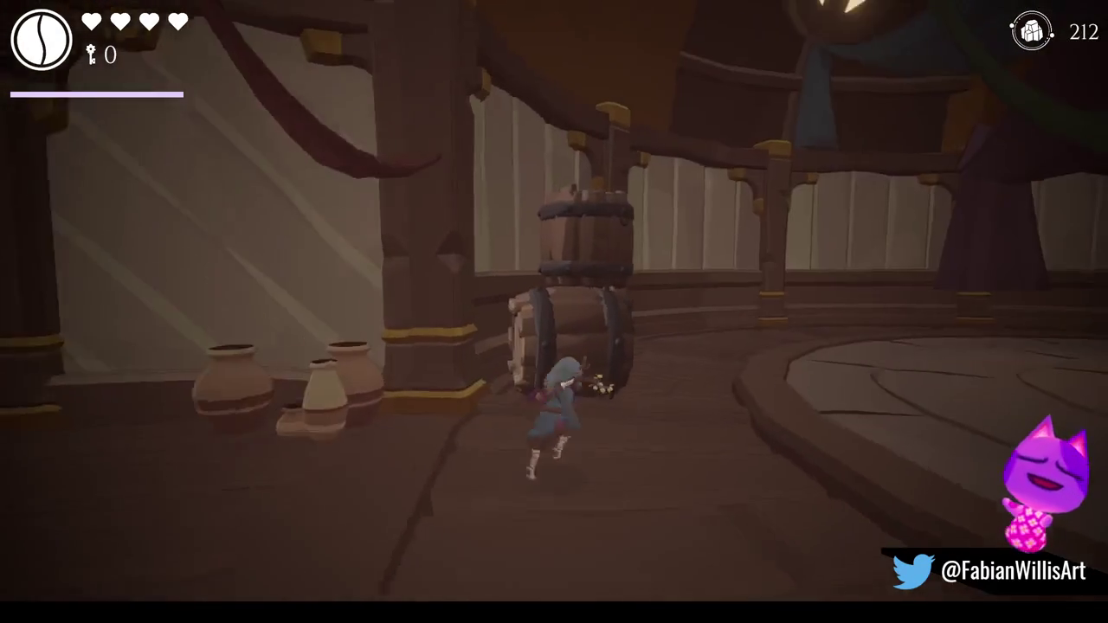
{"action": "key", "text": "a"}
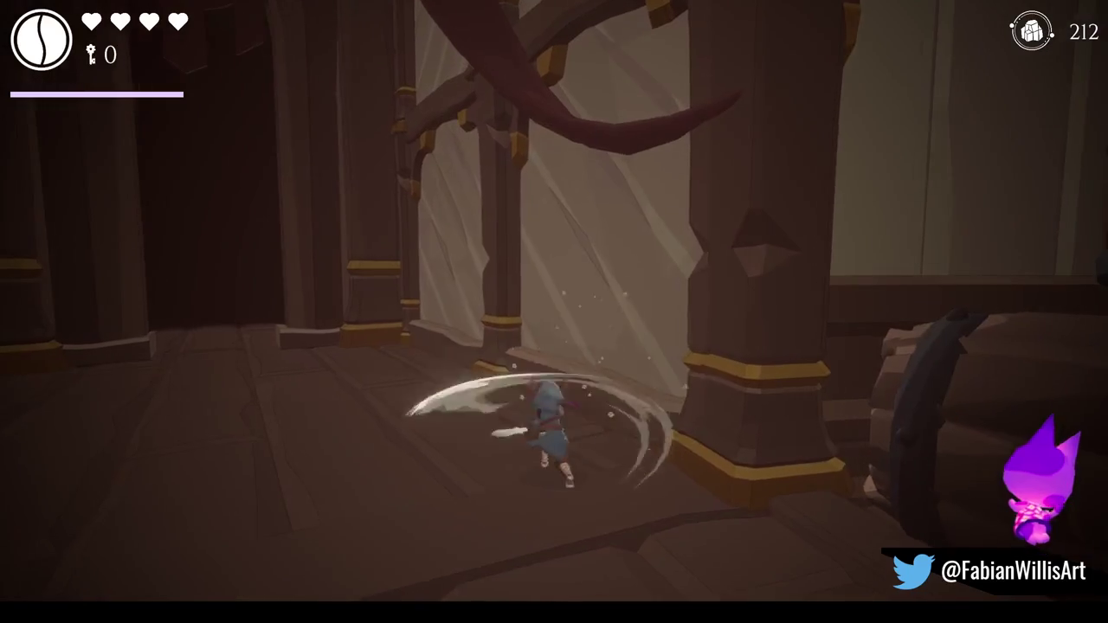
{"action": "key", "text": "w"}
{"action": "key", "text": "w"}
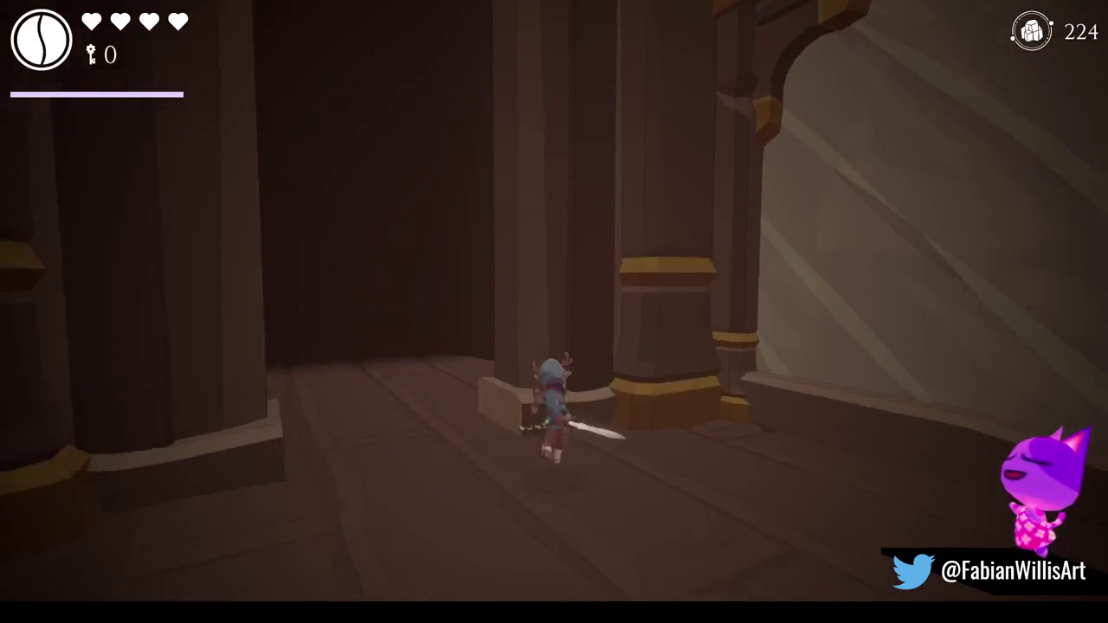
{"action": "key", "text": "w"}
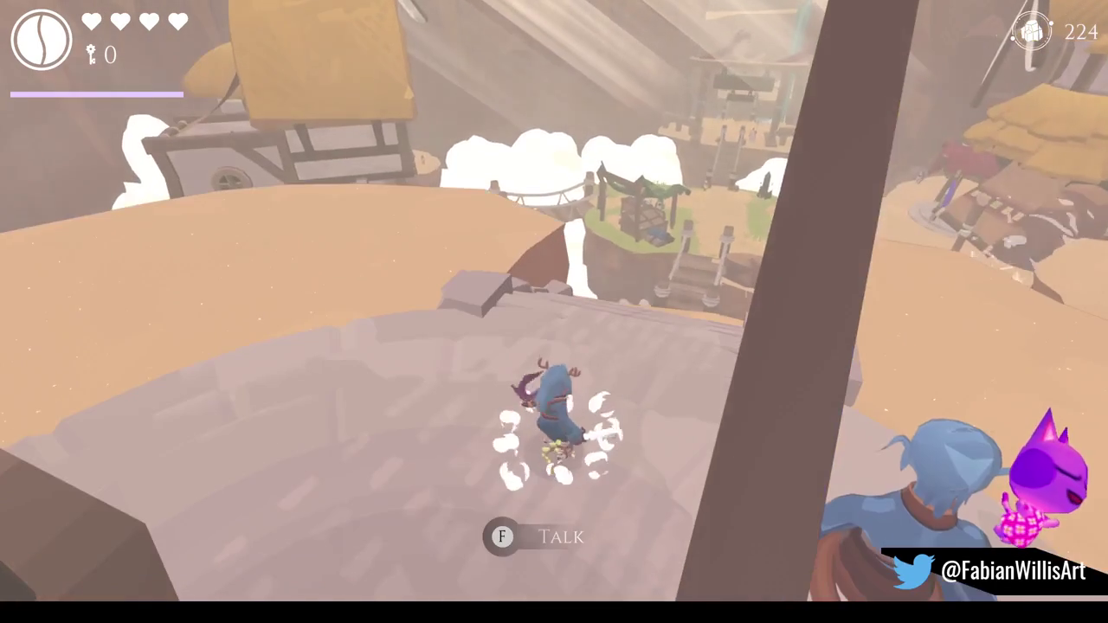
Run down the stairs and slope to the rope bridge and finish talking with Talon.
{"action": "key", "text": "w"}
{"action": "key", "text": "w"}
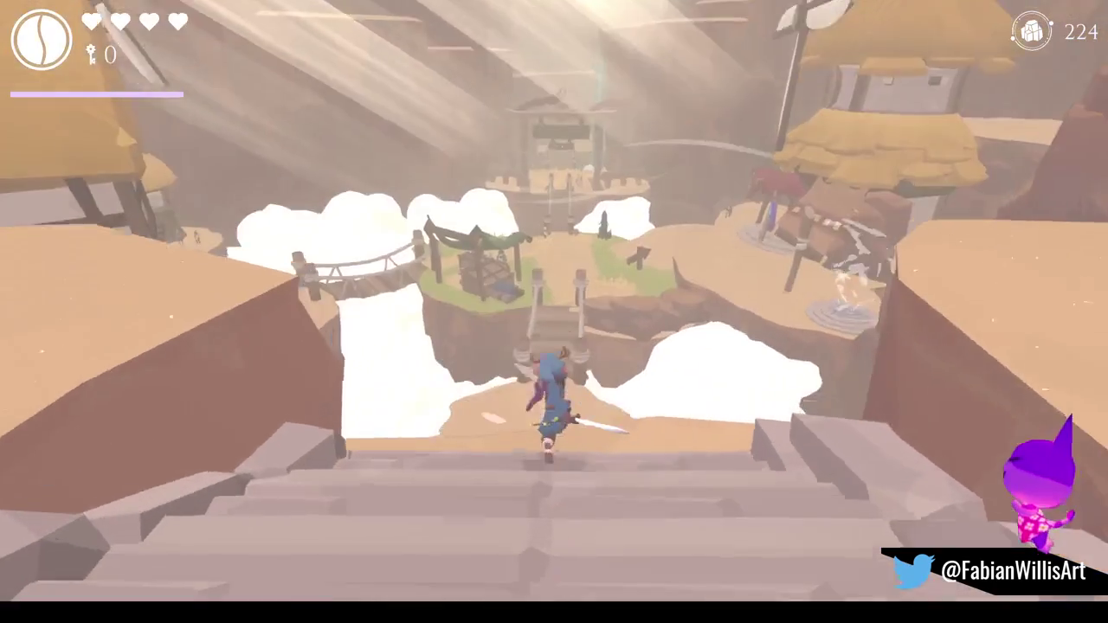
{"action": "key", "text": "w"}
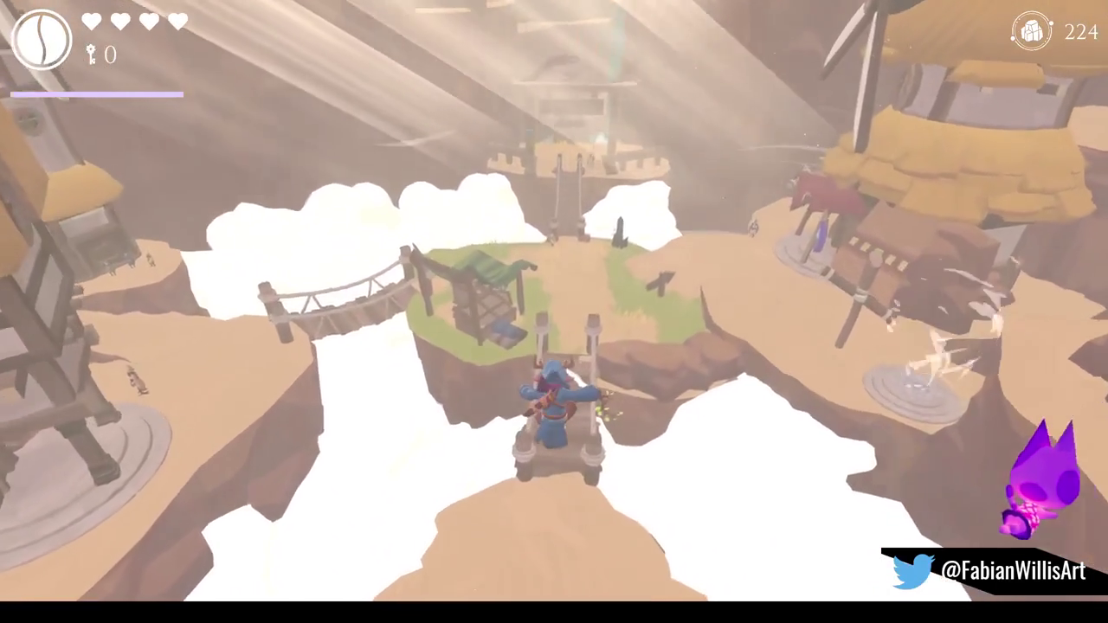
{"action": "key", "text": "w"}
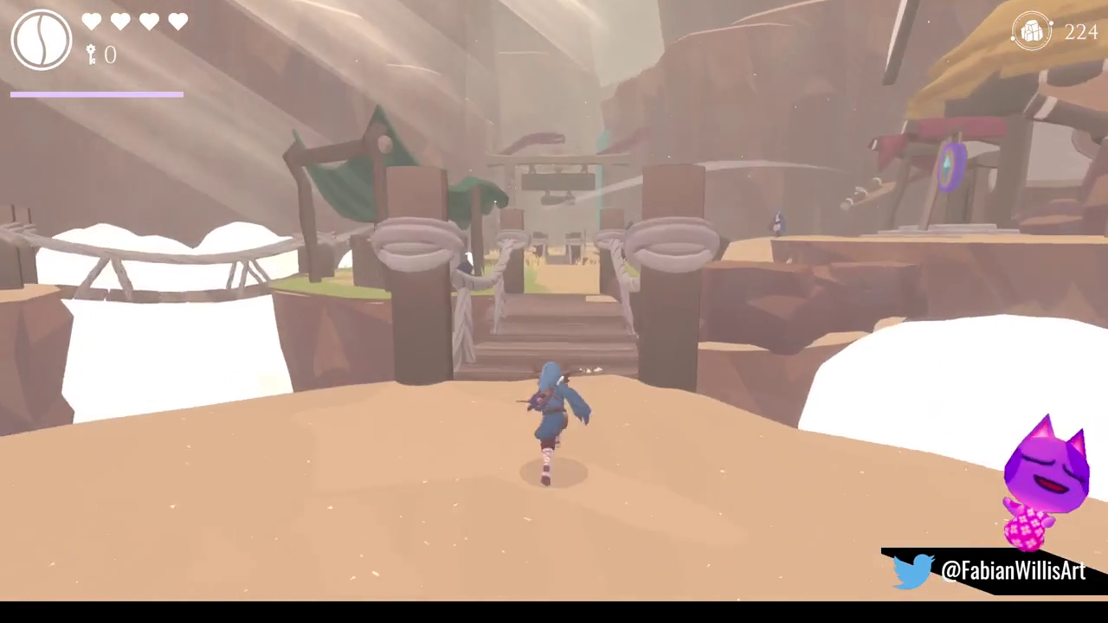
{"action": "key", "text": "w"}
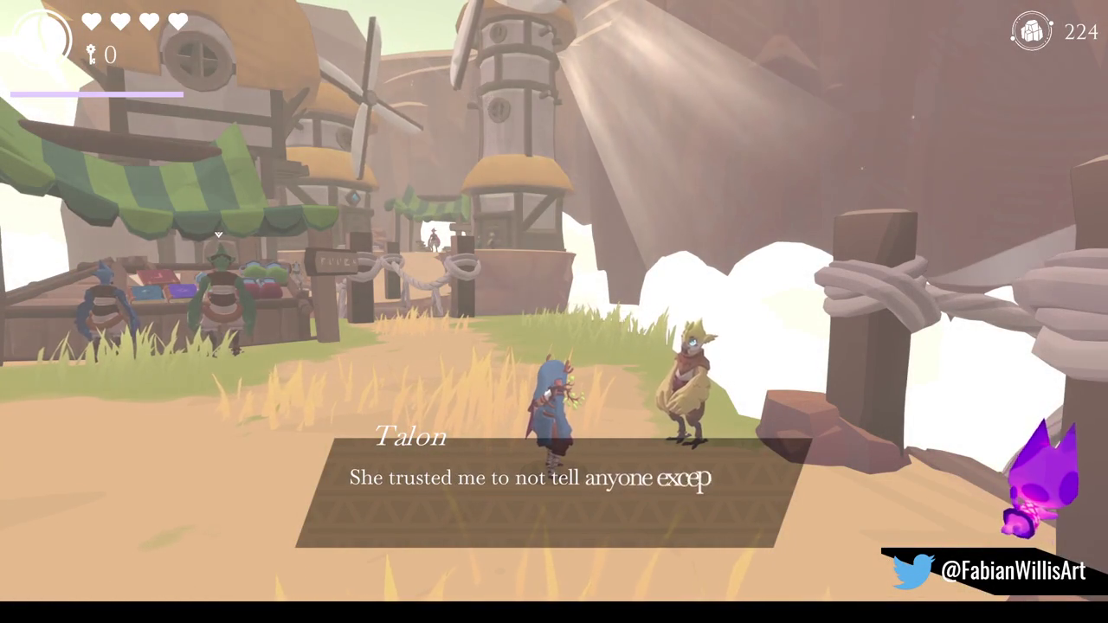
{"action": "key", "text": "f"}
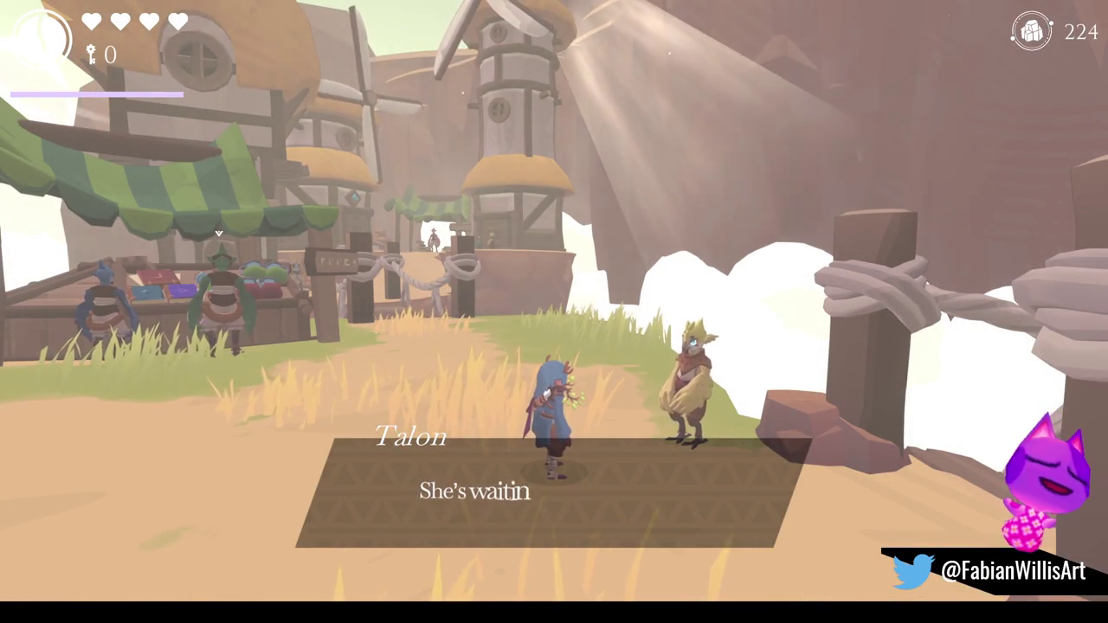
{"action": "key", "text": "f"}
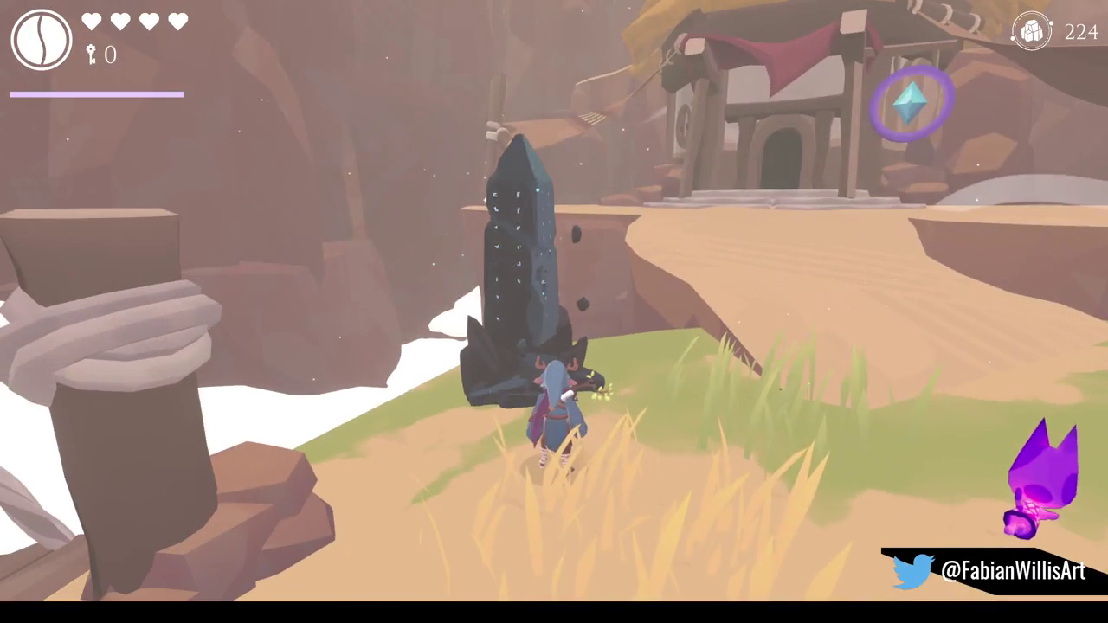
Buy the 200-shard Void upgrade at the obelisk, leaving 24 shards.
{"action": "key", "text": "Escape"}
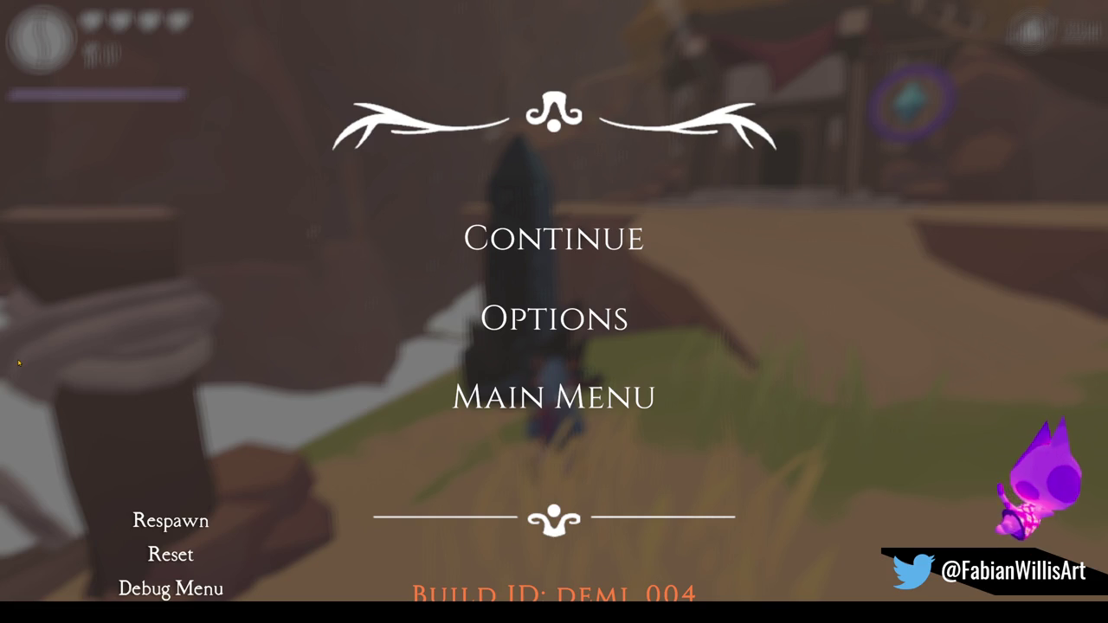
{"action": "key", "text": "Escape"}
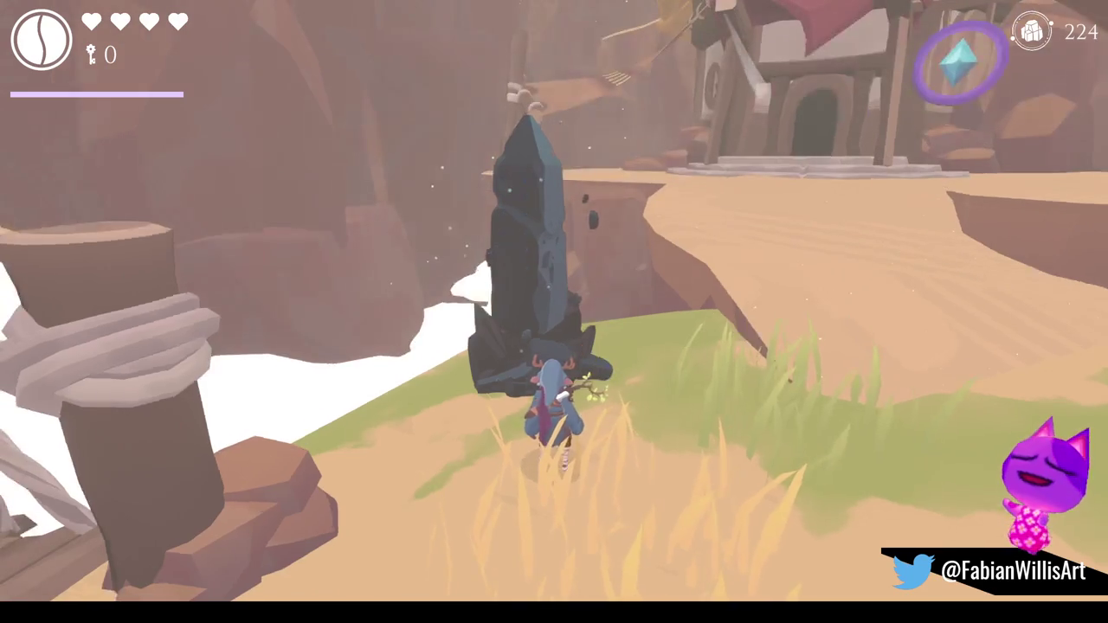
{"action": "key", "text": "e"}
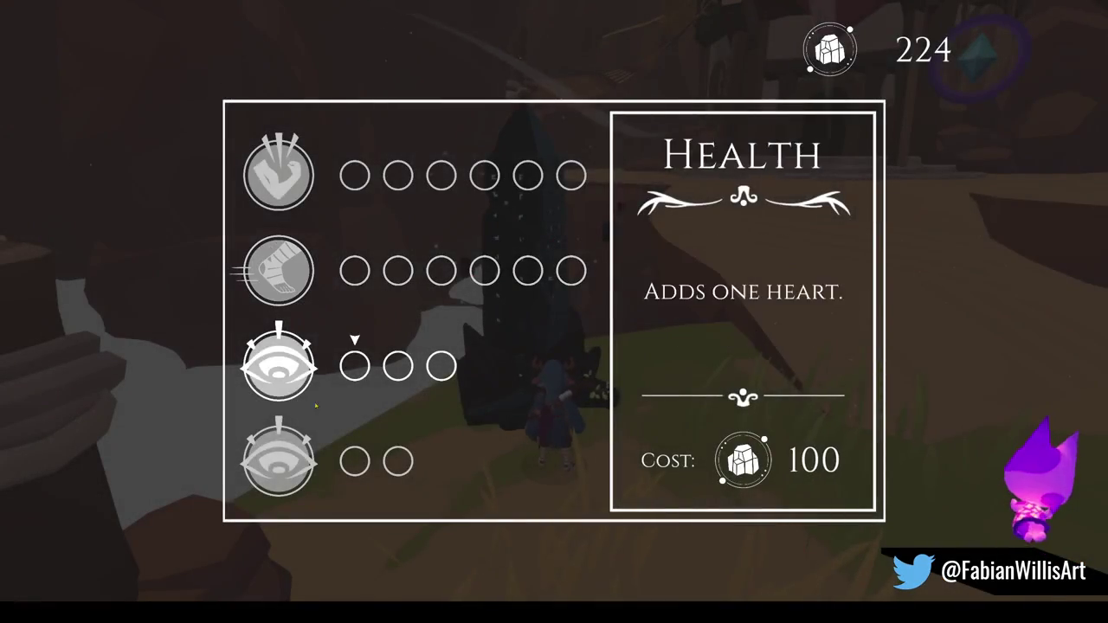
{"action": "left_click", "coordinate": [348, 464]}
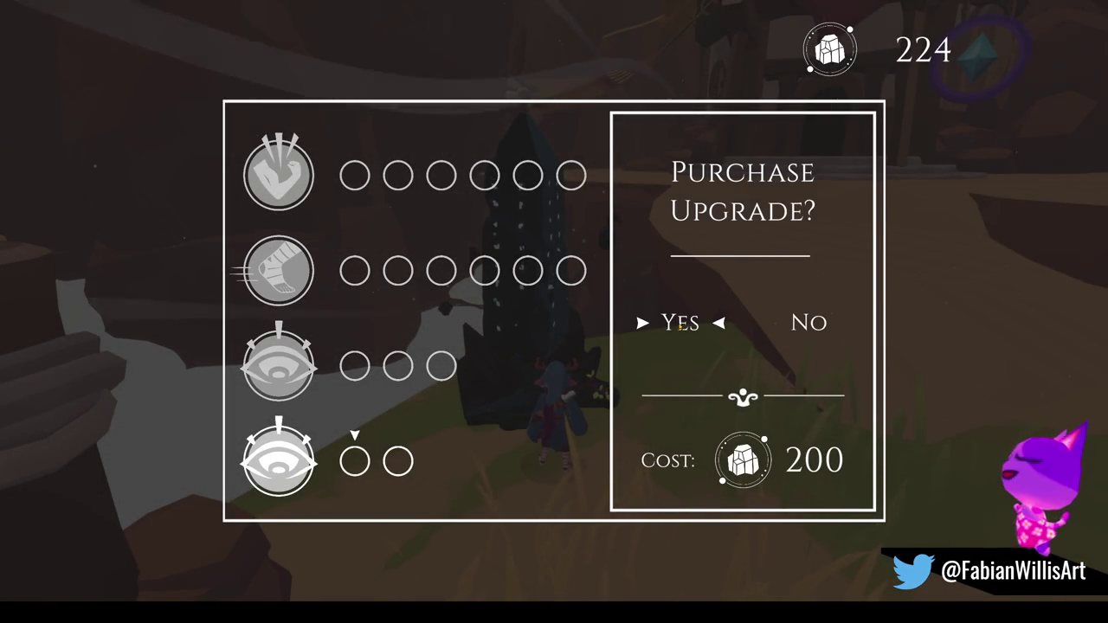
{"action": "left_click", "coordinate": [683, 340]}
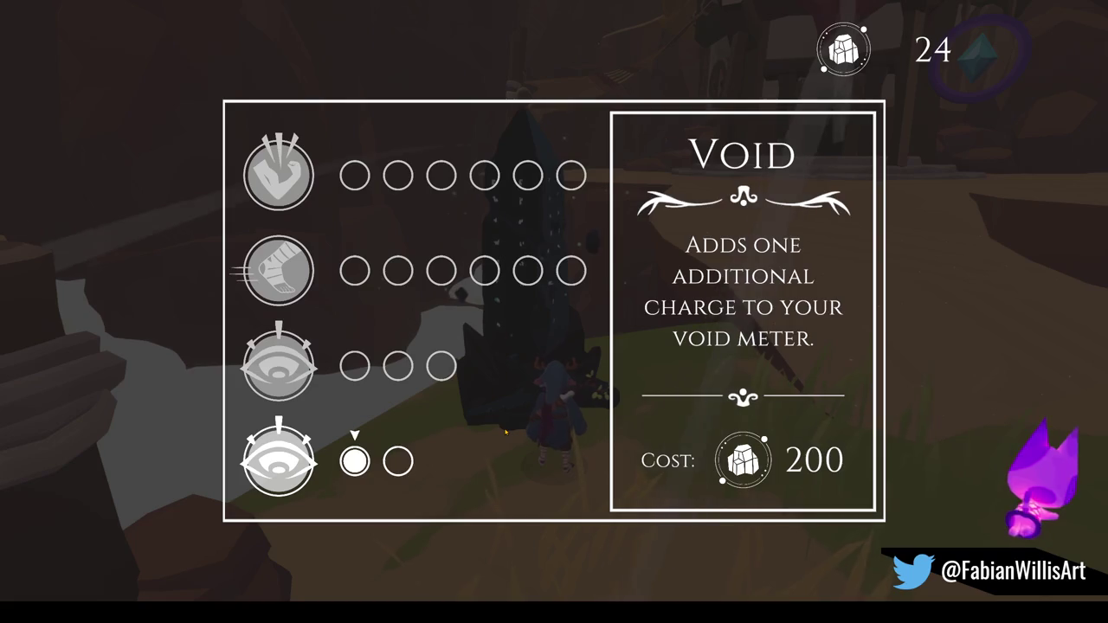
{"action": "key", "text": "Escape"}
Cross both rope bridges and the sandy plateau into the canyon and begin talking with Illaria.
{"action": "key", "text": "w"}
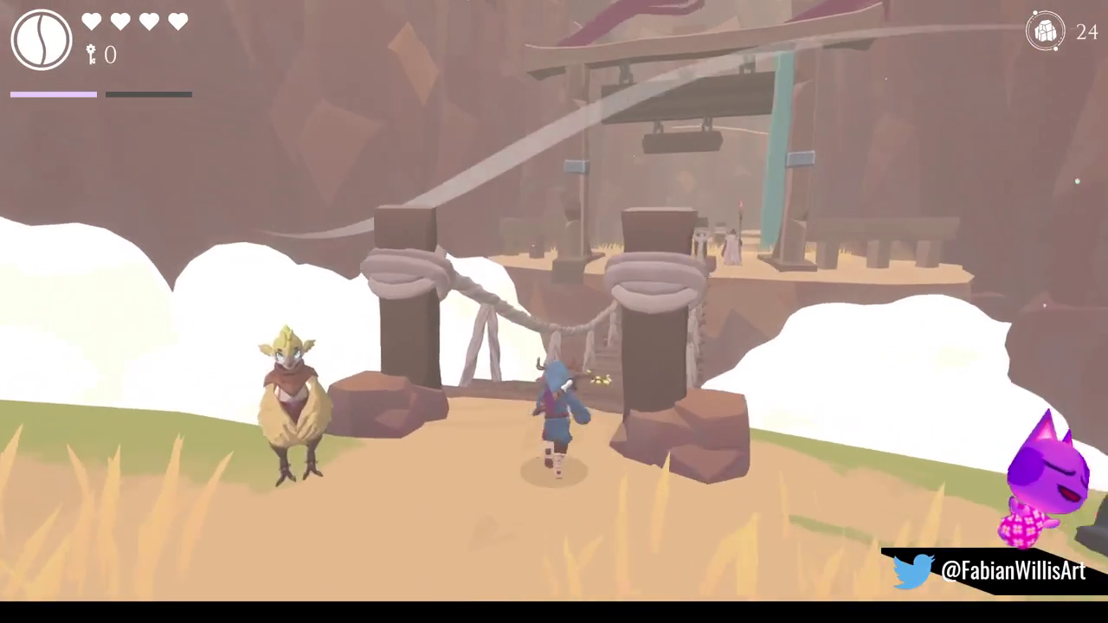
{"action": "key", "text": "w"}
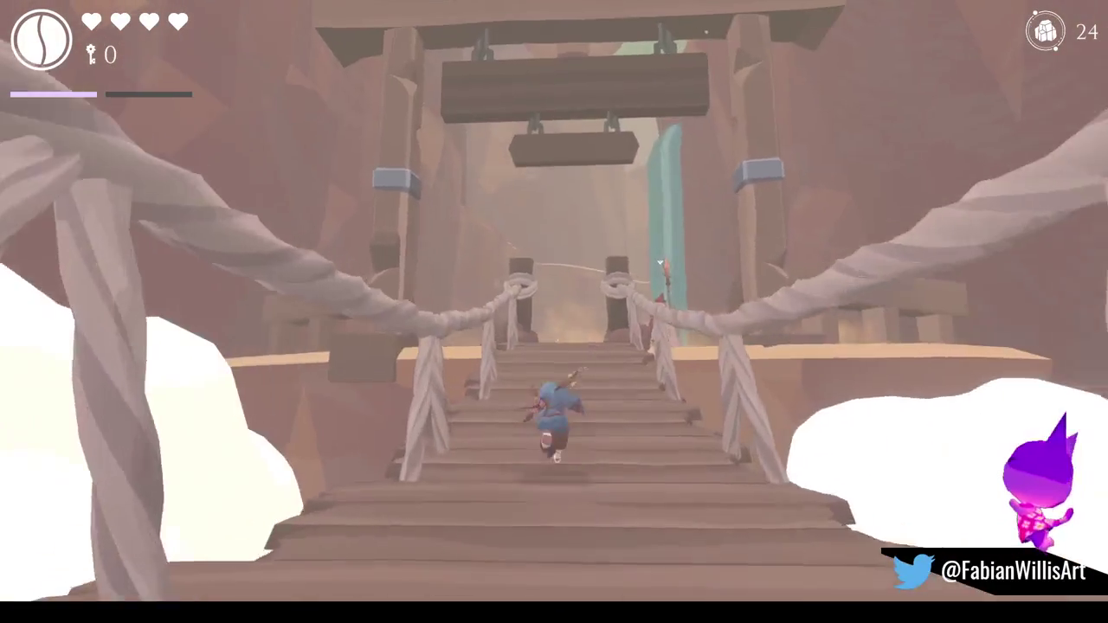
{"action": "key", "text": "w"}
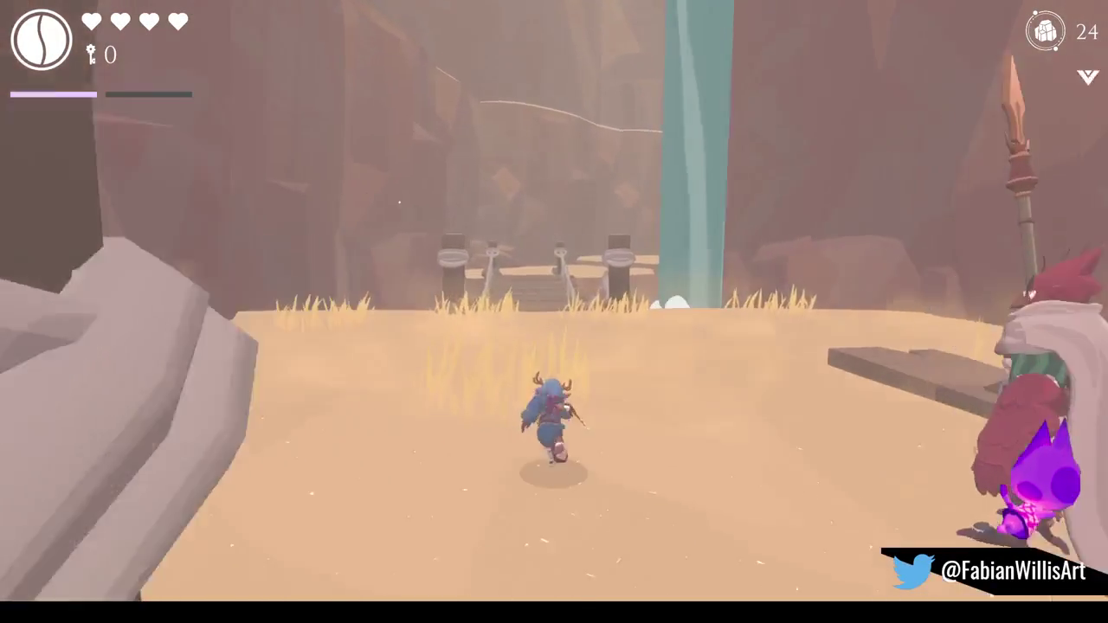
{"action": "key", "text": "w"}
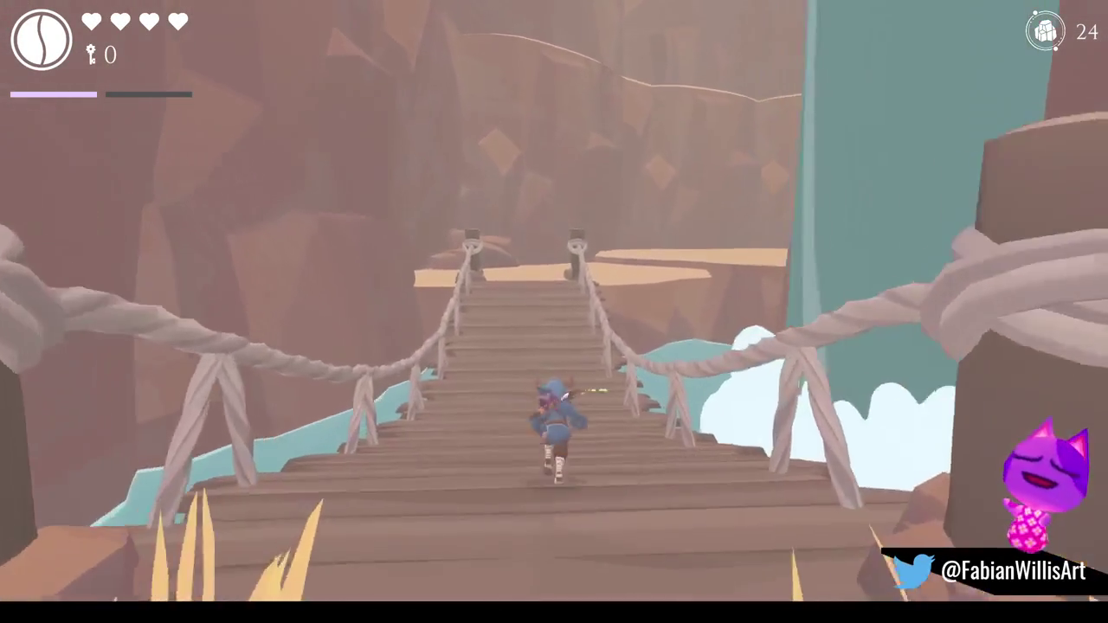
{"action": "key", "text": "w"}
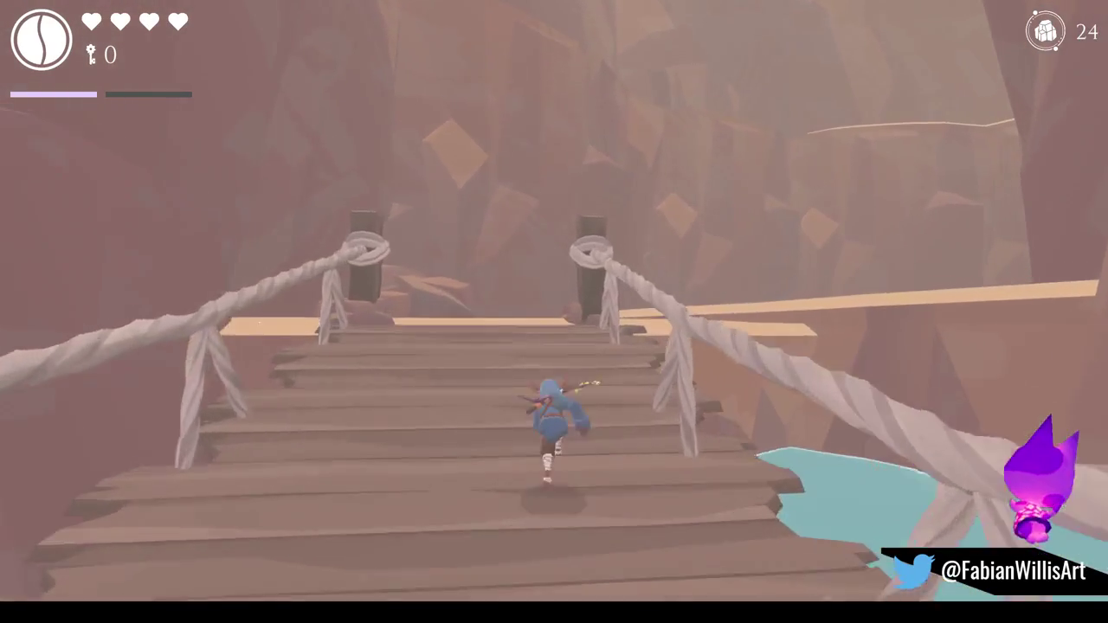
{"action": "key", "text": "space"}
{"action": "key", "text": "w"}
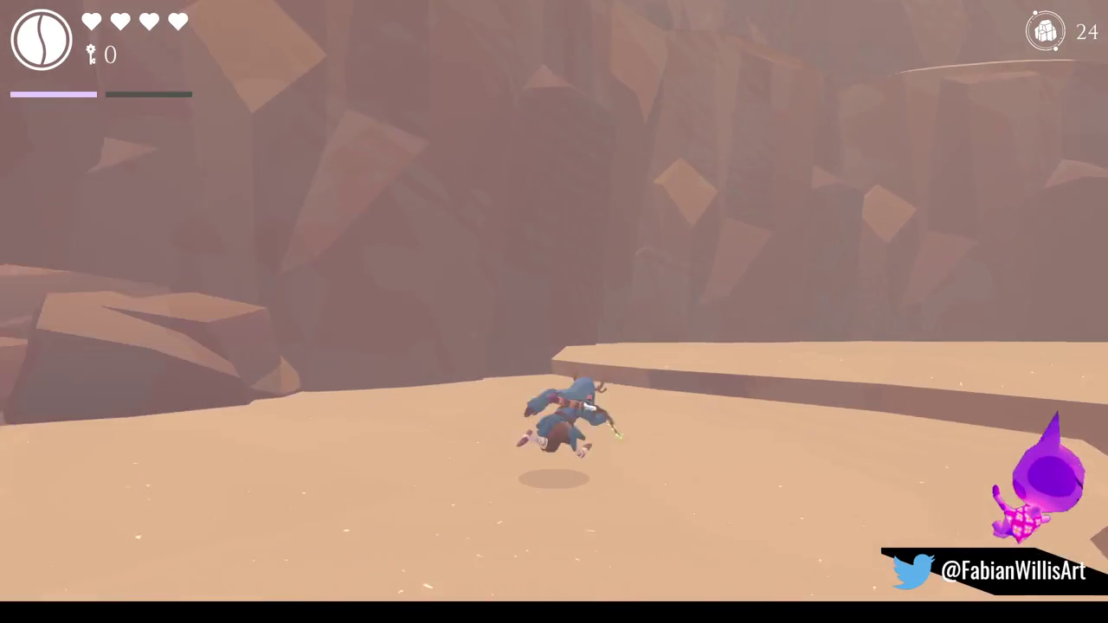
{"action": "key", "text": "w"}
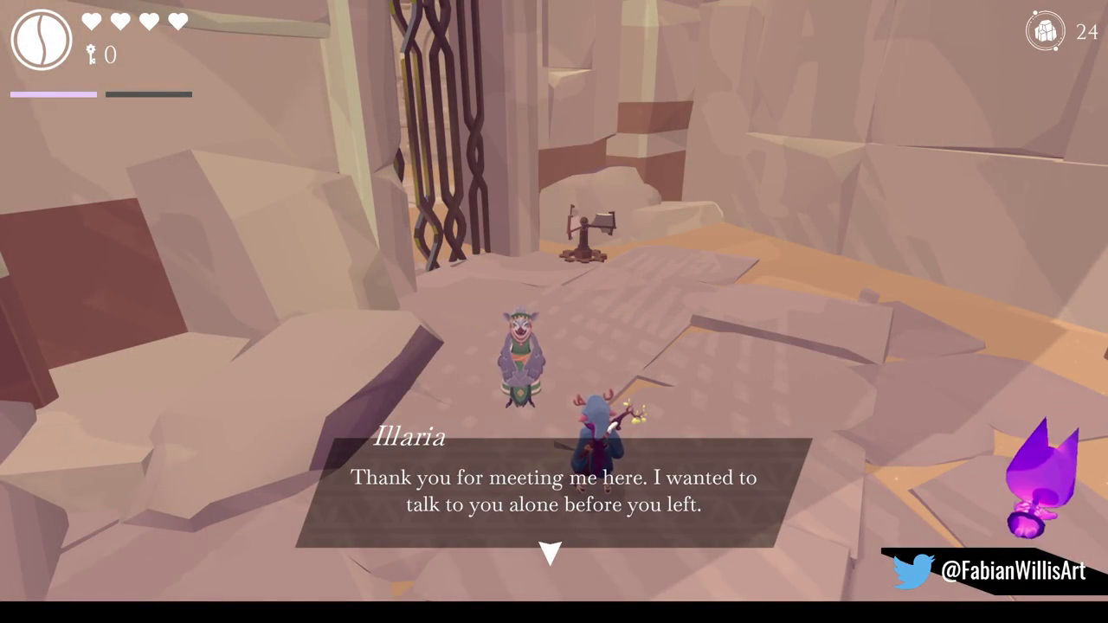
{"action": "key", "text": "space"}
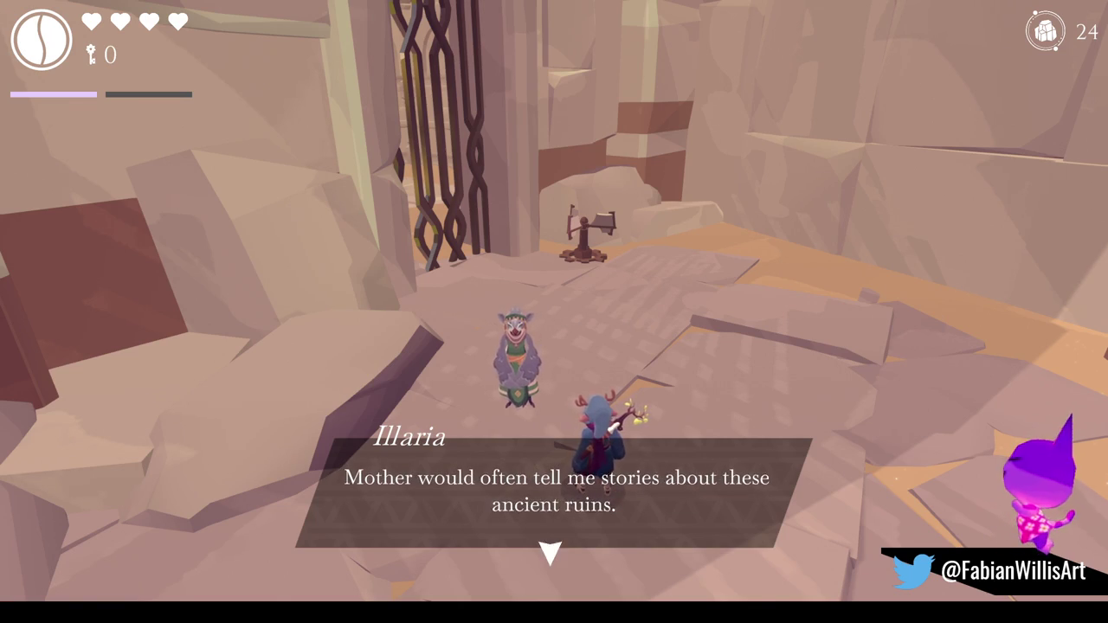
Hear Illaria's lines about seeking power, the Accursed Beast and the tower.
{"action": "key", "text": "space"}
{"action": "key", "text": "space"}
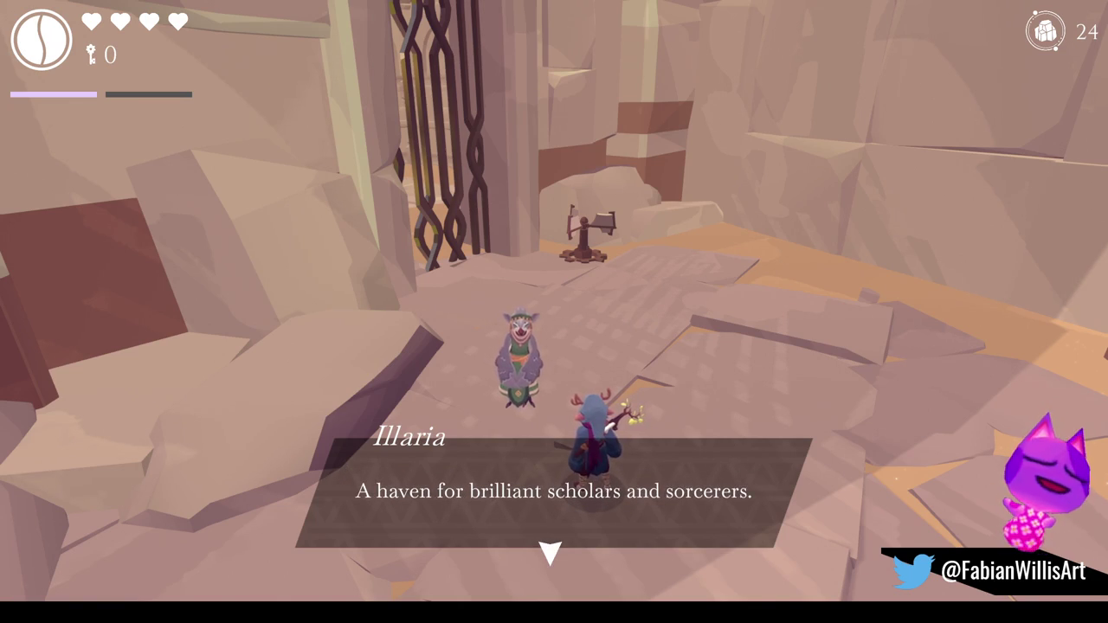
{"action": "key", "text": "space"}
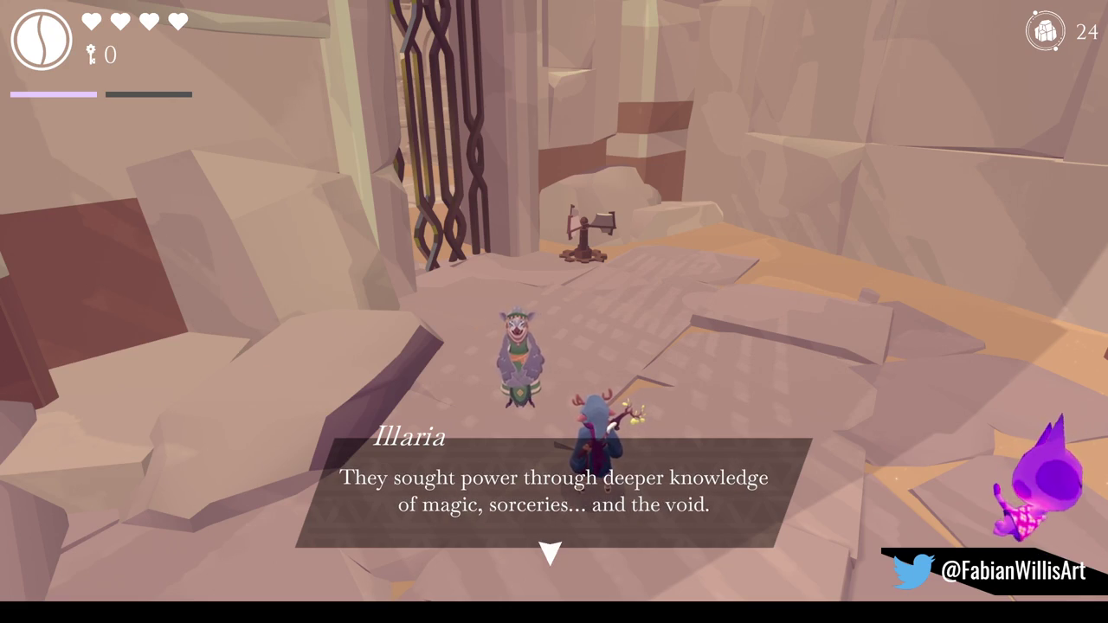
{"action": "key", "text": "space"}
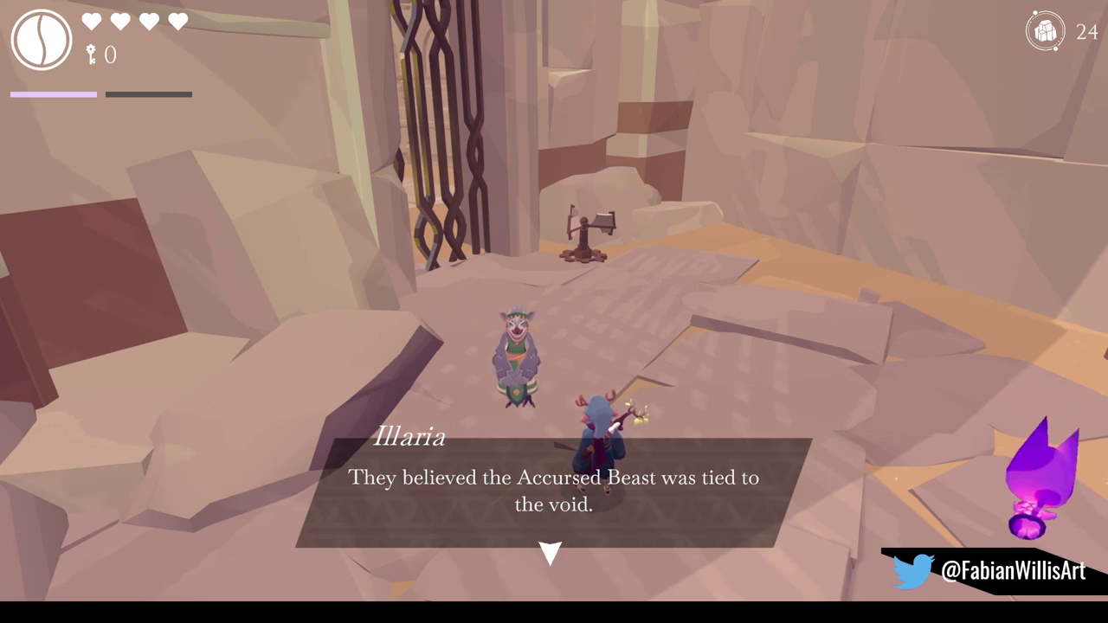
{"action": "key", "text": "space"}
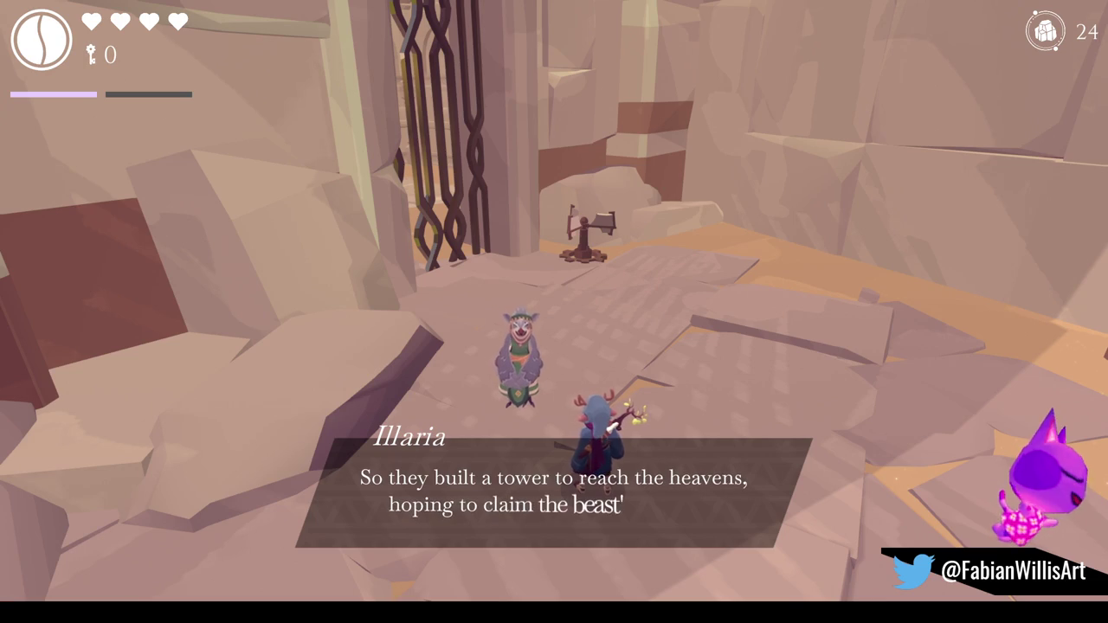
{"action": "key", "text": "space"}
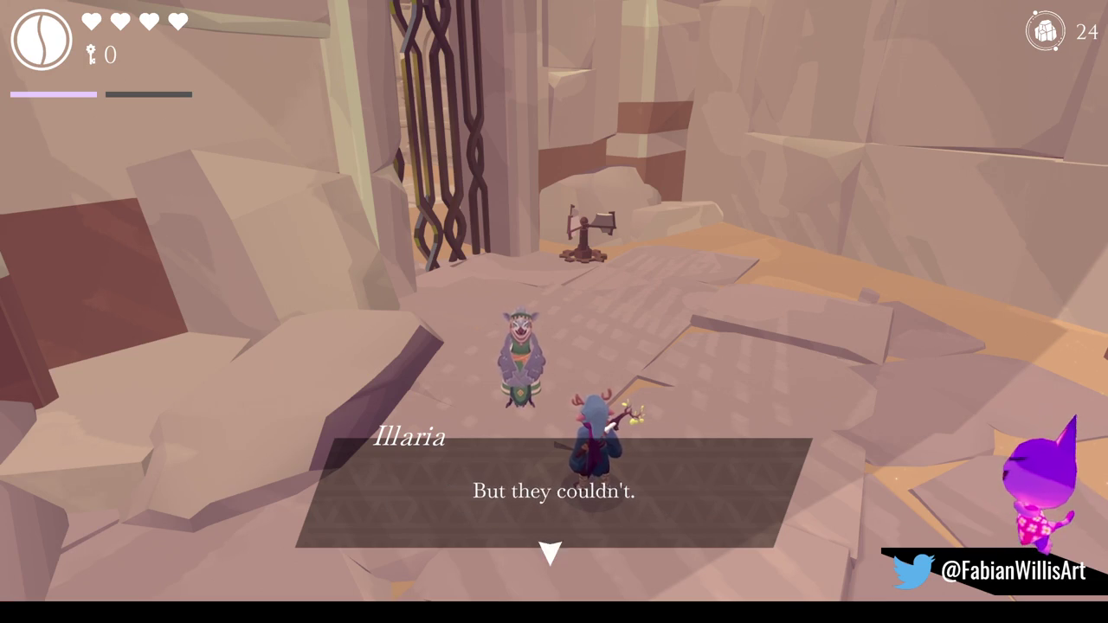
{"action": "key", "text": "space"}
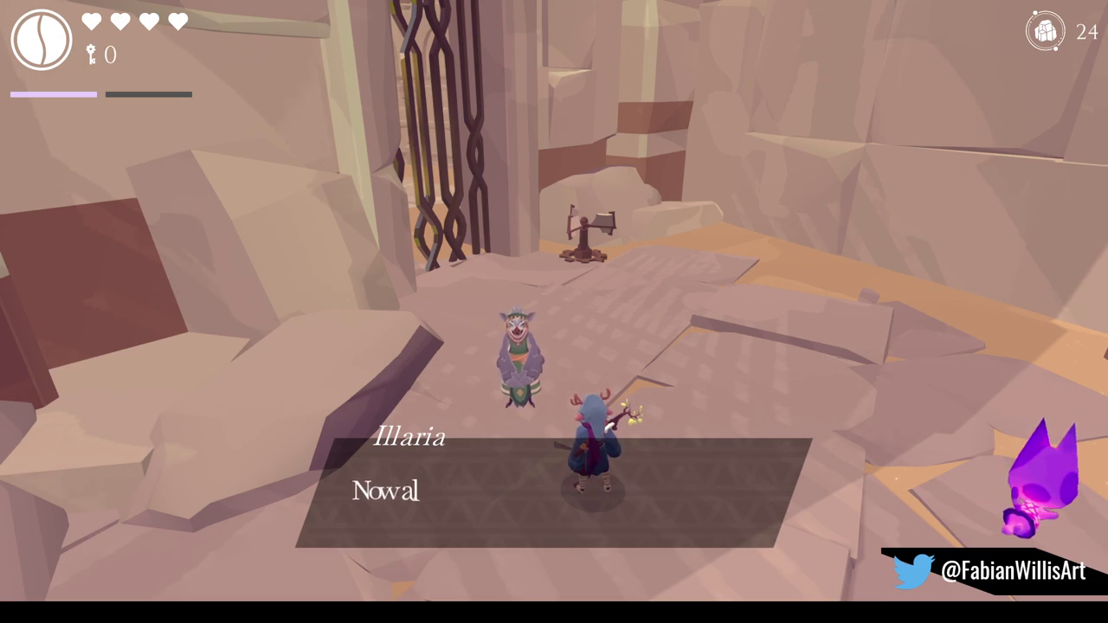
{"action": "key", "text": "space"}
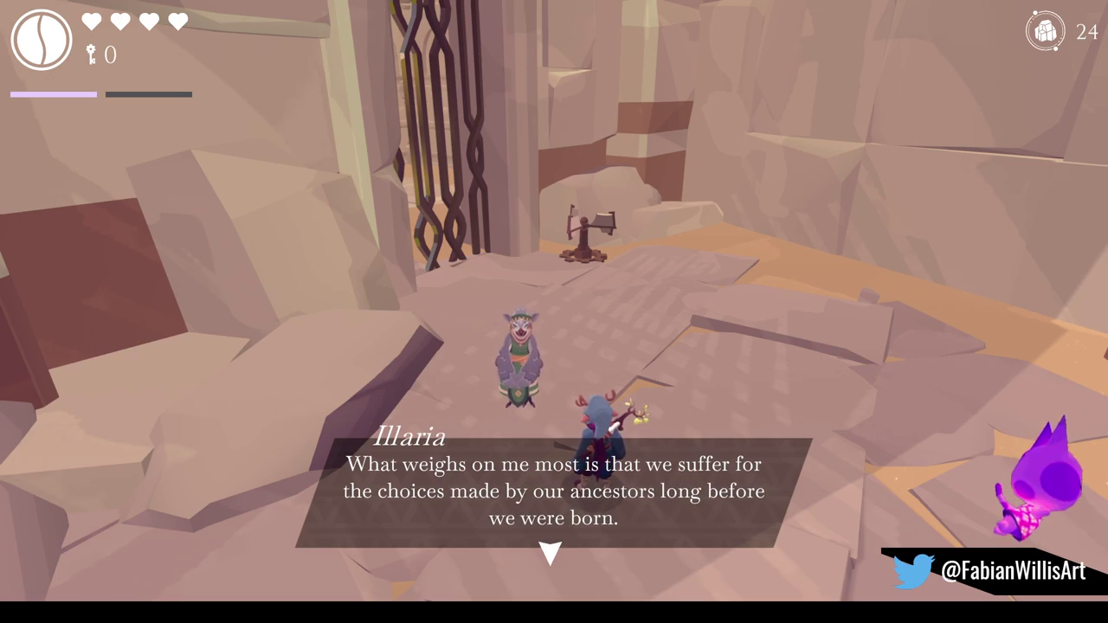
{"action": "key", "text": "space"}
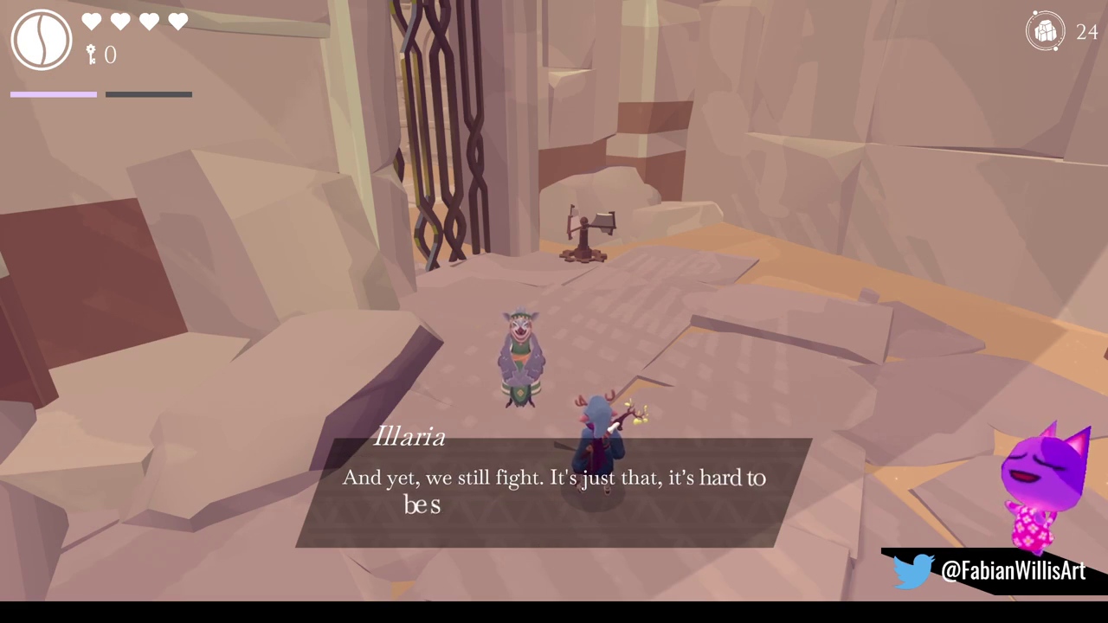
Finish Illaria's dialogue, receiving the wind feather heirloom, until the screen fades.
{"action": "key", "text": "space"}
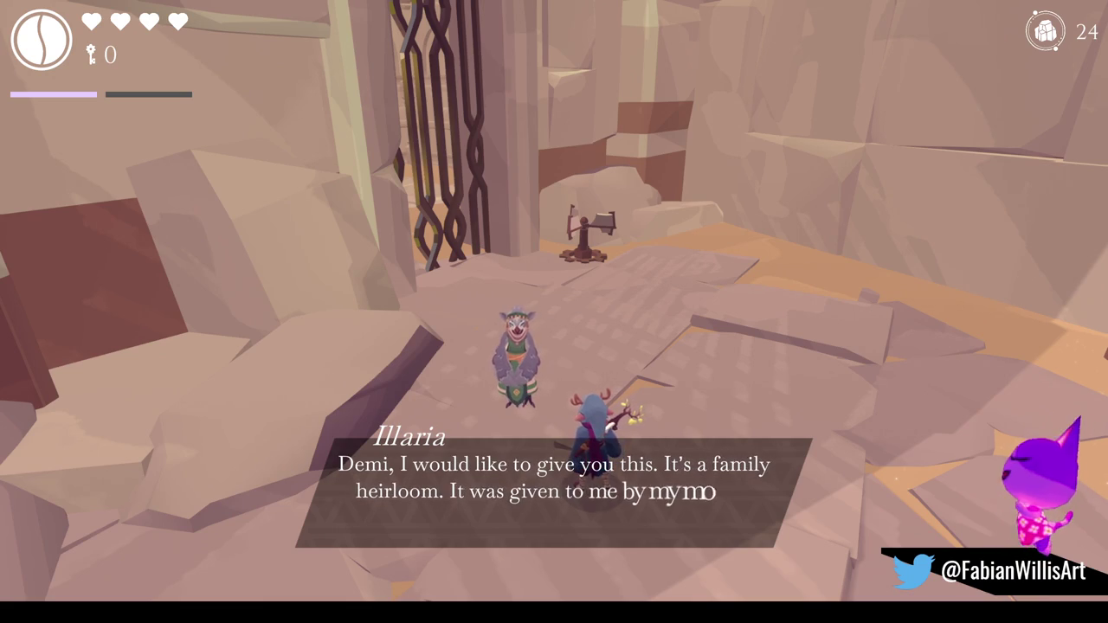
{"action": "key", "text": "space"}
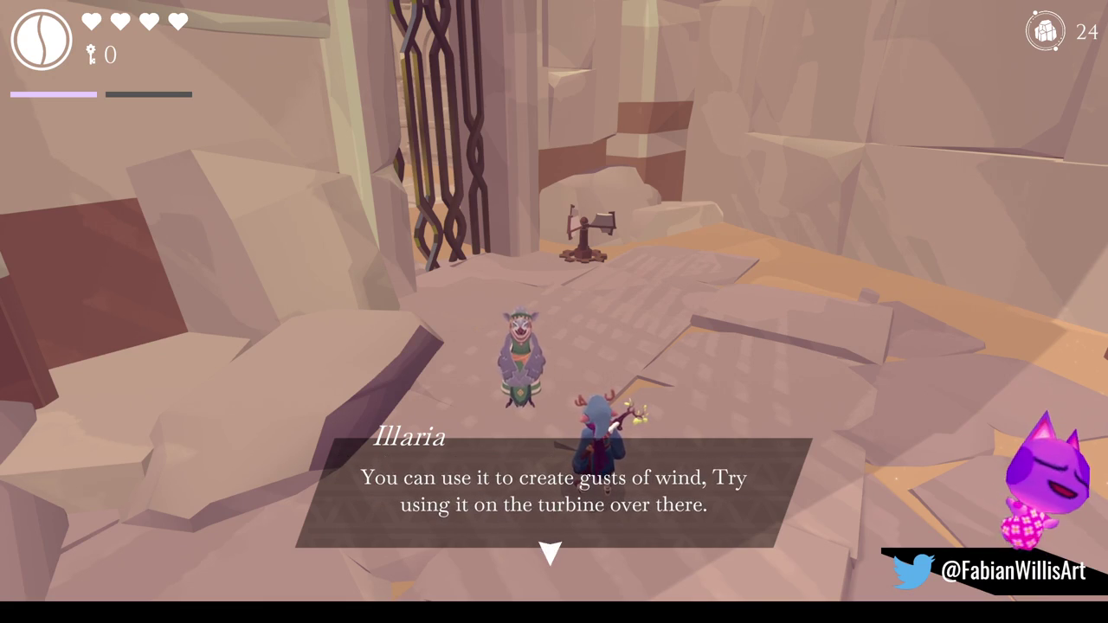
{"action": "key", "text": "space"}
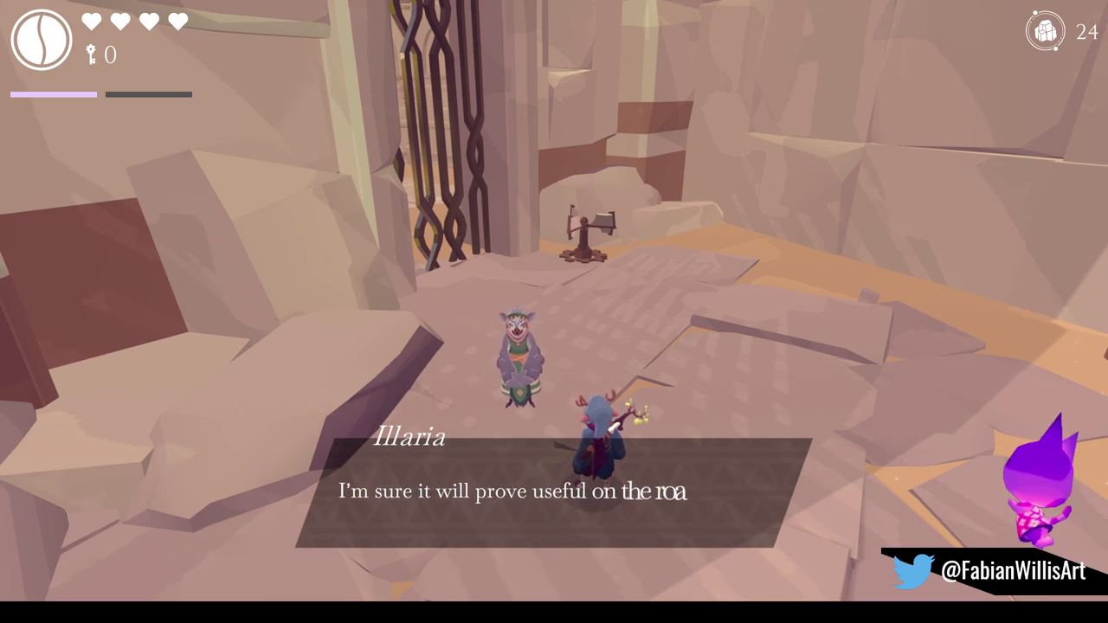
{"action": "key", "text": "space"}
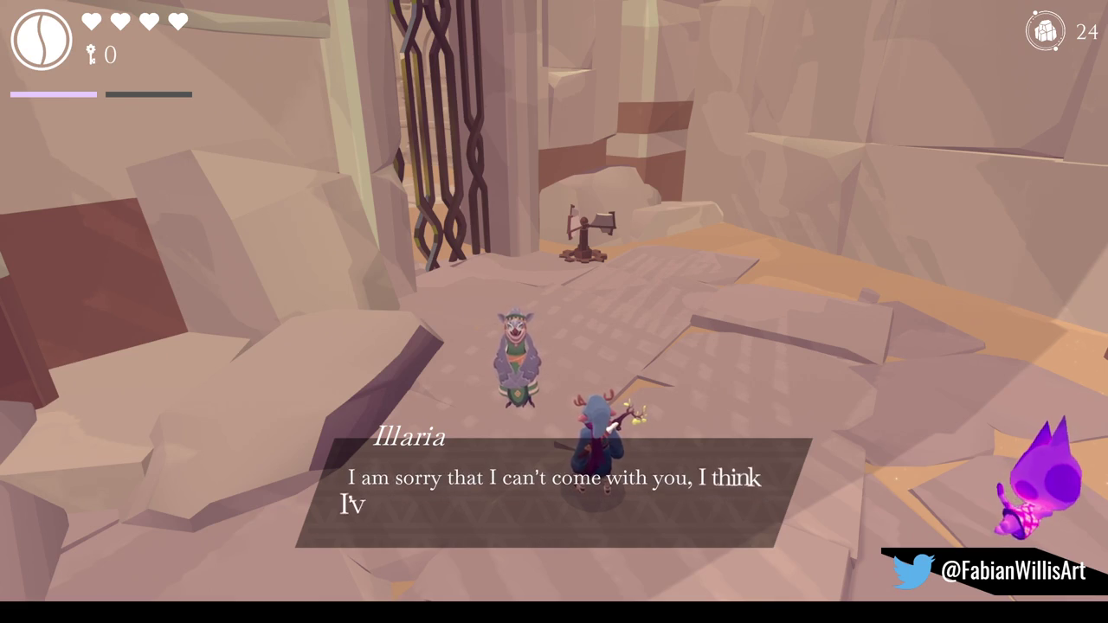
{"action": "key", "text": "space"}
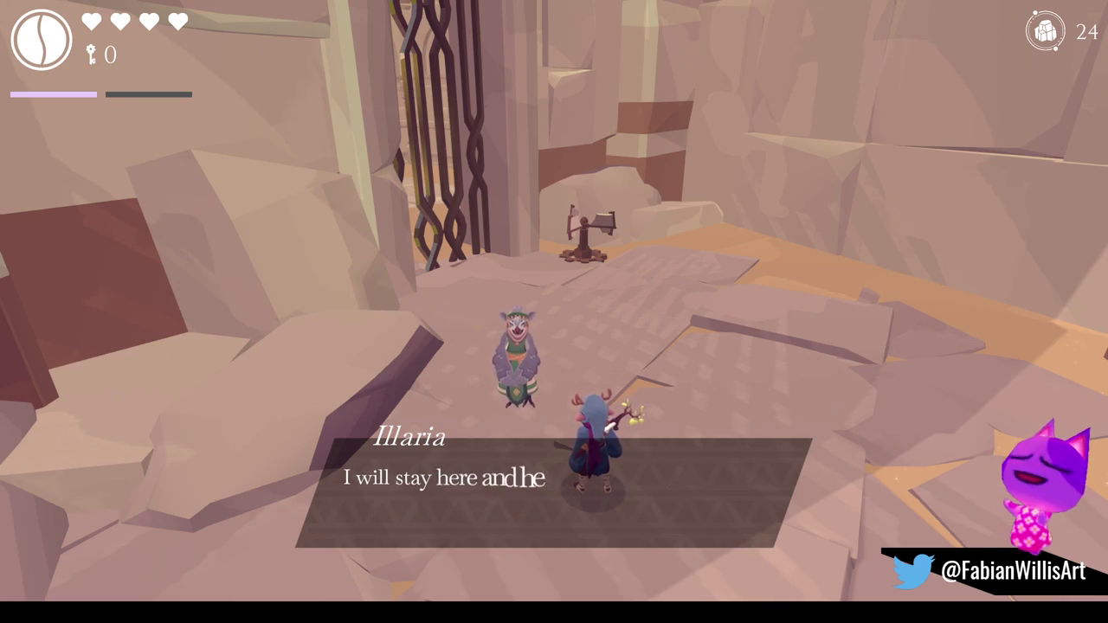
{"action": "key", "text": "space"}
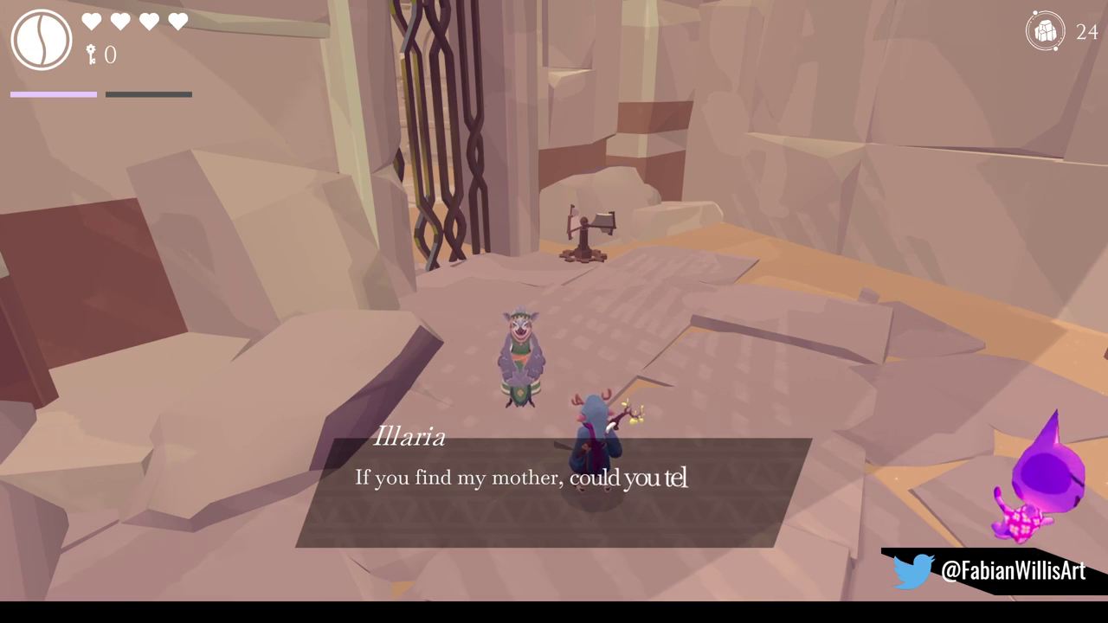
{"action": "key", "text": "space"}
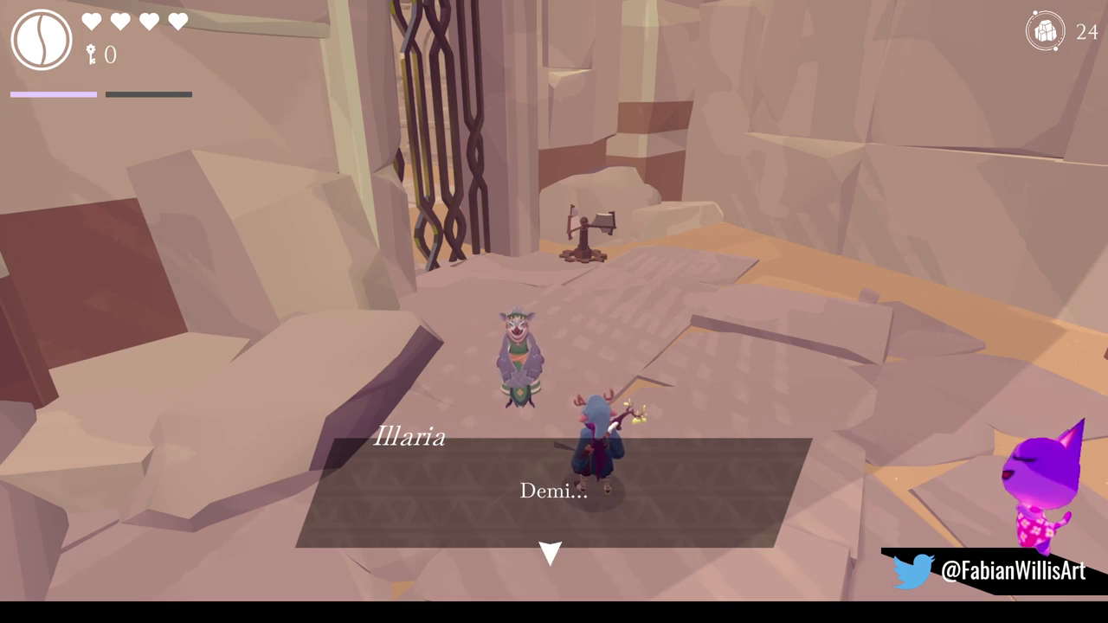
{"action": "key", "text": "space"}
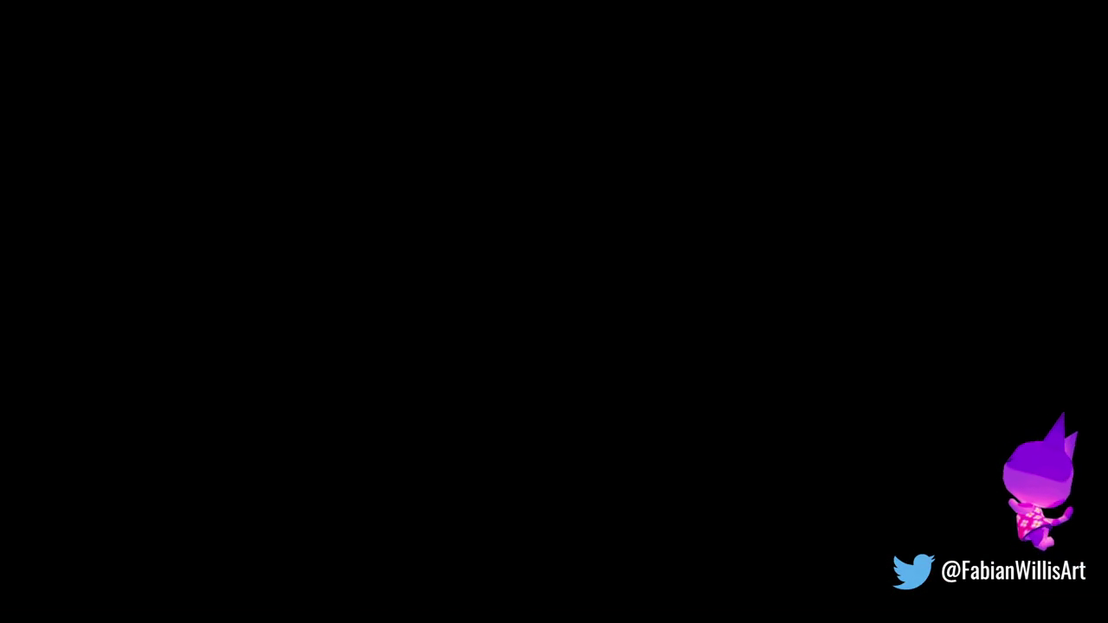
Run over to the turbine and gust it to open the gate.
{"action": "key", "text": "w"}
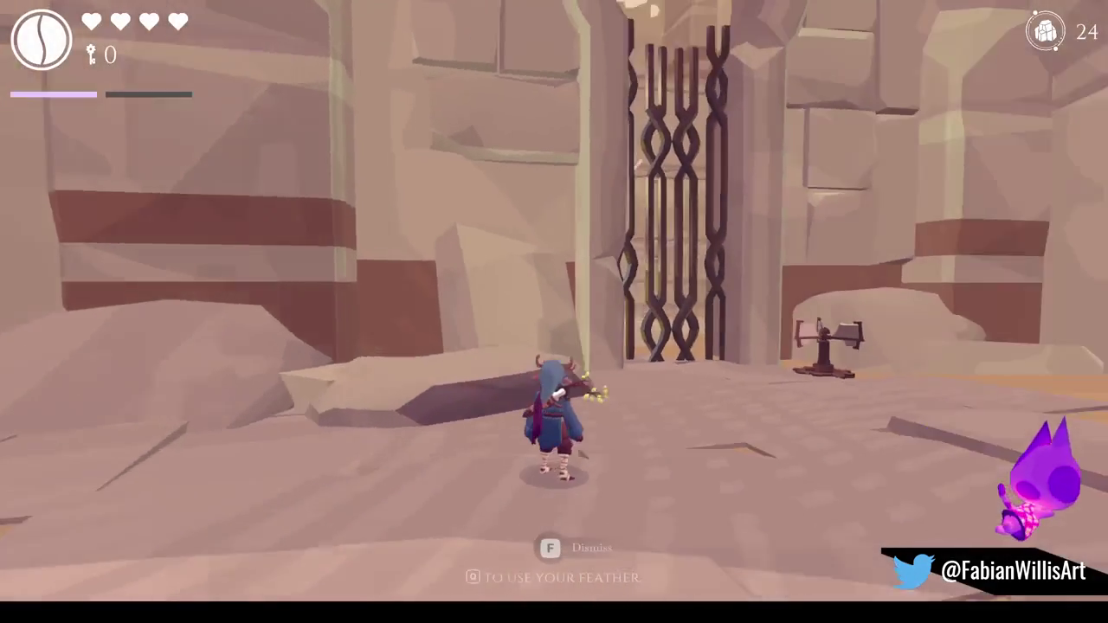
{"action": "key", "text": "d"}
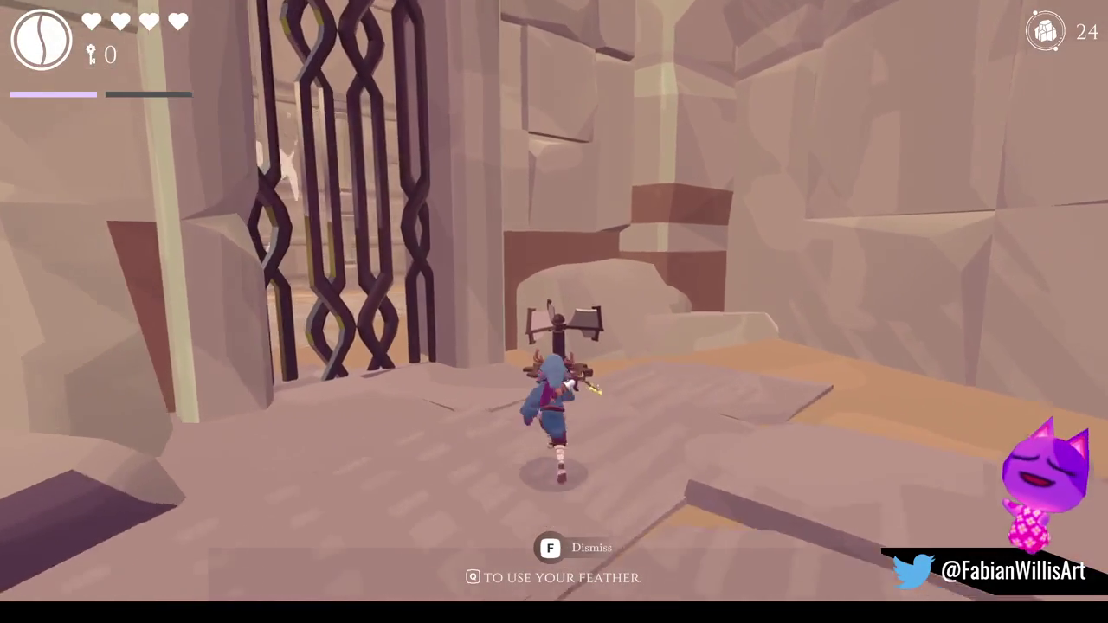
{"action": "key", "text": "a"}
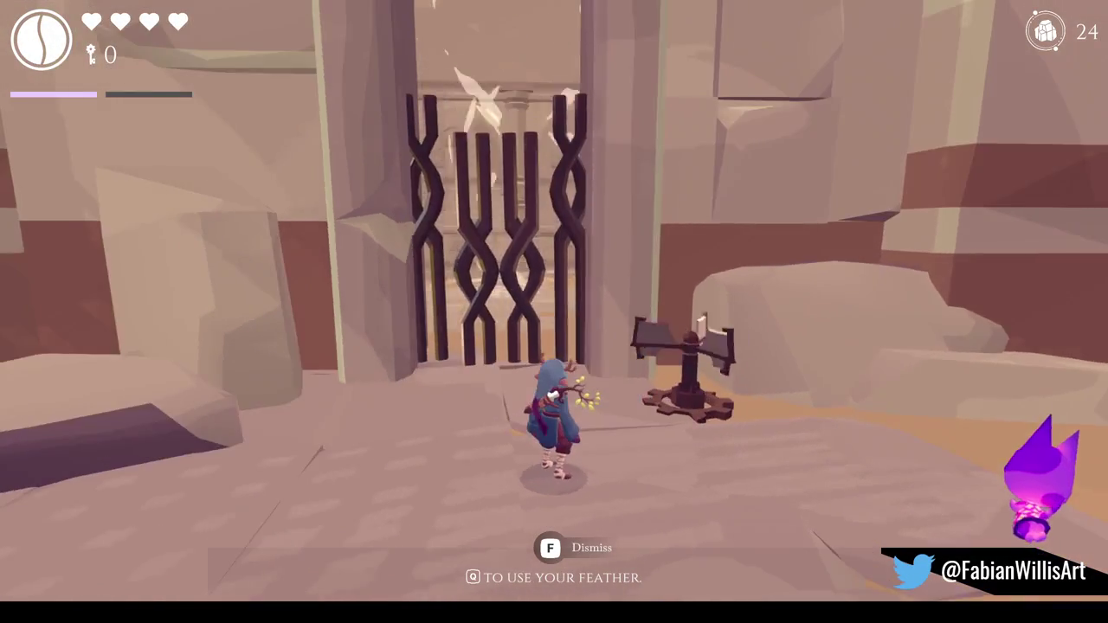
{"action": "key", "text": "w"}
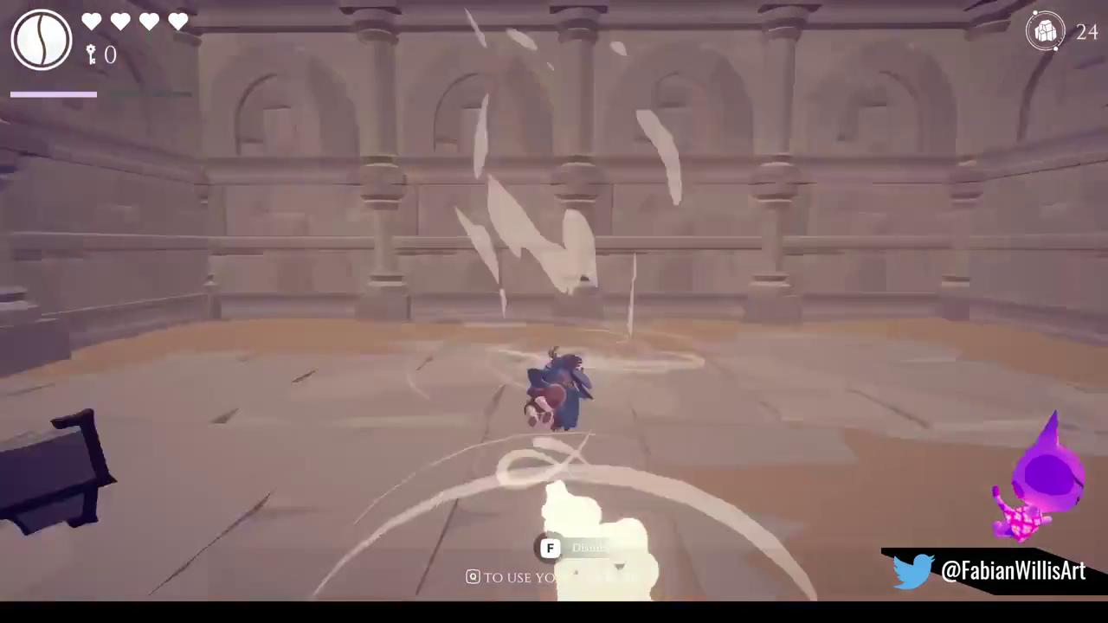
Jump onto the ledge and run through the opened gate across the sandy courtyard.
{"action": "key", "text": "s"}
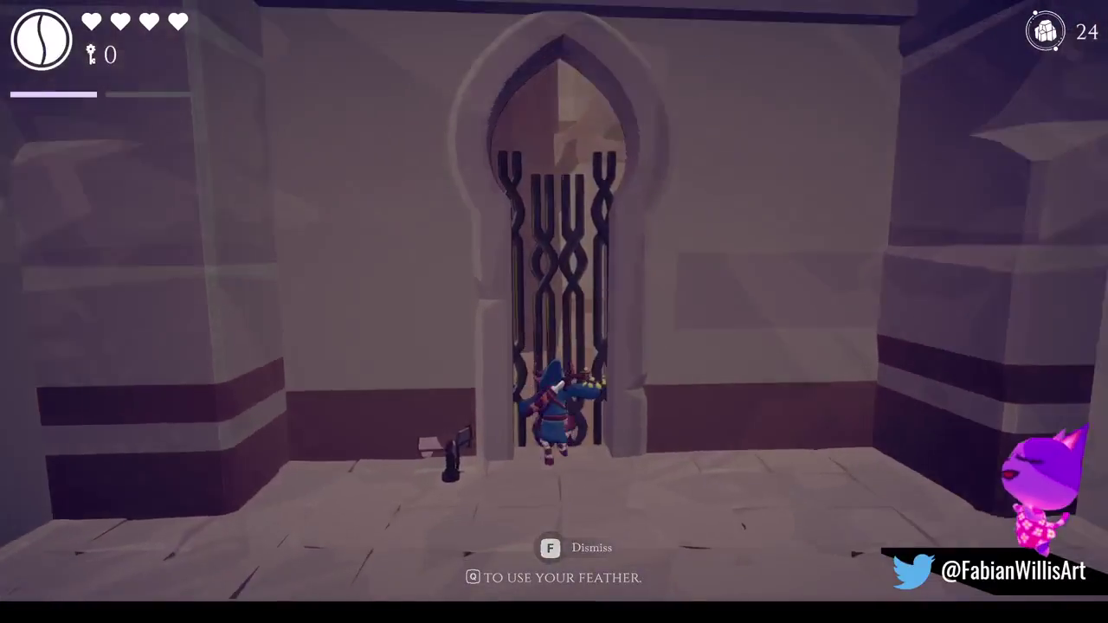
{"action": "key", "text": "space"}
{"action": "key", "text": "w"}
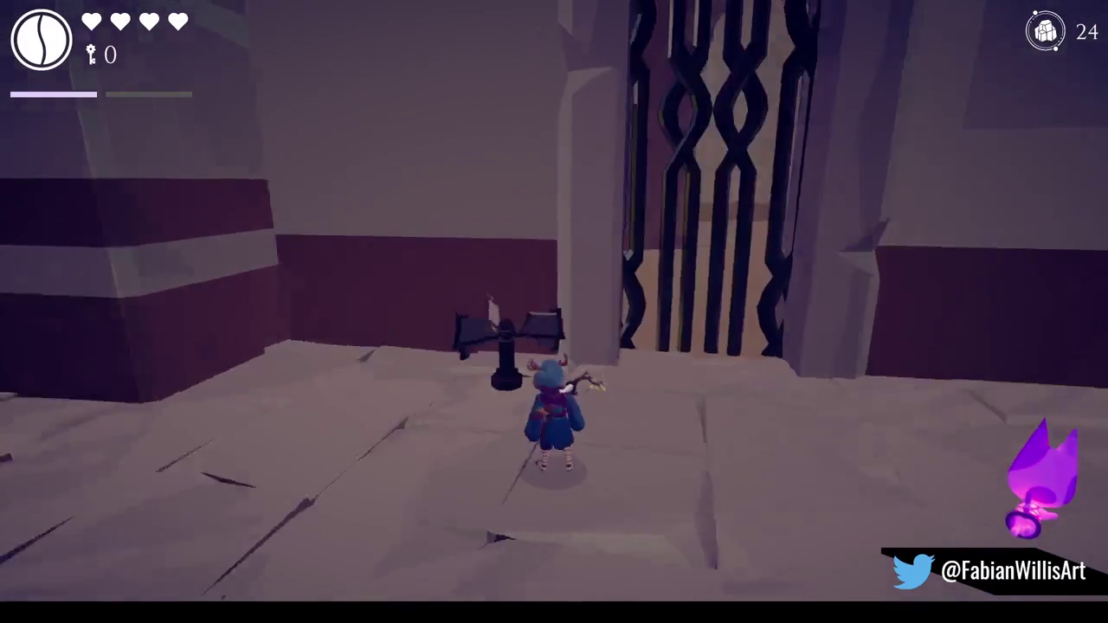
{"action": "key", "text": "w"}
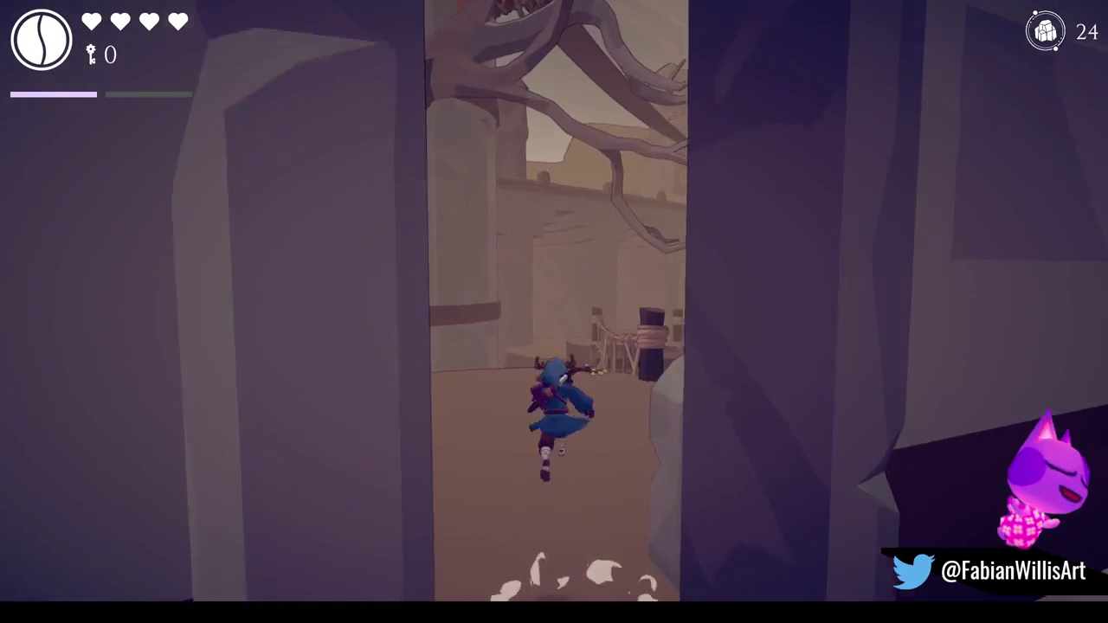
{"action": "key", "text": "a"}
{"action": "key", "text": "w"}
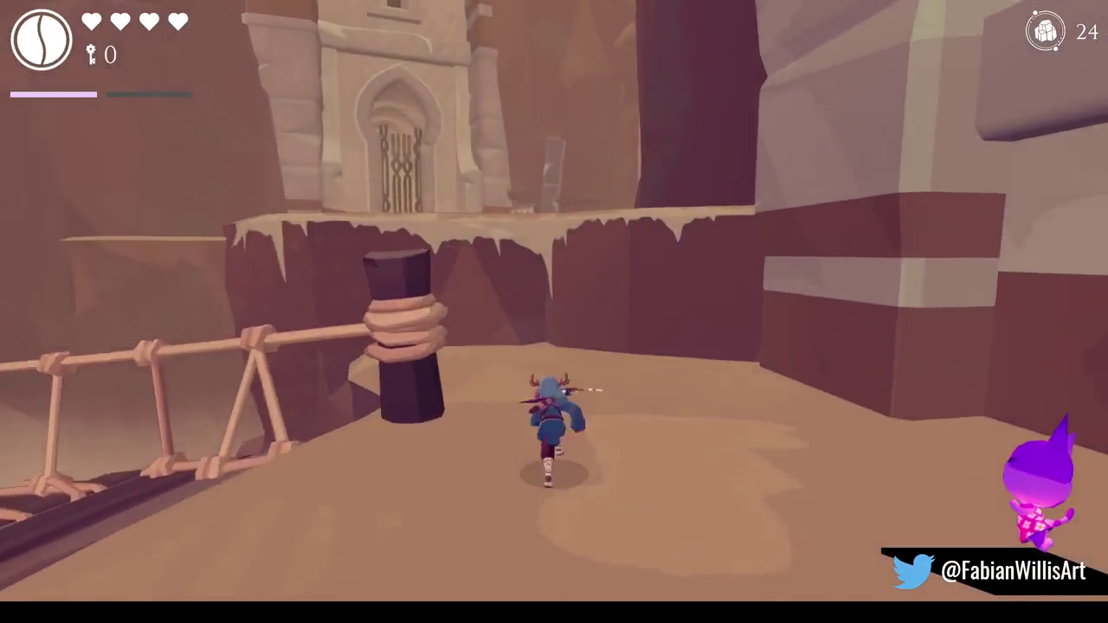
{"action": "key", "text": "space"}
Gust the next turbine to open its gate and climb into the pillared hall's stone platform.
{"action": "key", "text": "w"}
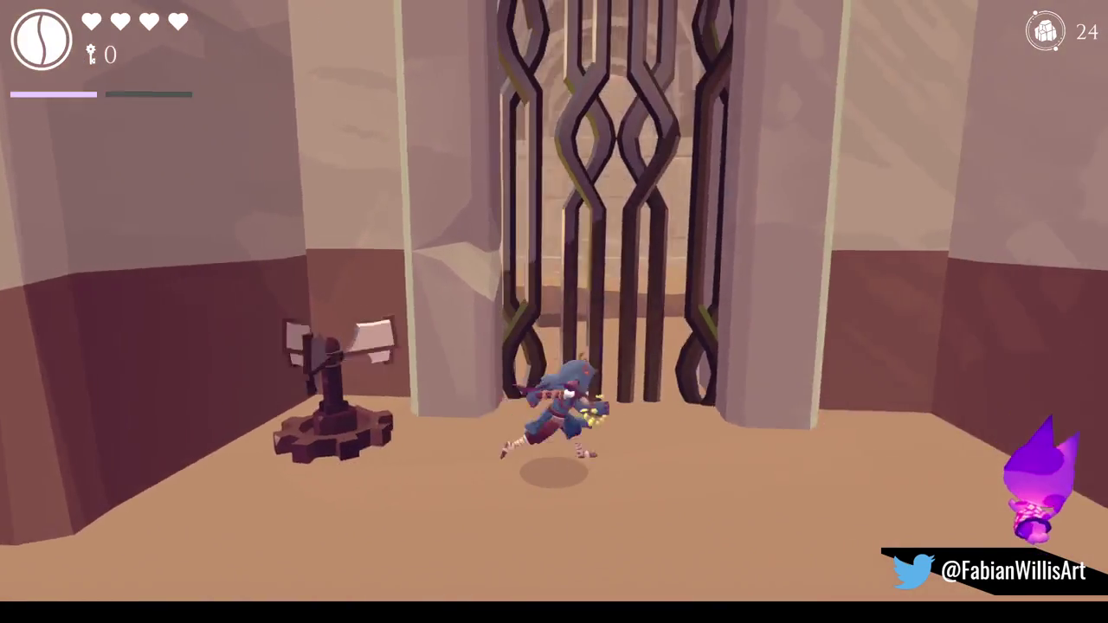
{"action": "key", "text": "w"}
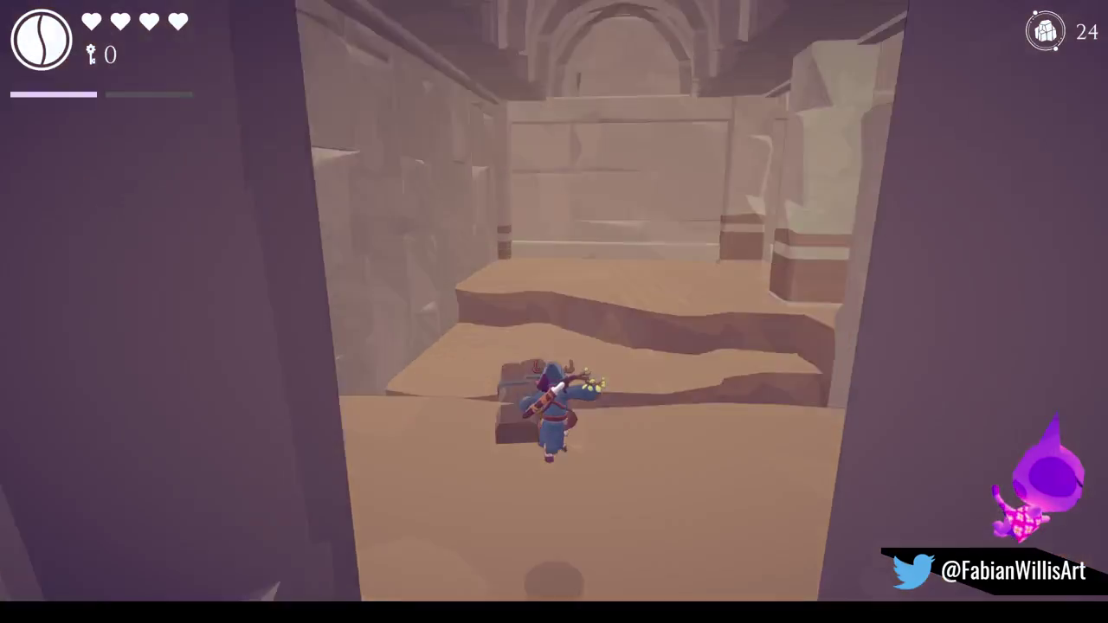
{"action": "key", "text": "w"}
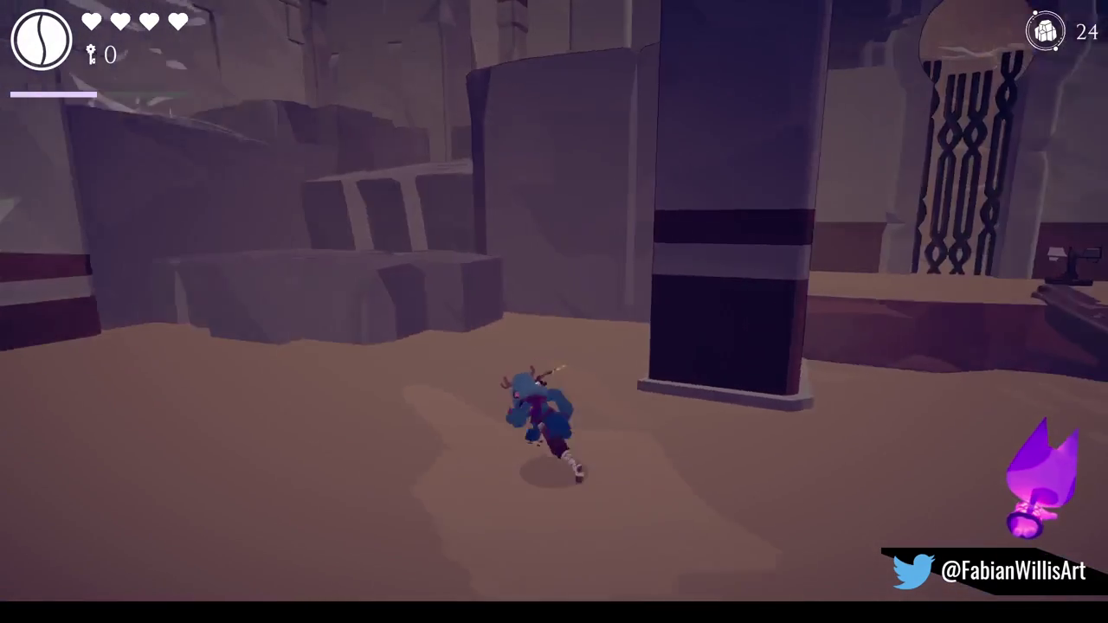
{"action": "key", "text": "w"}
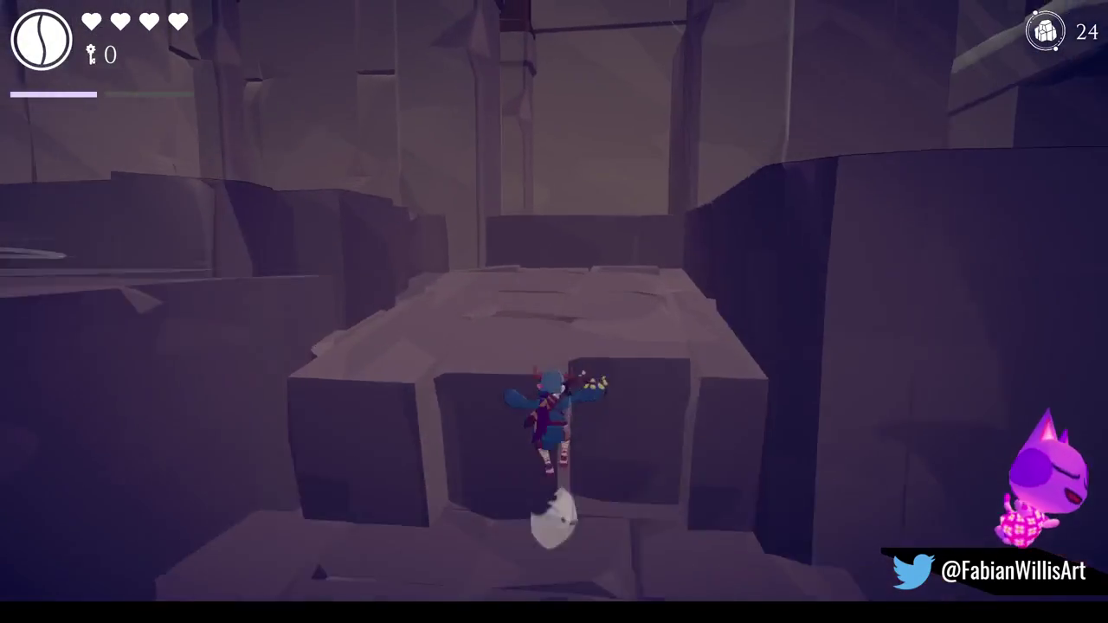
Ride the whirlwind to the higher ledge and charge the two spider enemies.
{"action": "key", "text": "w"}
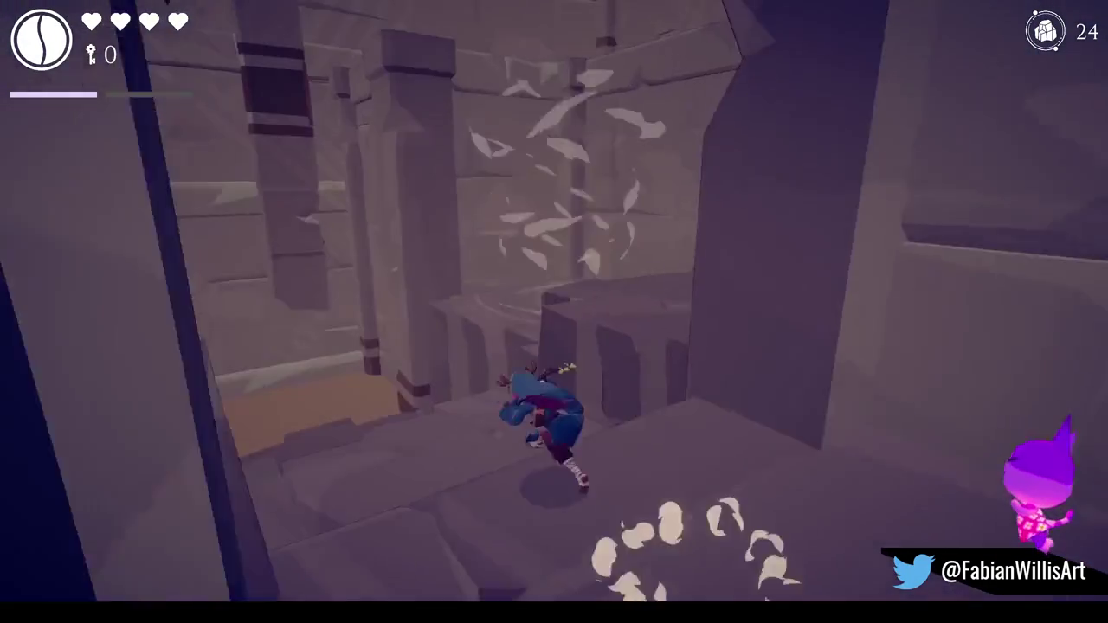
{"action": "key", "text": "w"}
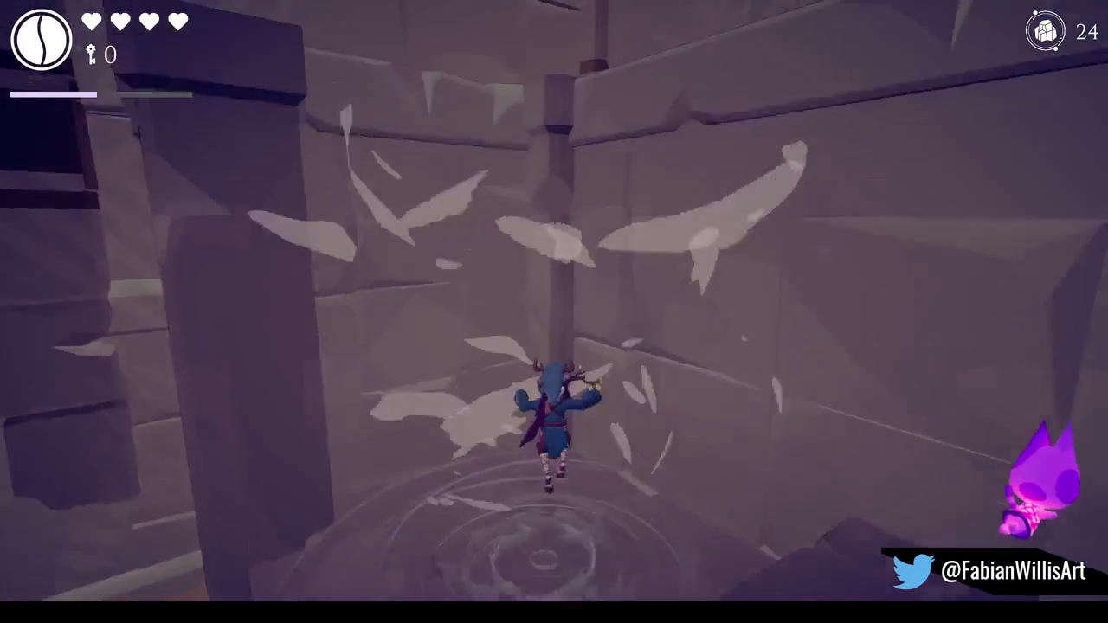
{"action": "key", "text": "space"}
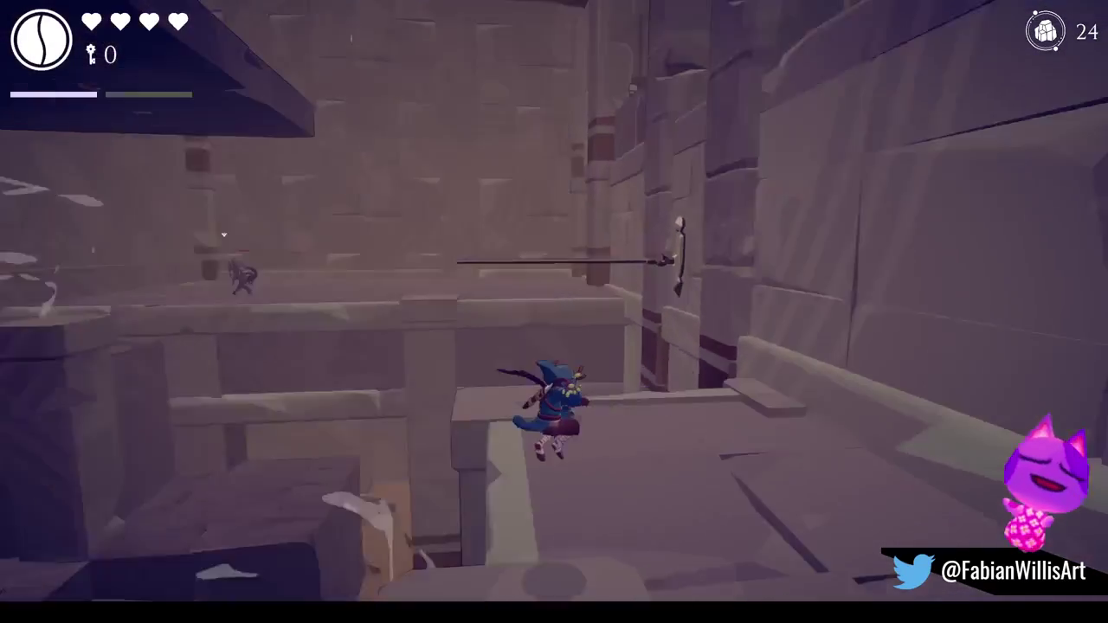
{"action": "key", "text": "w"}
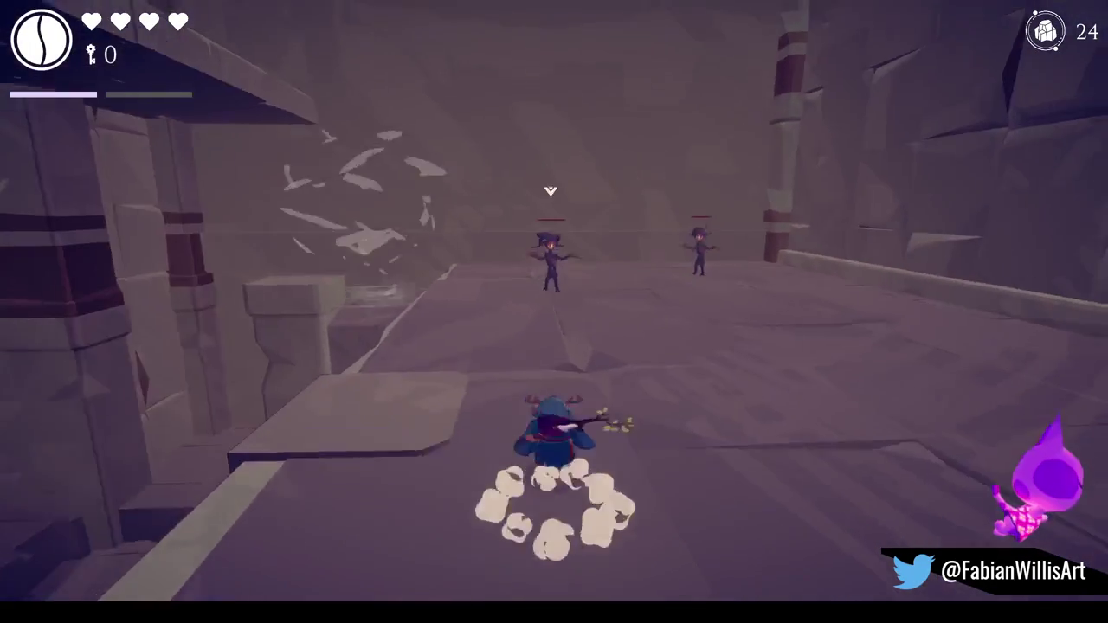
{"action": "key", "text": "w"}
{"action": "key", "text": "w"}
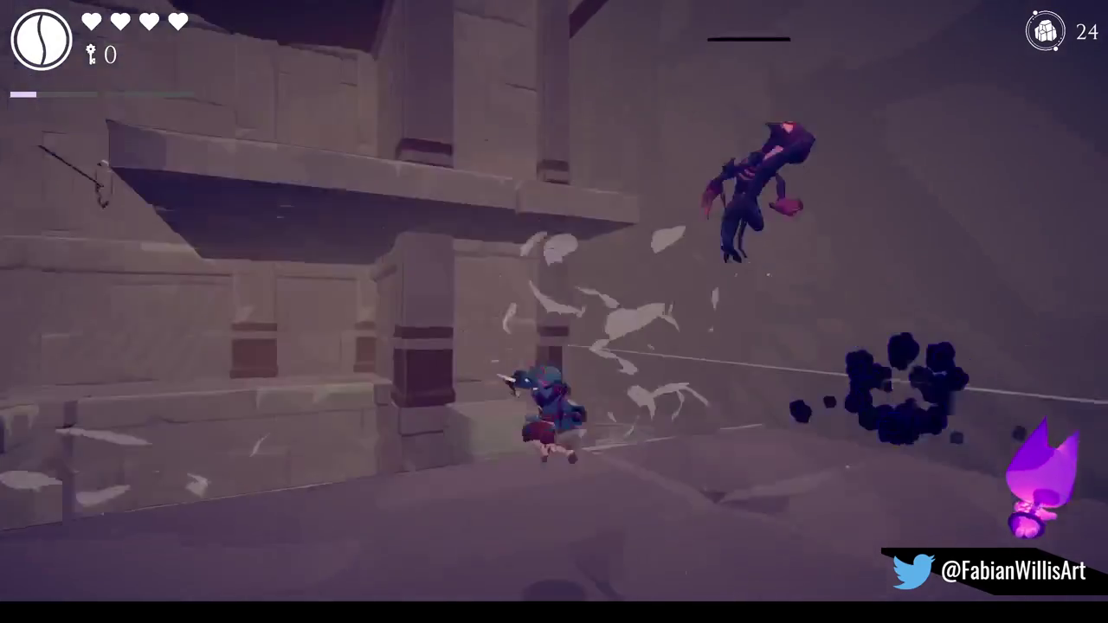